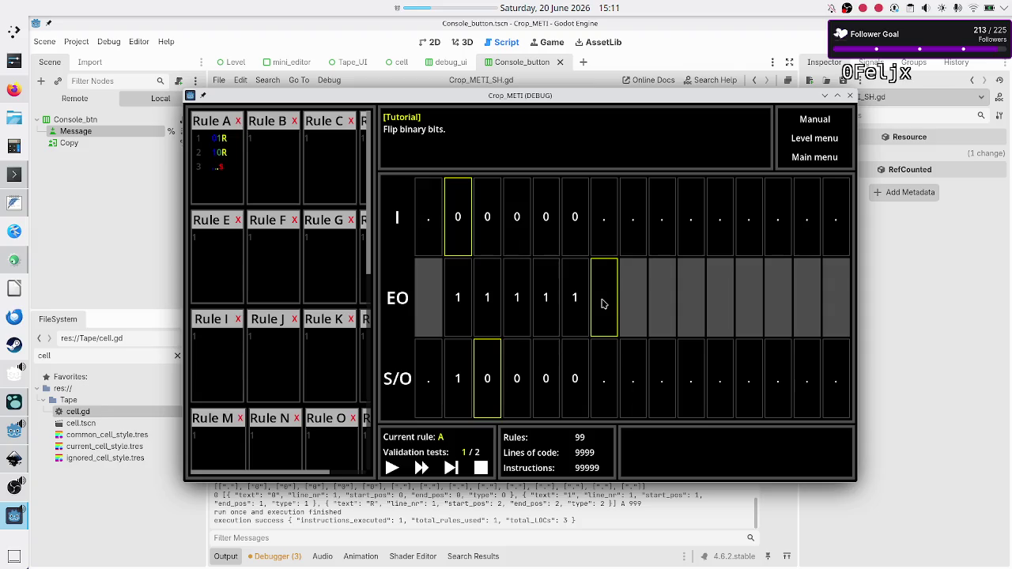
Step: Close the running game, open Tape_UI.gd and collapse the Output panel
left_click(851, 99)
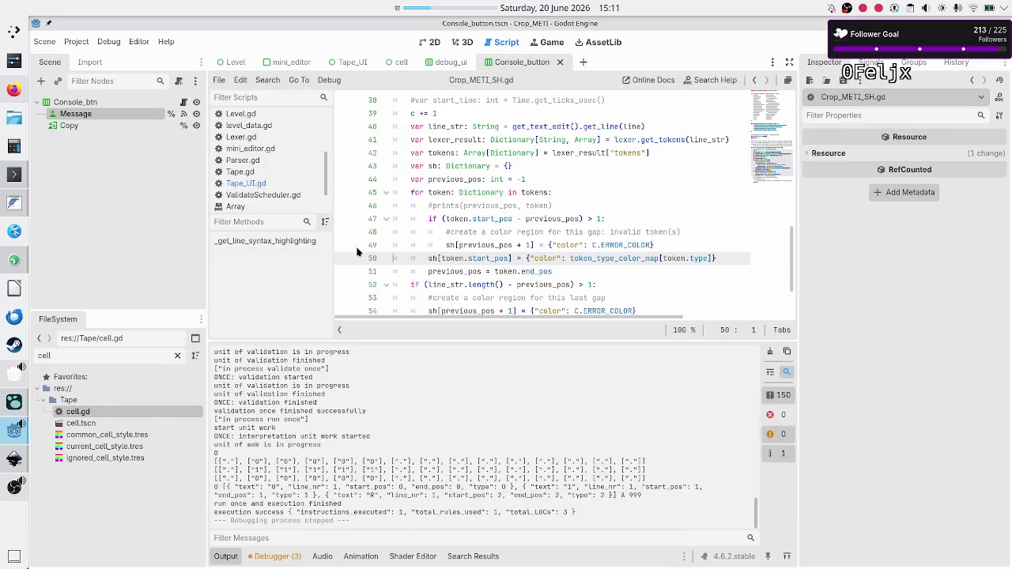
left_click(259, 185)
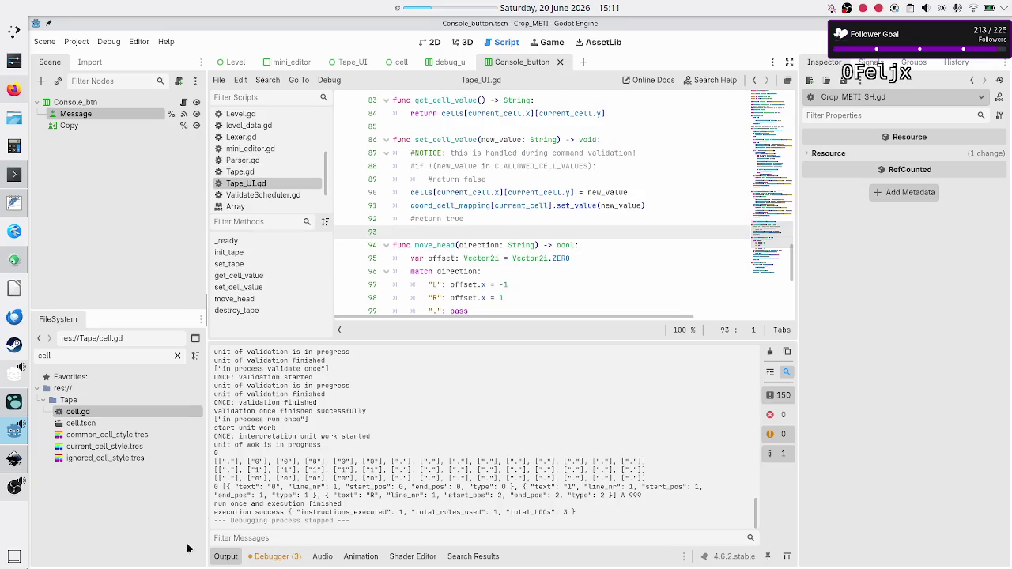
left_click(224, 556)
Step: Scroll to init_tape and select the mark_as_ignored call on line 52
scroll(512, 293, "up", 8)
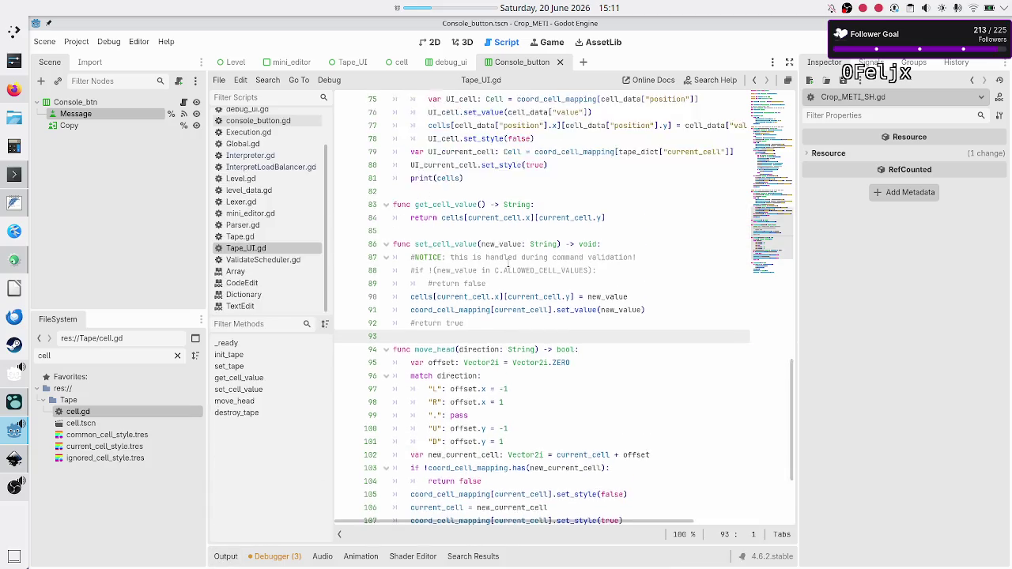
scroll(508, 254, "up", 10)
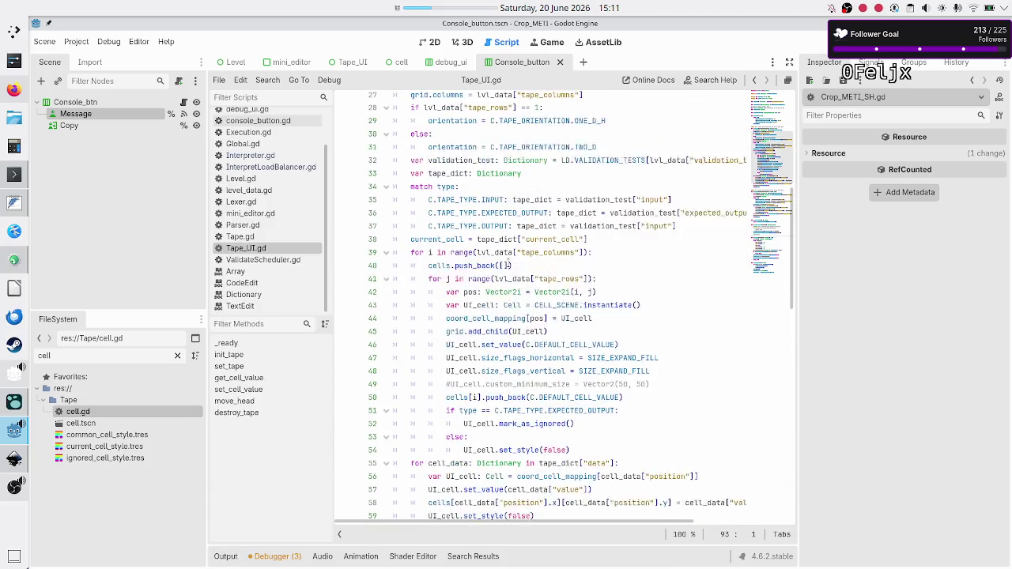
scroll(505, 260, "down", 5)
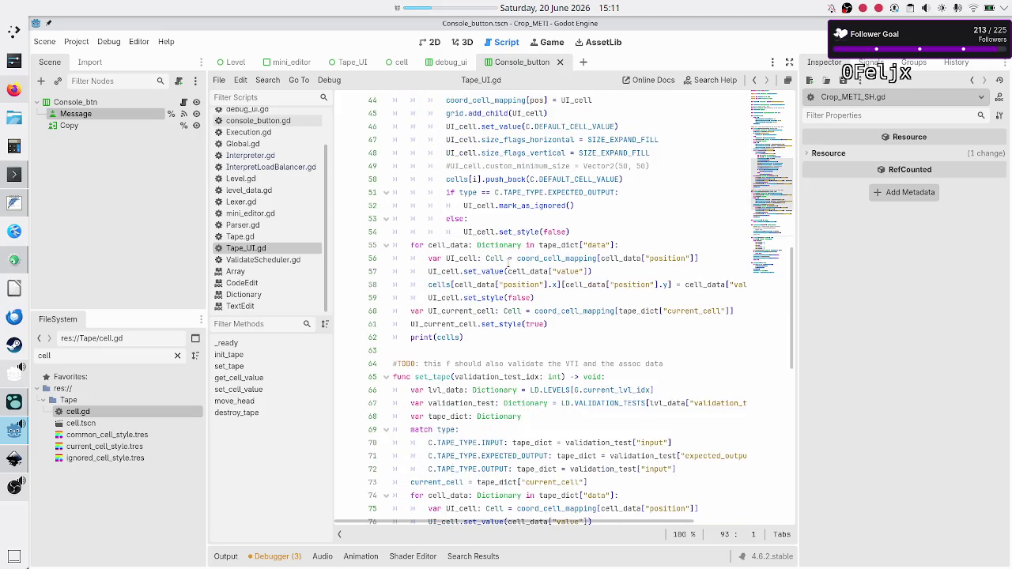
scroll(507, 261, "up", 13)
scroll(508, 262, "down", 6)
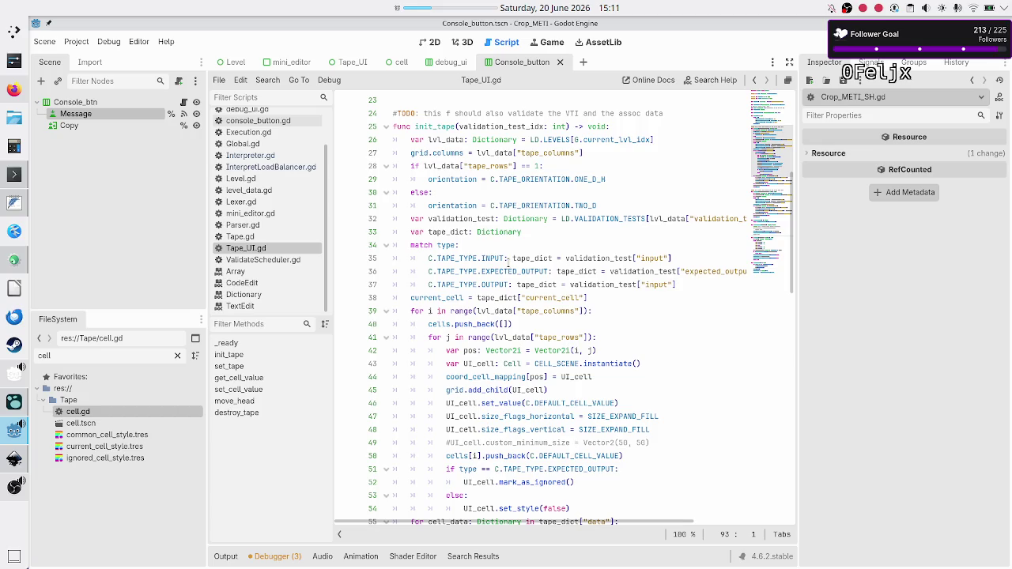
scroll(508, 261, "down", 2)
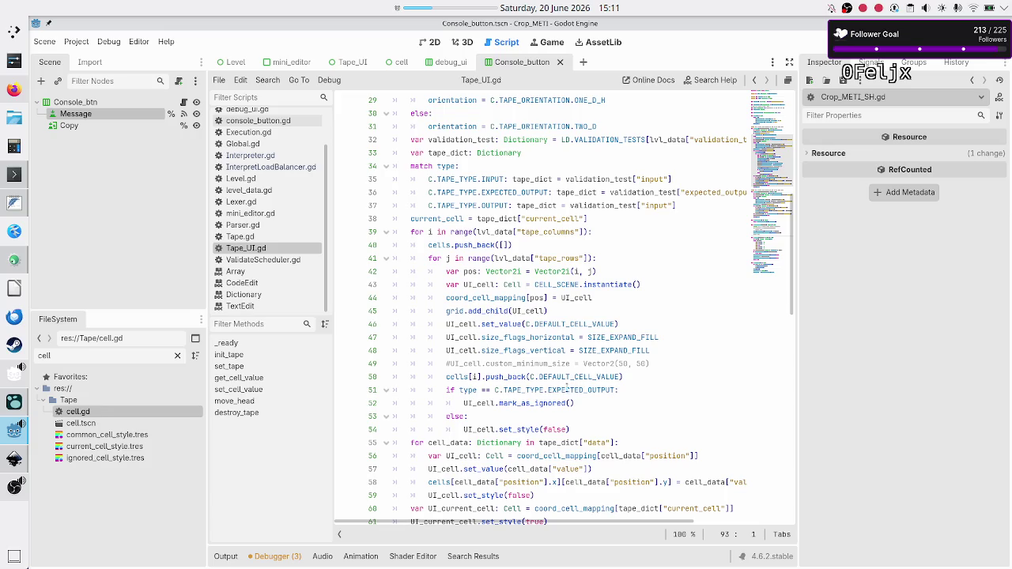
double_click(529, 403)
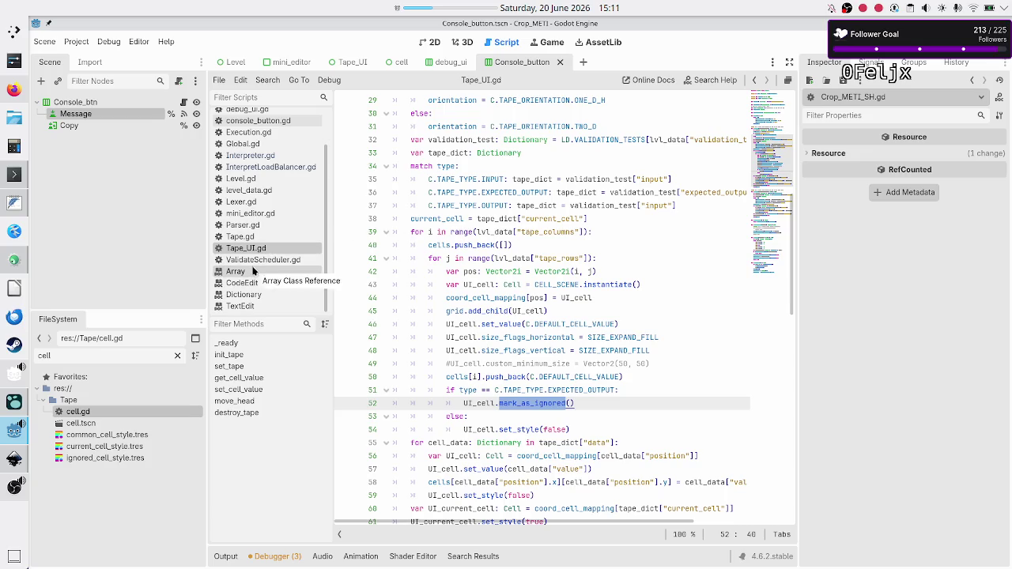
scroll(287, 209, "up", 2)
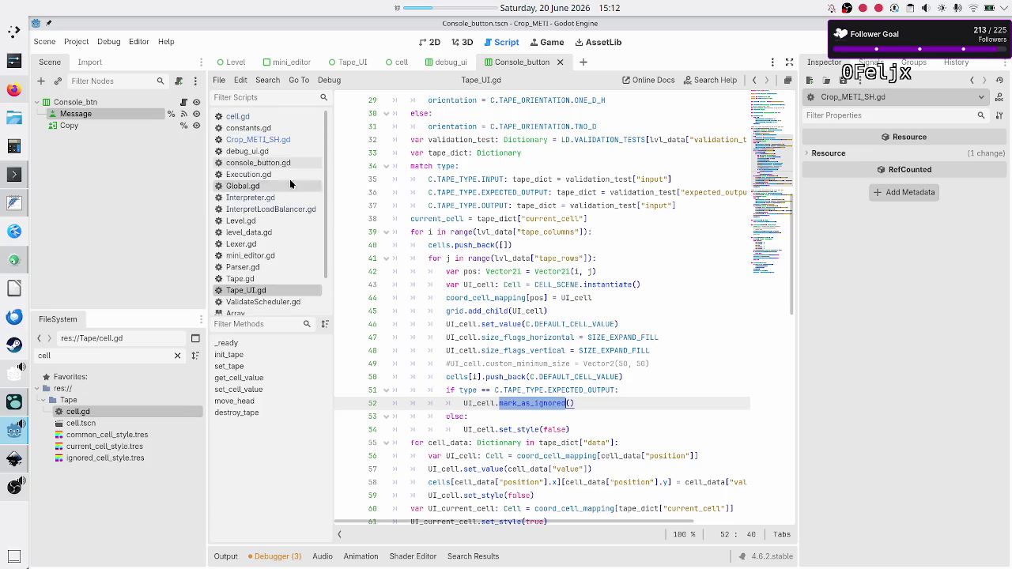
Step: In cell.gd, select set_value's empty-string argument in mark_as_ignored, then switch to the cell scene
left_click(285, 120)
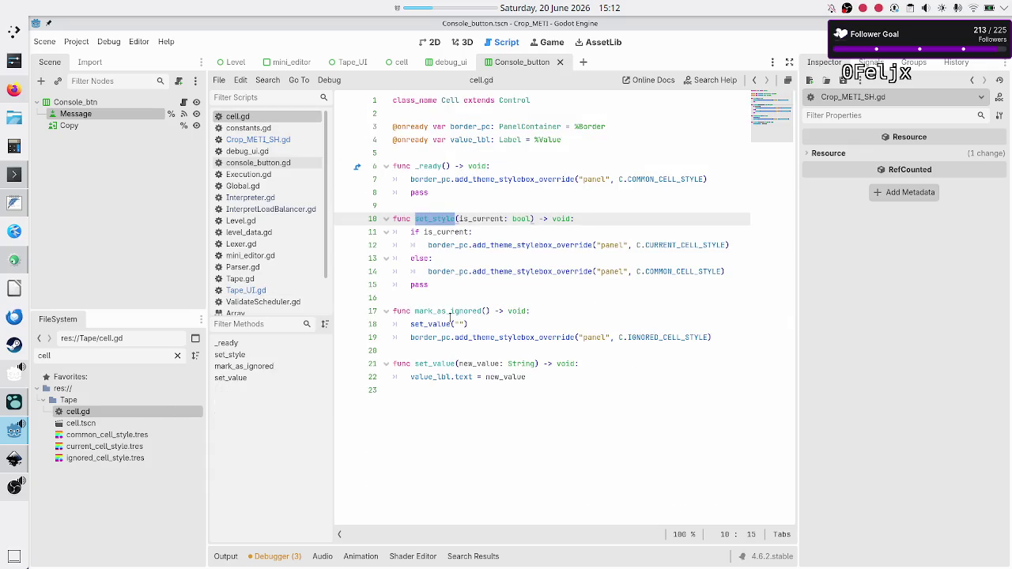
left_click(492, 323)
key("Home")
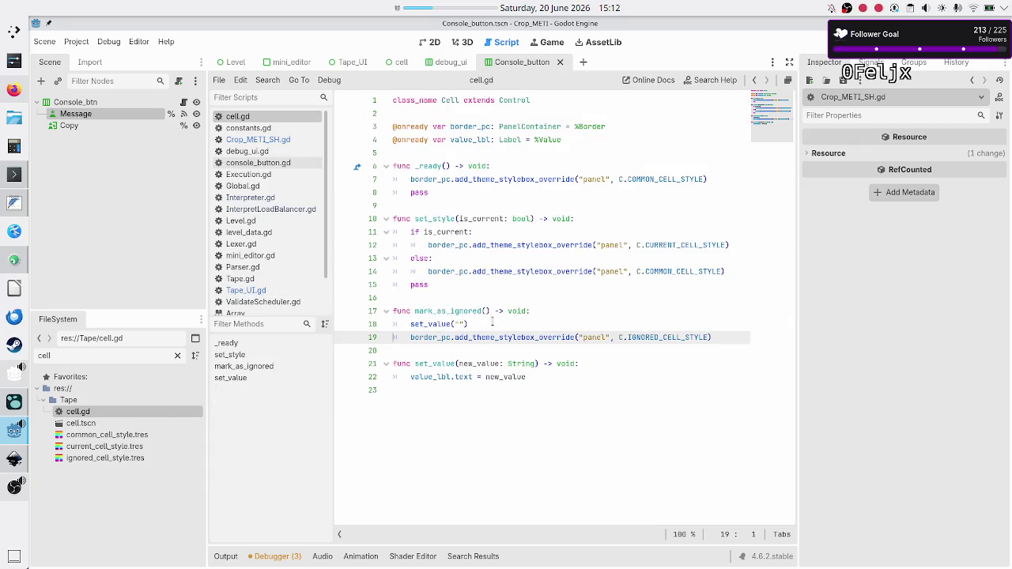
key("shift+End")
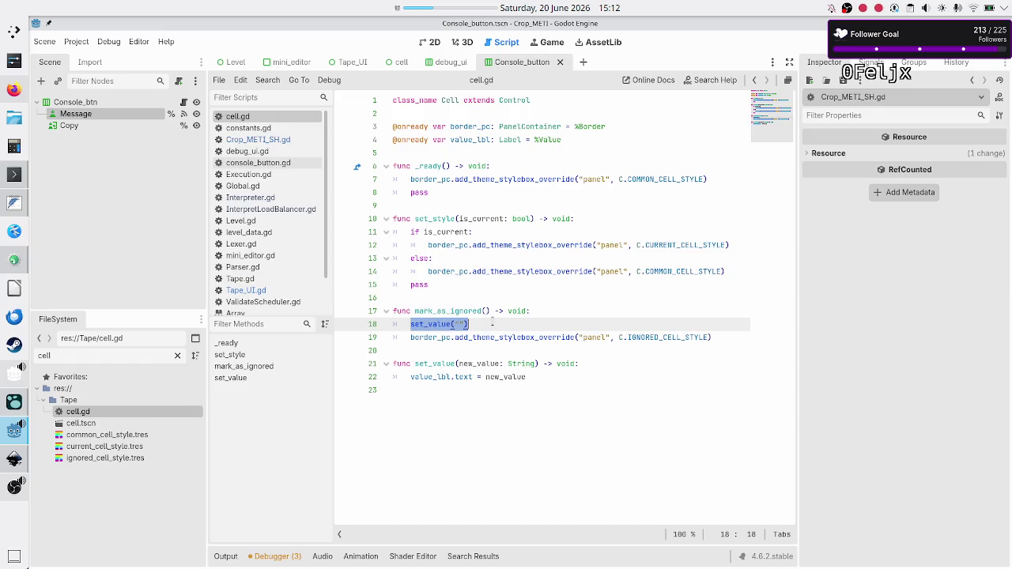
left_click(493, 324)
key("shift+Left")
key("shift+Left")
key("shift+Left")
key("shift+Left")
key("shift+Left")
key("shift+Left")
left_click(402, 63)
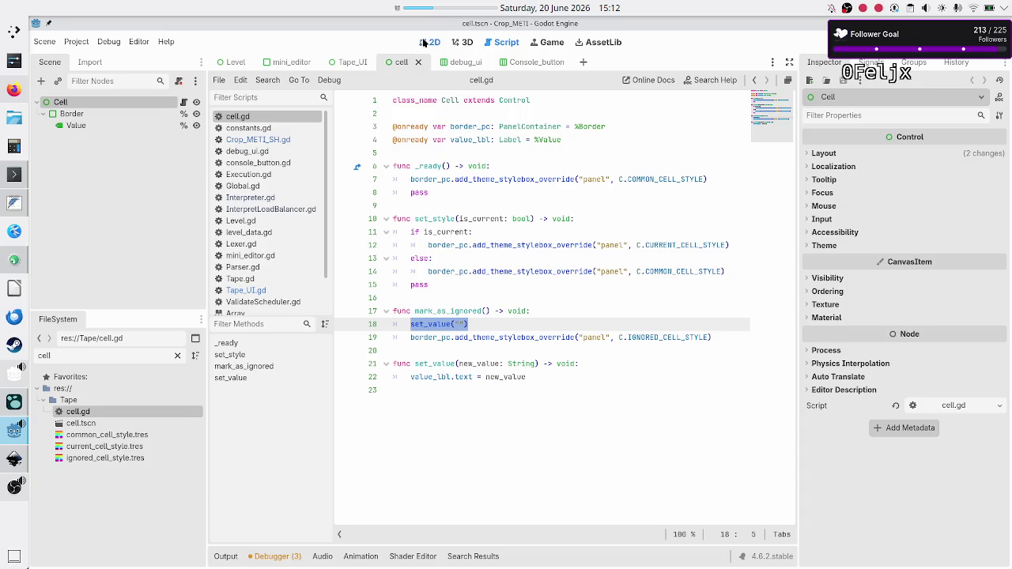
left_click(426, 43)
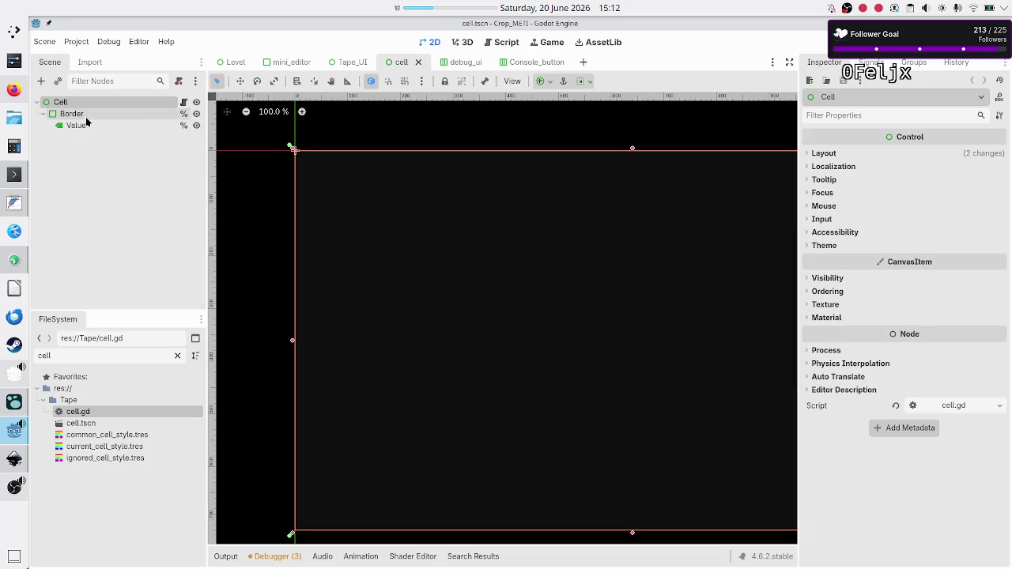
left_click(78, 114)
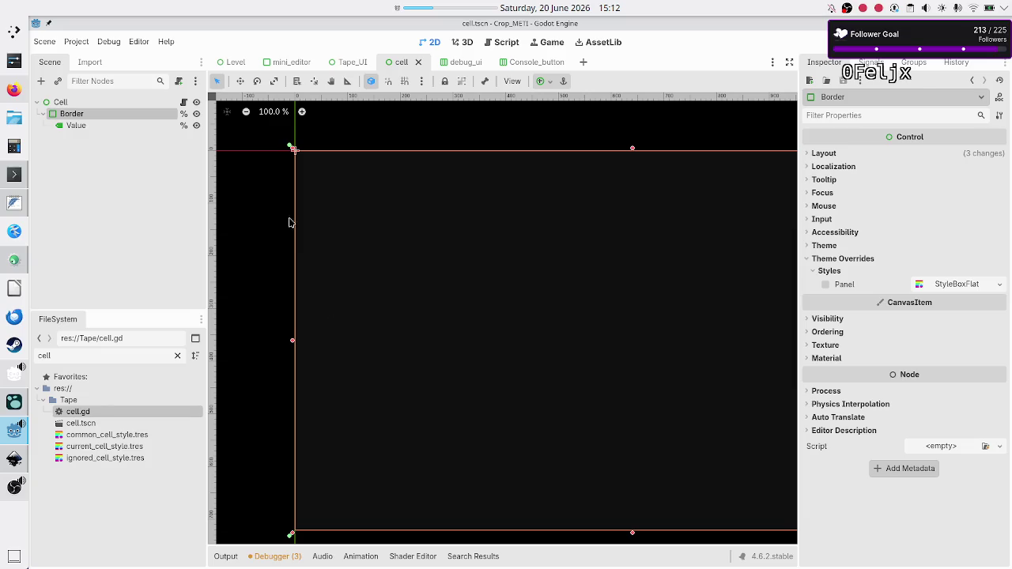
left_click(102, 127)
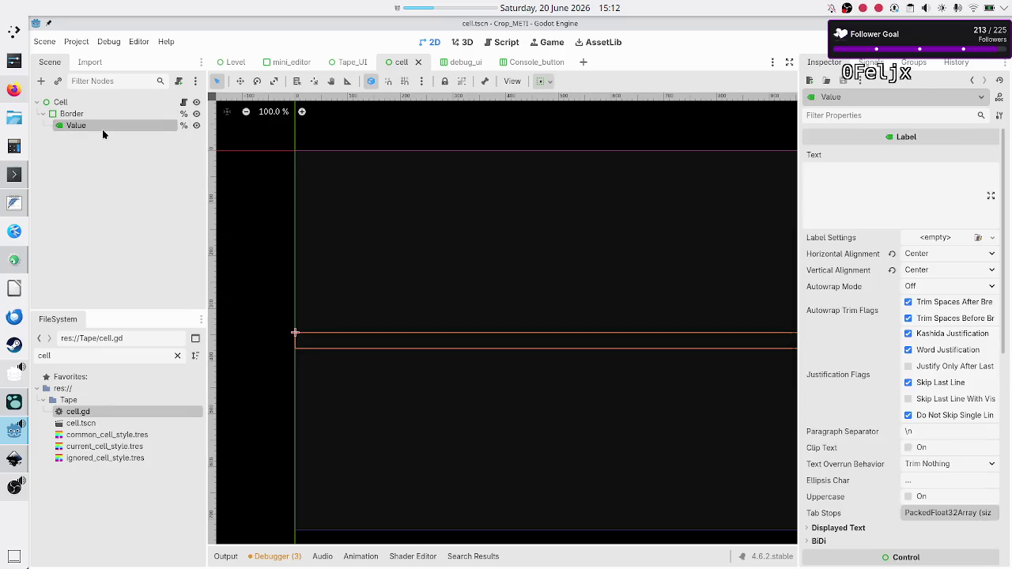
left_click(183, 103)
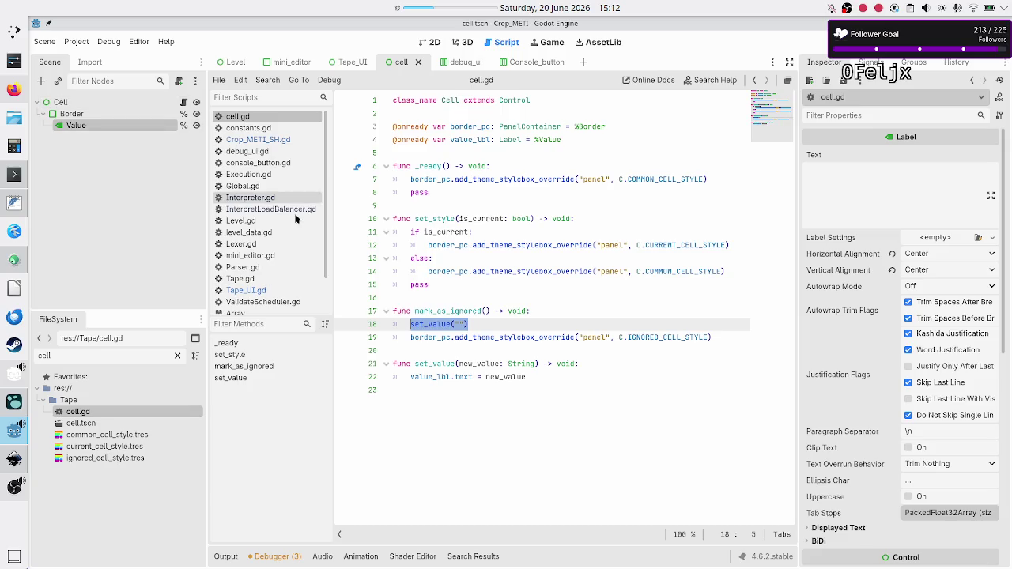
left_click(498, 324)
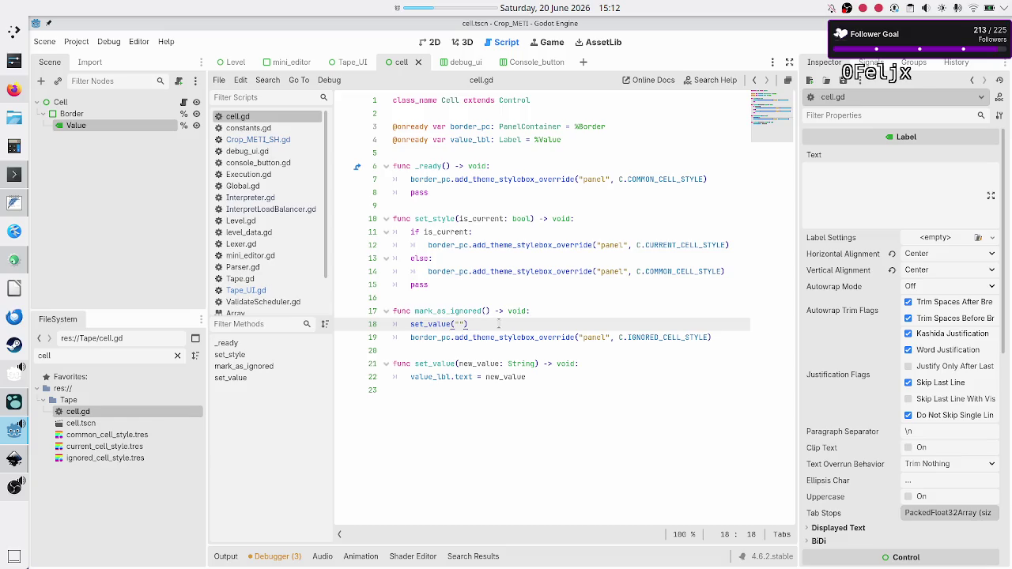
Step: Comment out the set_value("") call on line 18 and start a new line below it
key("Down")
key("Up")
key("ctrl+k")
key("Down")
key("Up")
key("End")
key("Return")
Step: Add value_lbl.visible = false on line 19, then save and run the game
type("v")
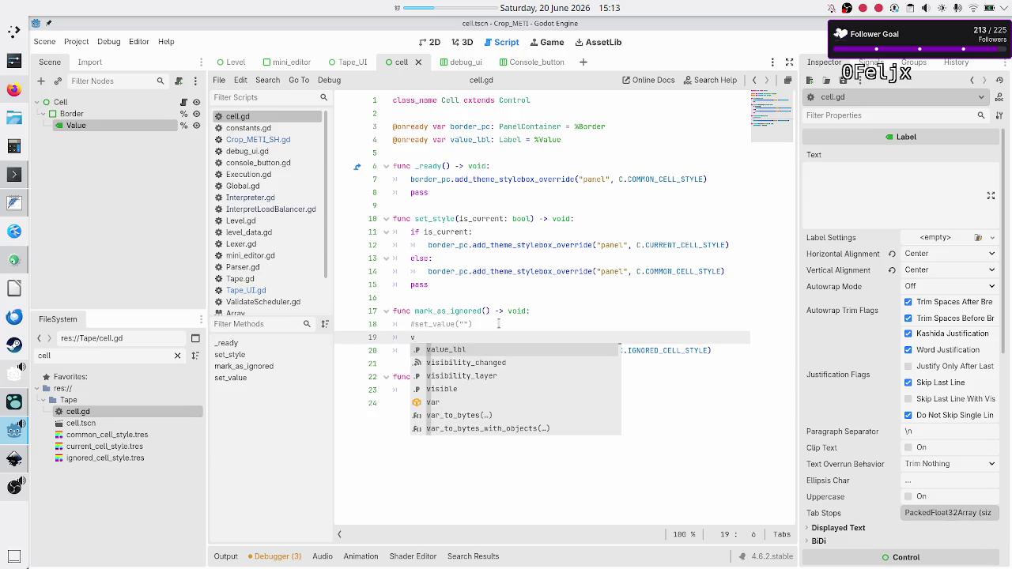
key("Escape")
type("al")
key("Return")
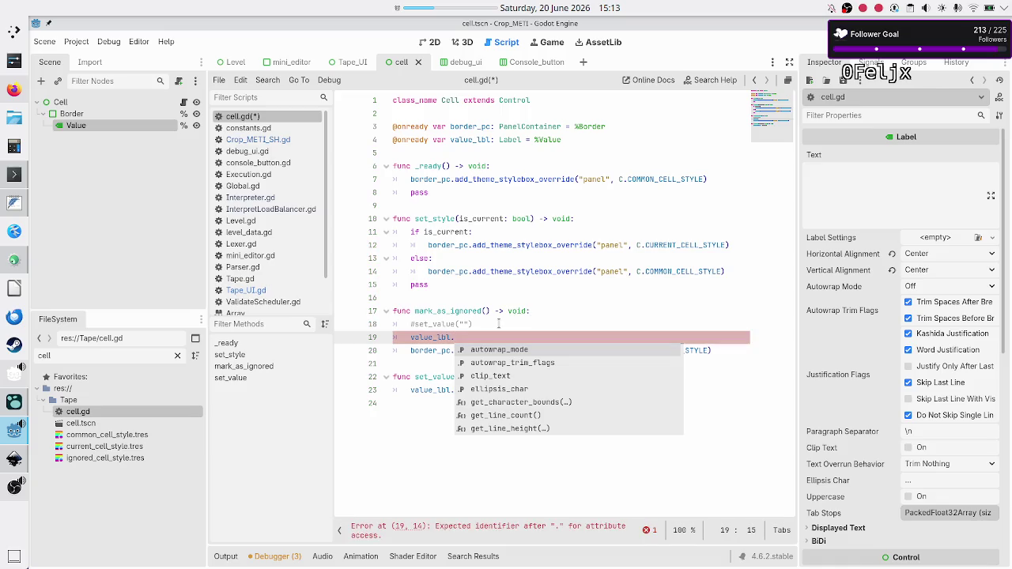
type("visi")
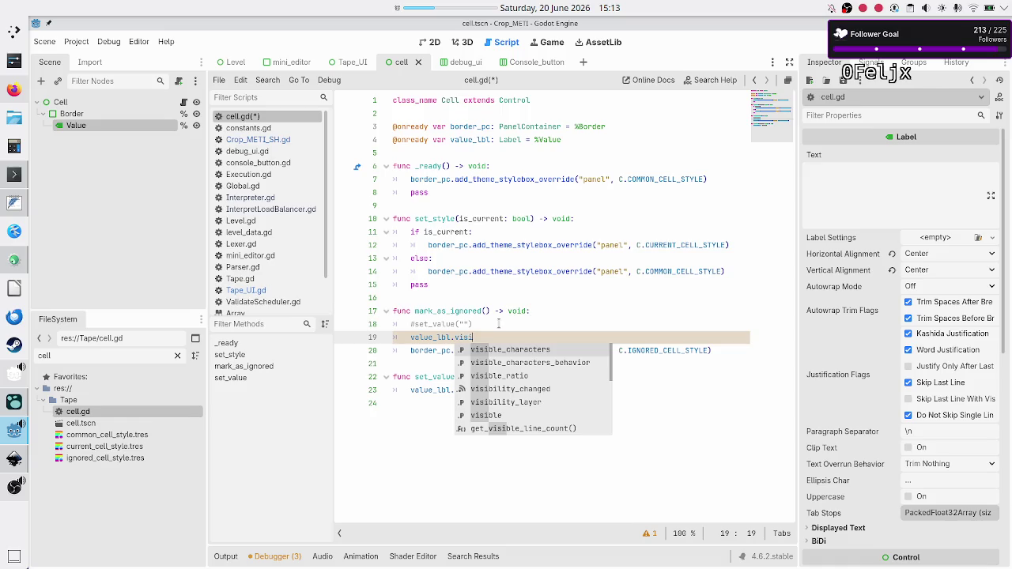
key("Escape")
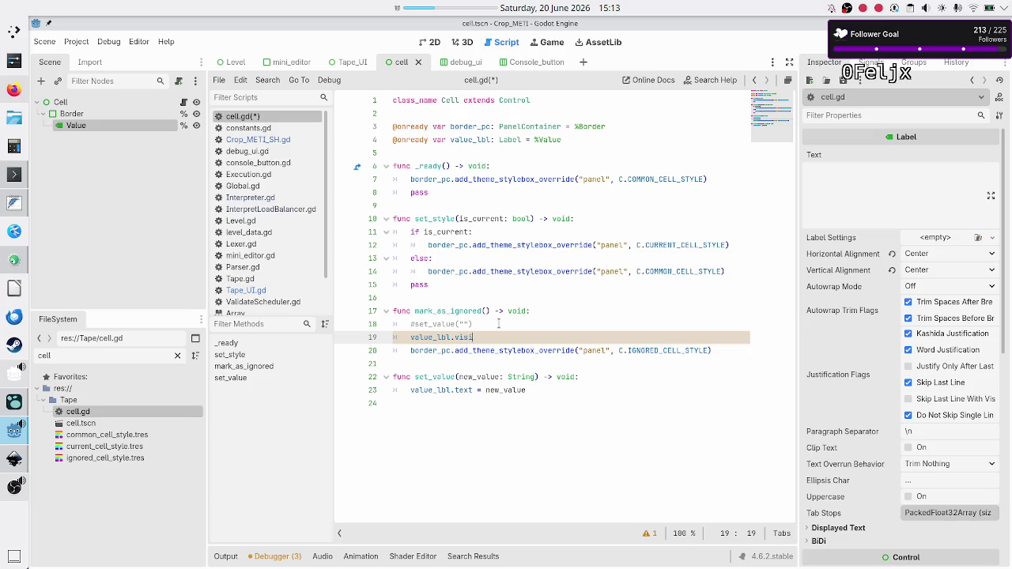
type("ble")
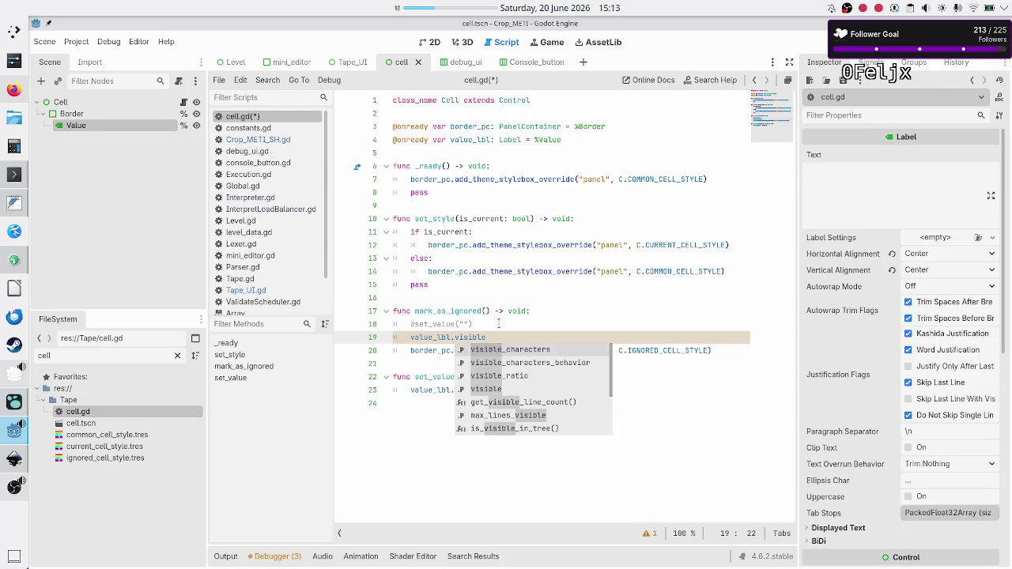
type(" = false")
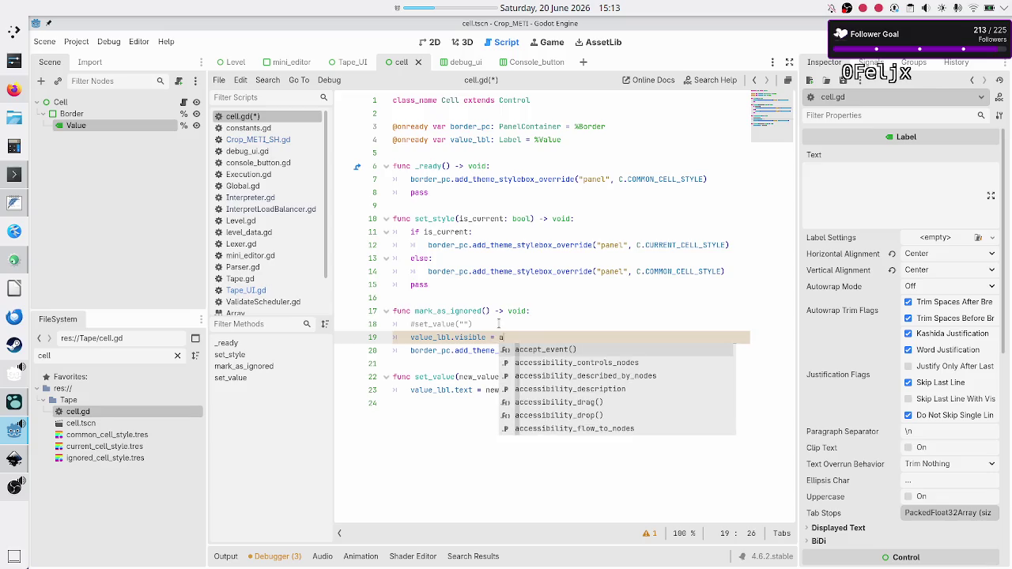
key("Right")
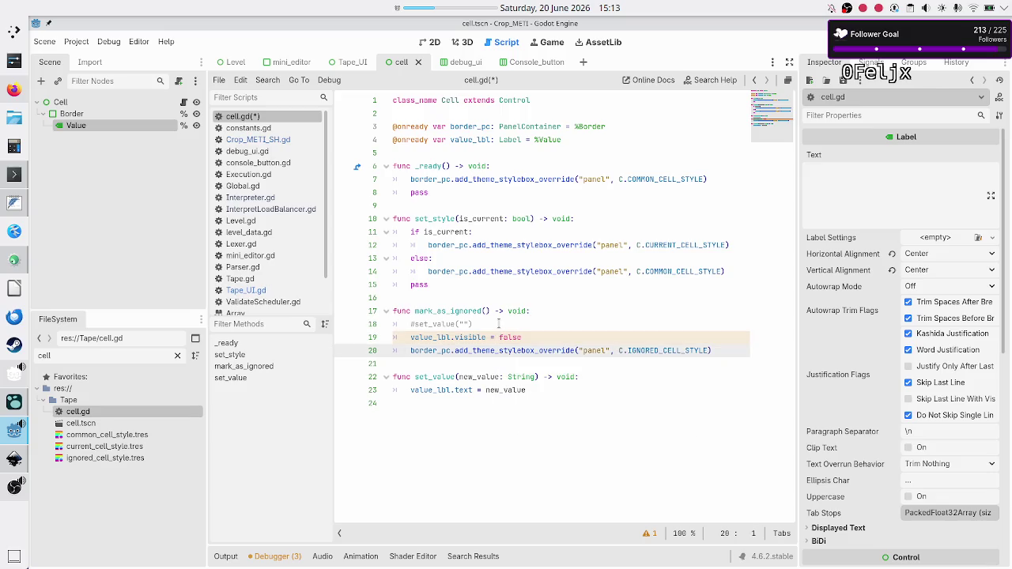
key("Right")
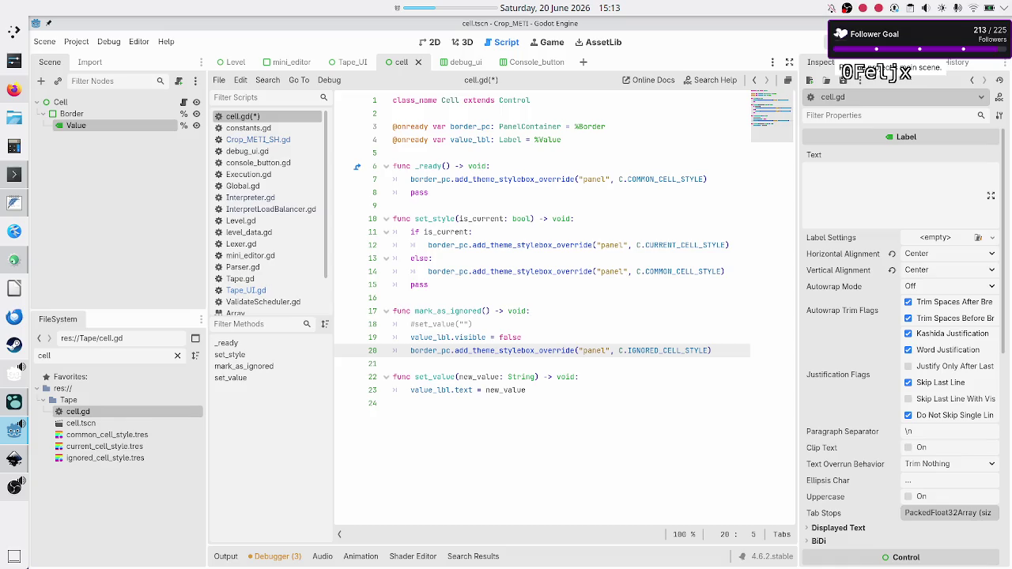
key("F5")
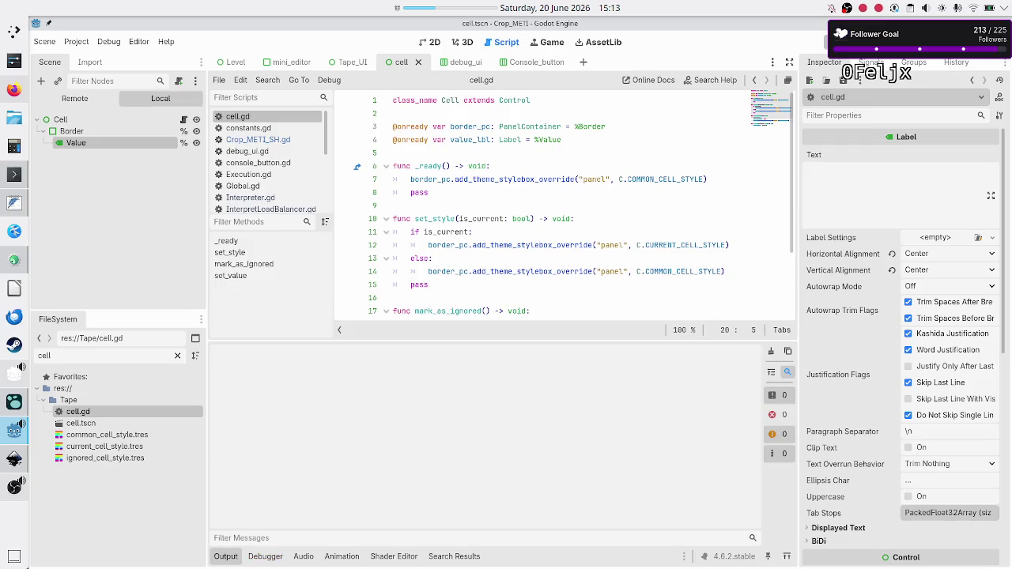
Step: Select Rule A, check that the expected-output cells are blank, and close the game
left_click(194, 167)
key("ctrl+v")
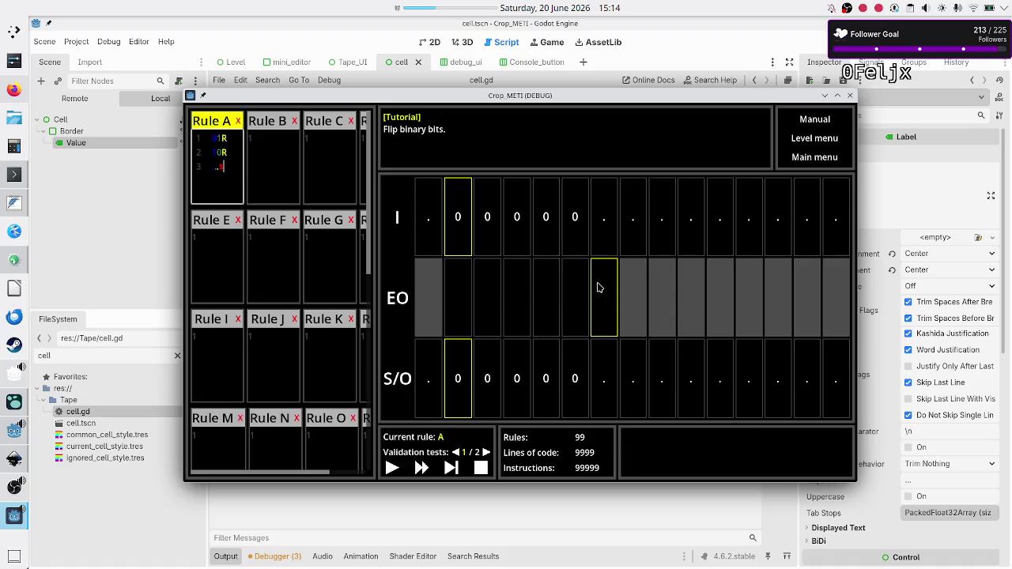
left_click(850, 96)
scroll(457, 224, "down", 3)
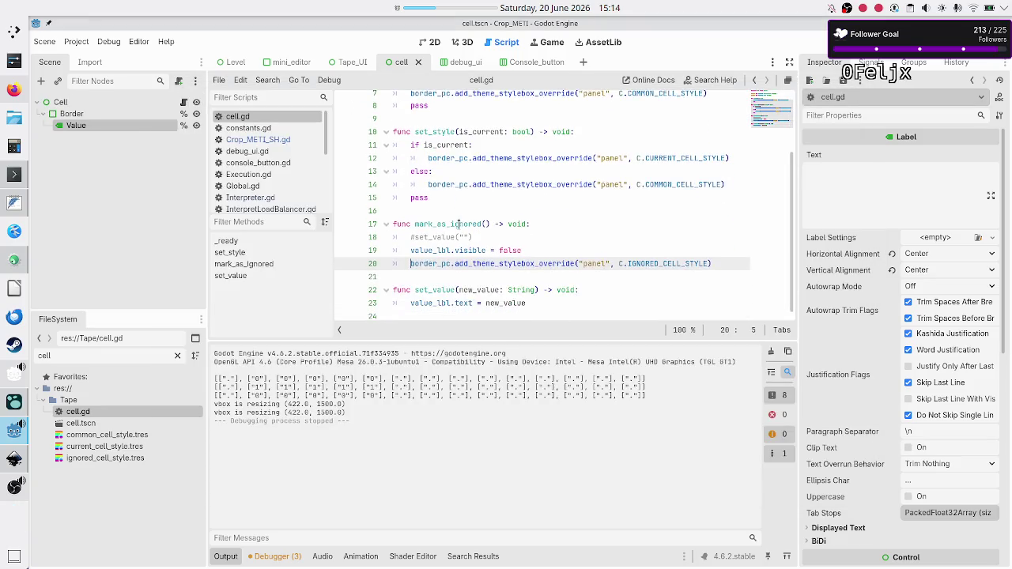
Step: Start a value_lbl.visi line at the end of set_value and save cell.gd
scroll(458, 224, "down", 1)
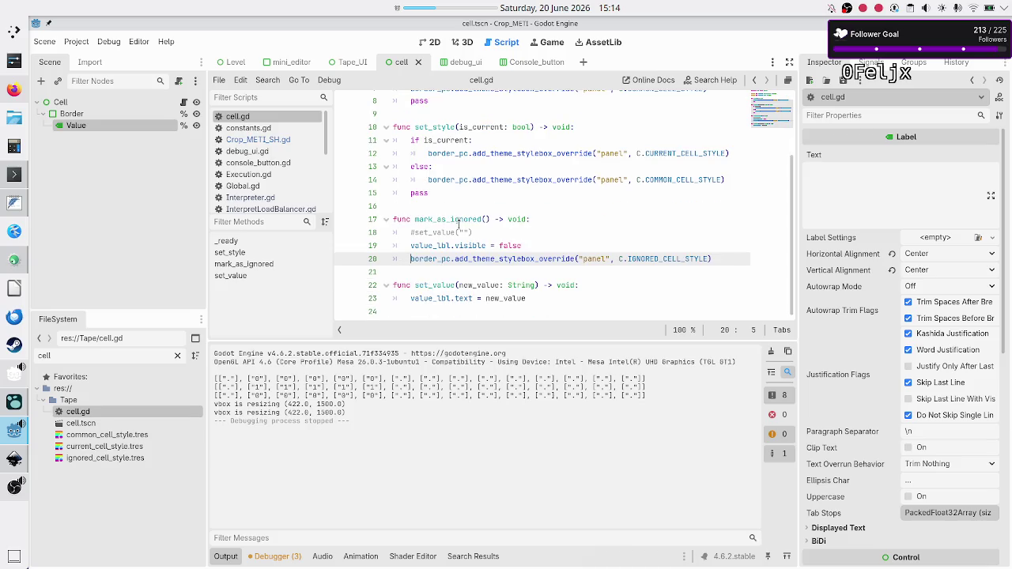
left_click(545, 299)
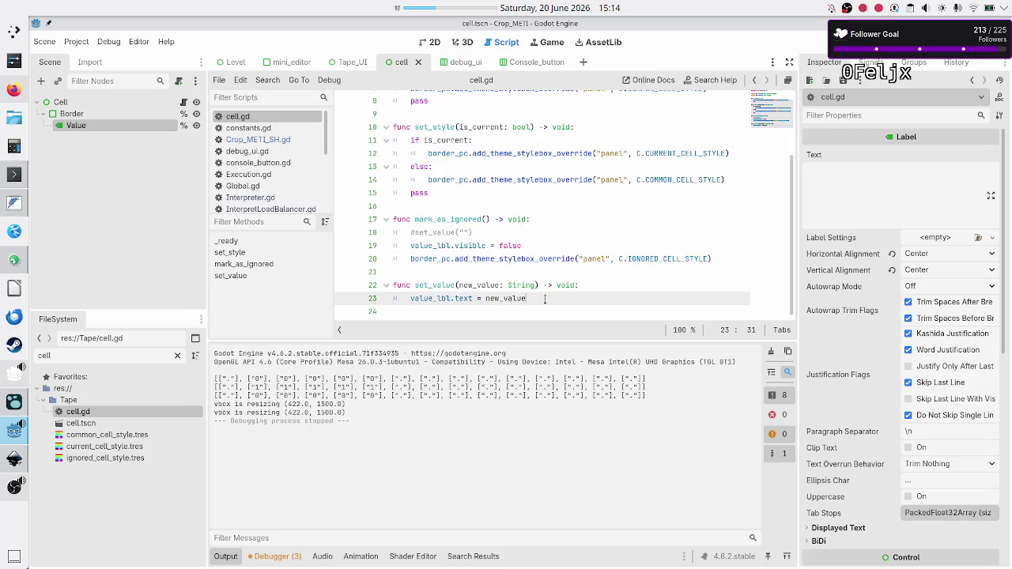
key("Return")
type("val")
key("Return")
type(".visi")
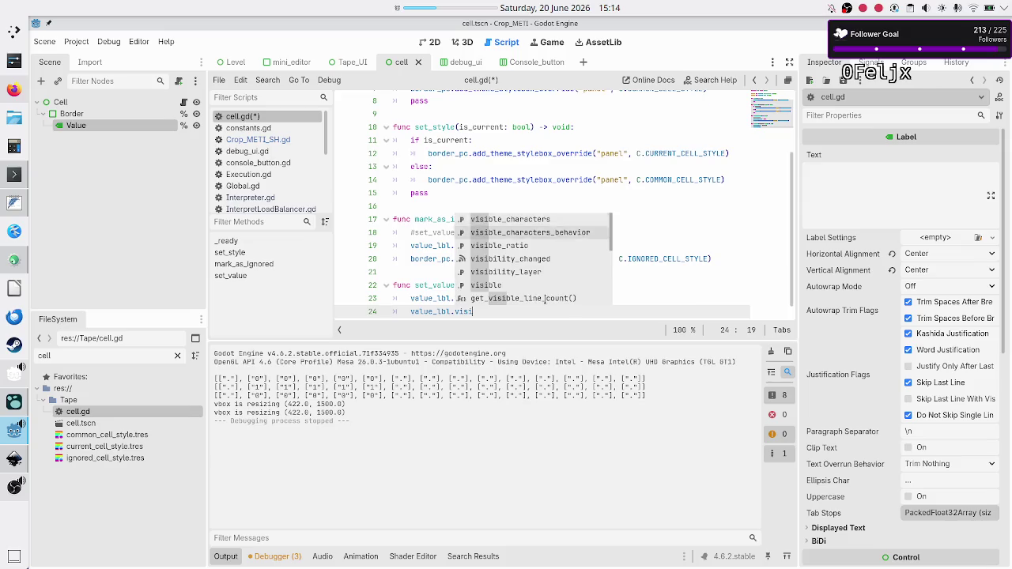
scroll(544, 299, "up", 1)
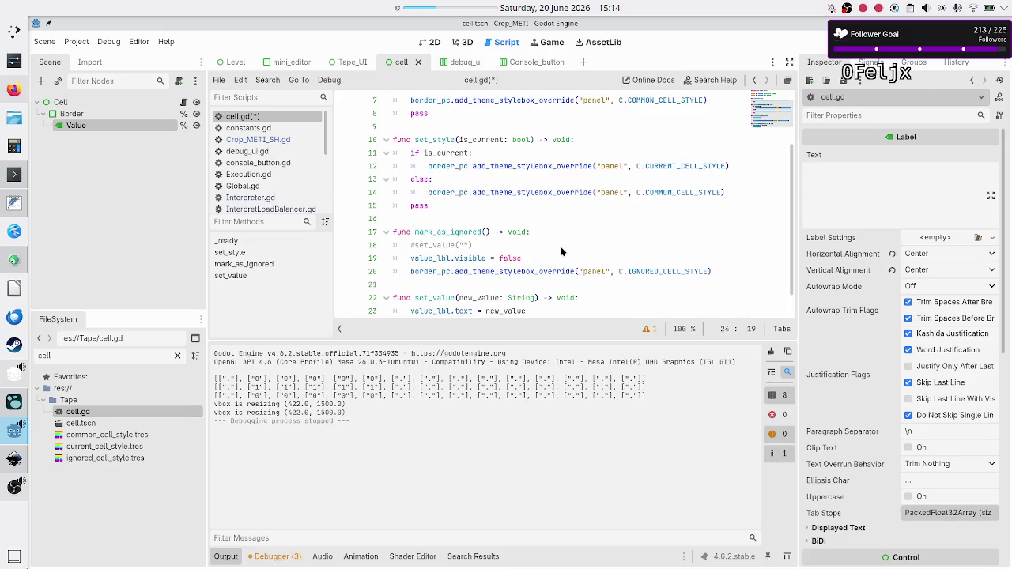
left_click(440, 298)
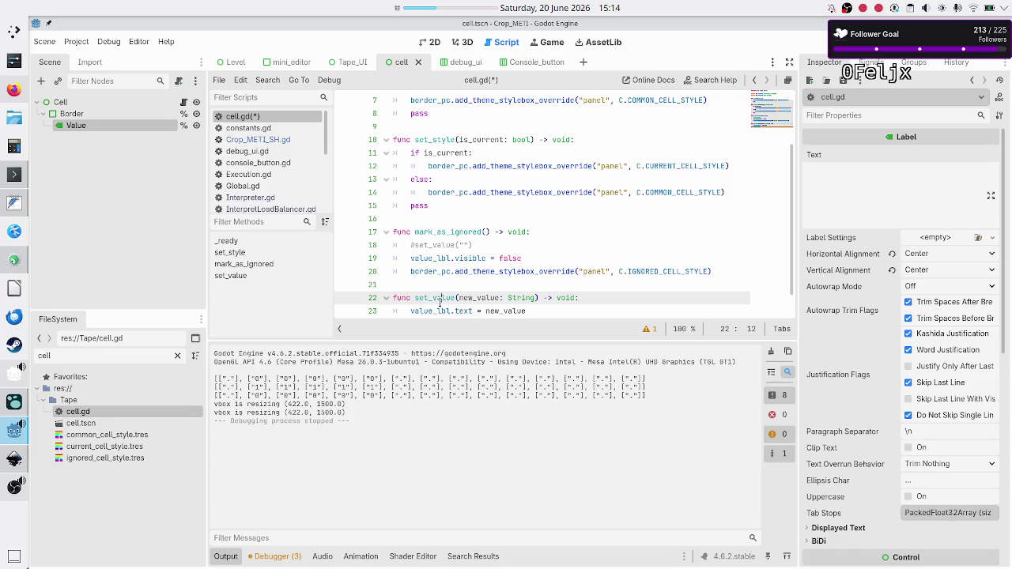
key("ctrl+s")
Step: Complete the line value_lbl.visible = true in set_value and select it
key("Down")
key("End")
key("Return")
type("value_lbl.visi")
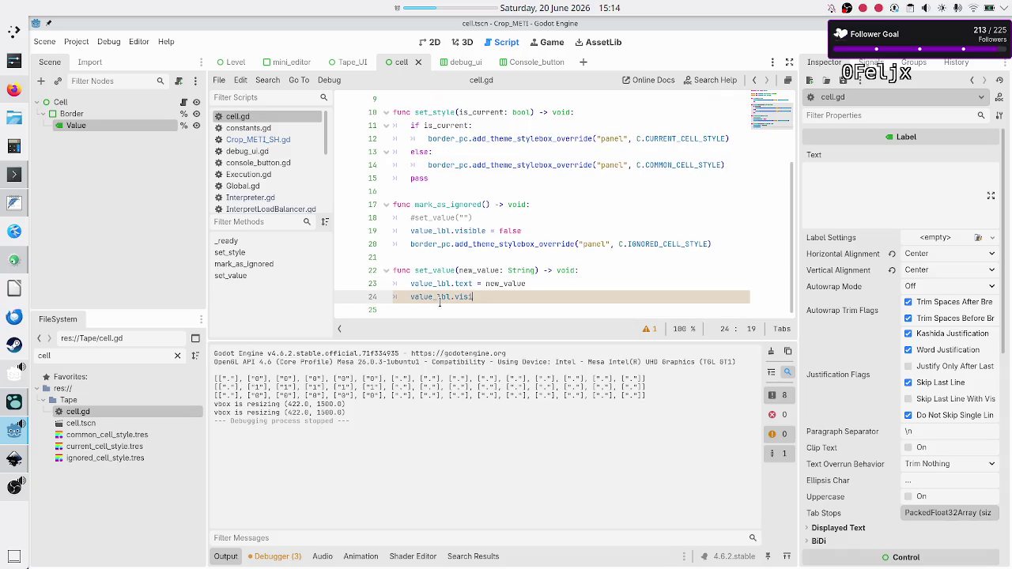
type("ble")
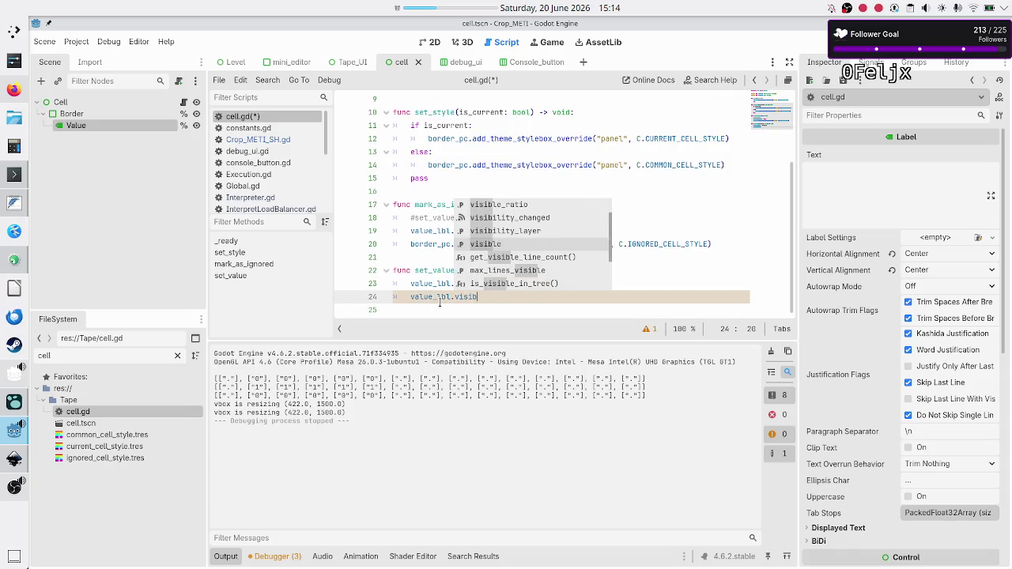
key("Escape")
type("true")
triple_click(439, 301)
key("ctrl+c")
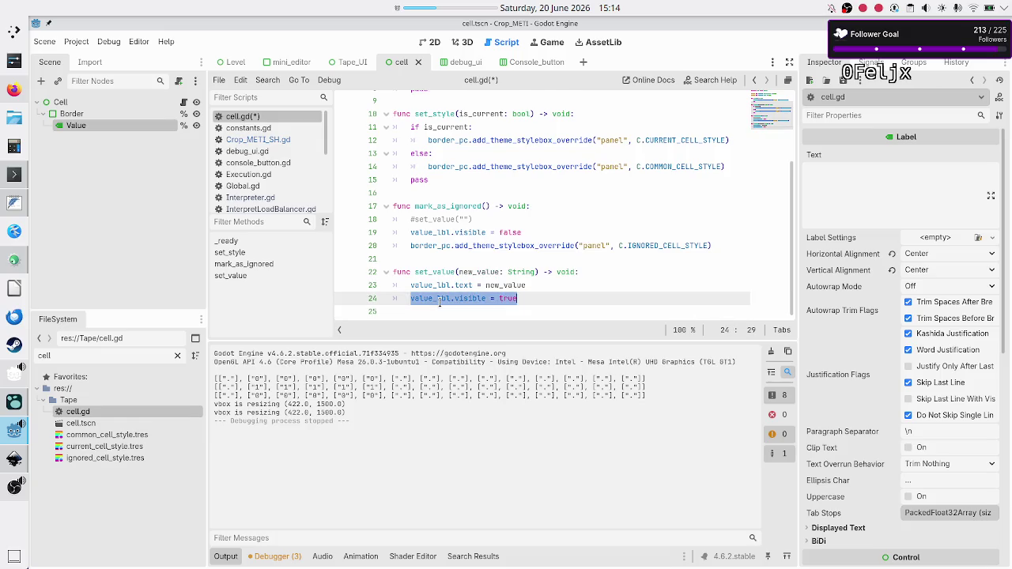
Step: Replace pass in set_style with value_lbl.visible = true
key("Up")
key("Up")
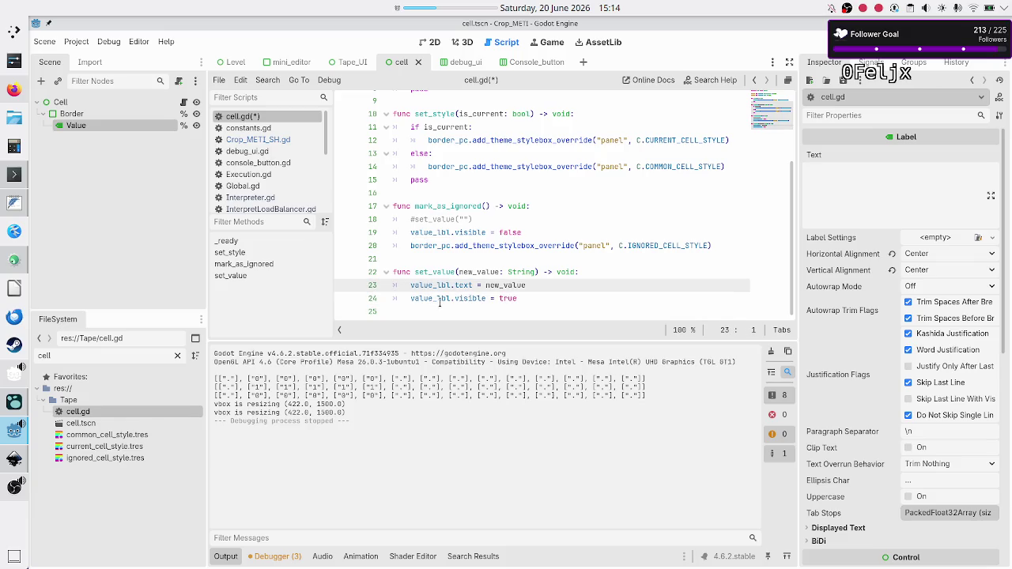
key("Up")
key("Up")
key("Up")
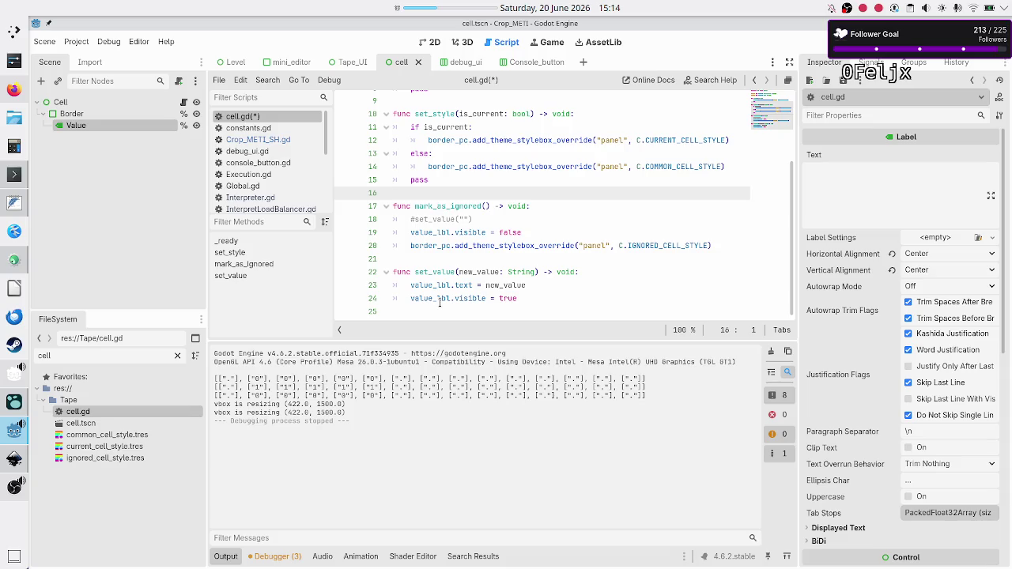
key("Up")
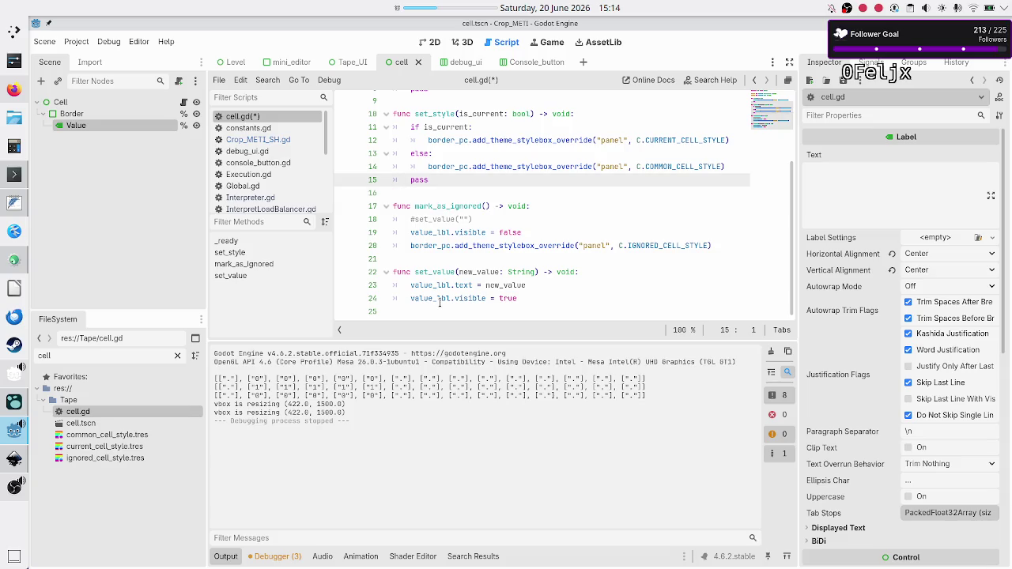
key("Up")
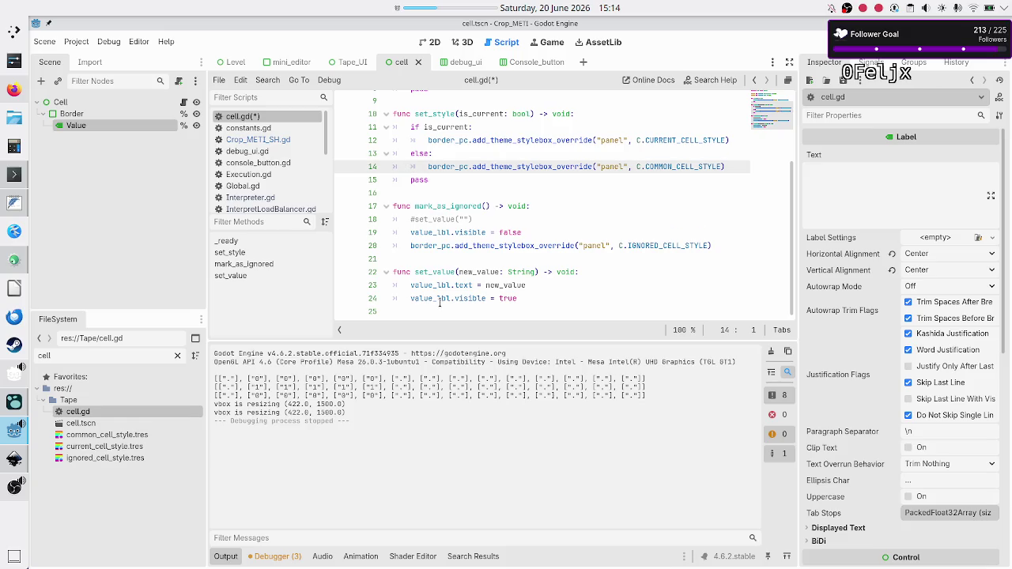
key("Down")
key("Down")
key("Up")
key("shift+End")
key("ctrl+v")
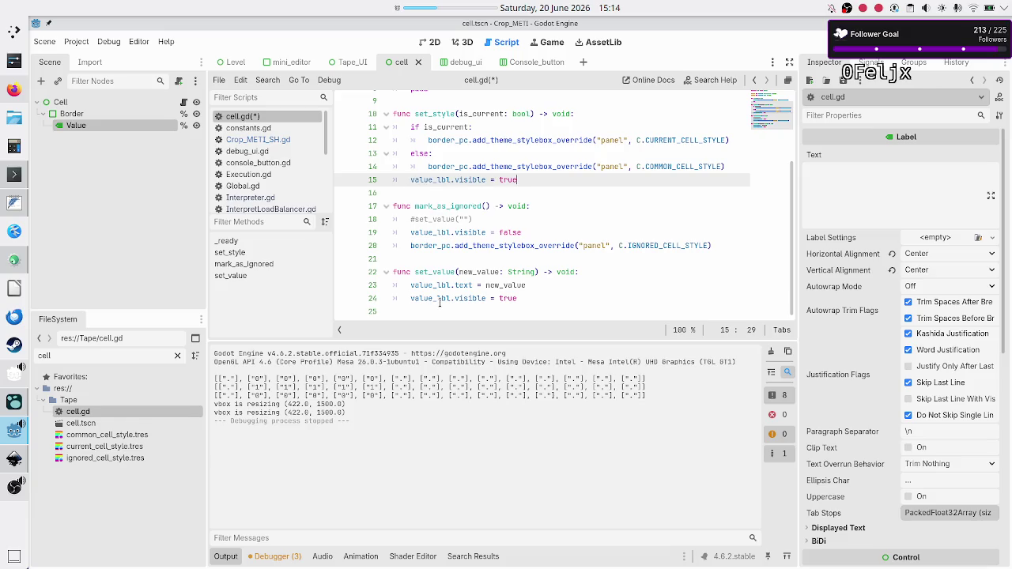
Step: Replace pass in _ready with value_lbl.visible = true, save cell.gd and run the game
key("Up")
key("Up")
key("Up")
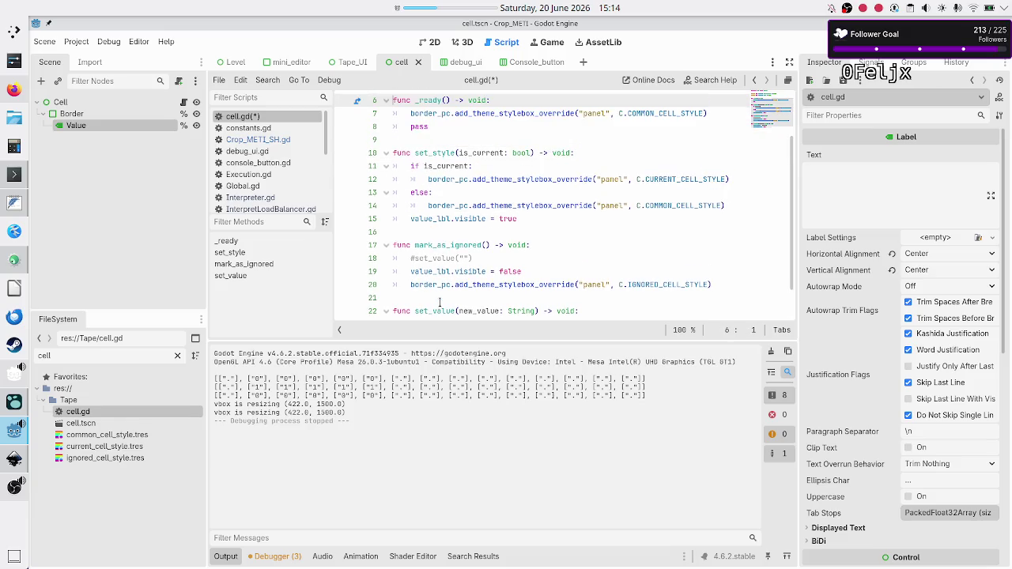
key("Up")
key("Up")
key("Up")
key("Down")
key("Down")
key("Down")
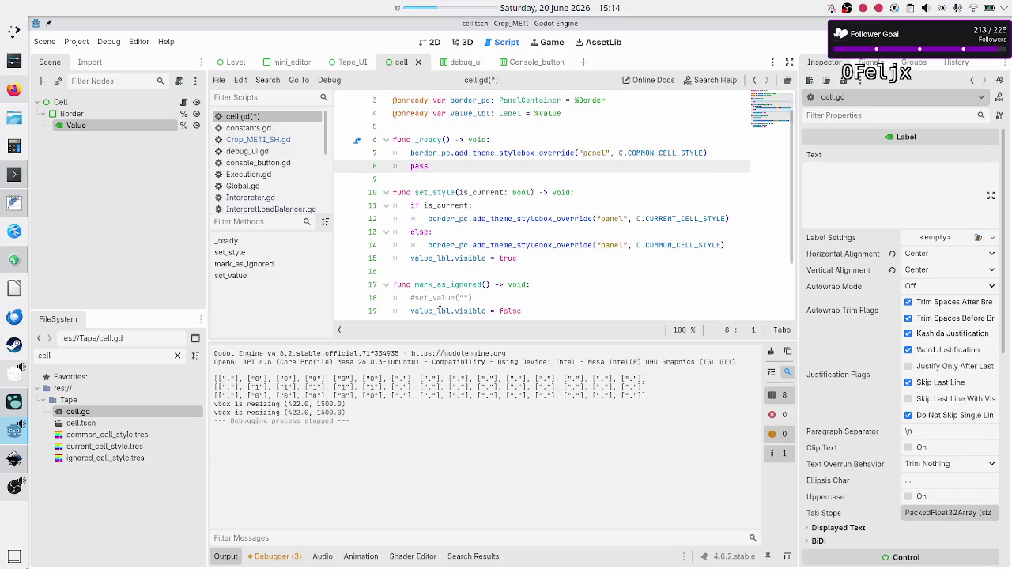
key("End")
key("BackSpace")
key("BackSpace")
key("BackSpace")
key("ctrl+v")
key("Down")
key("Up")
key("Up")
key("Up")
key("ctrl+s")
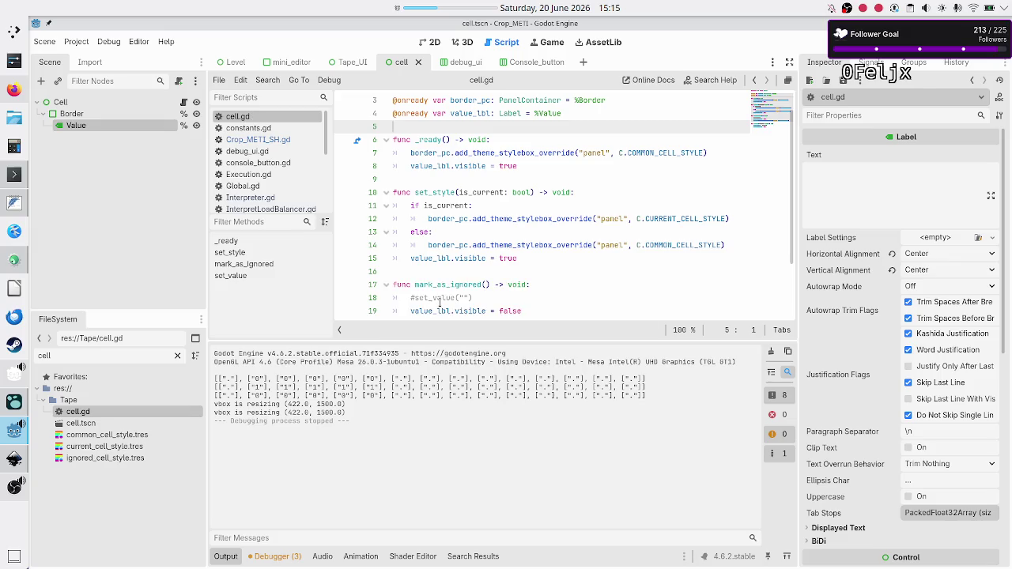
key("F5")
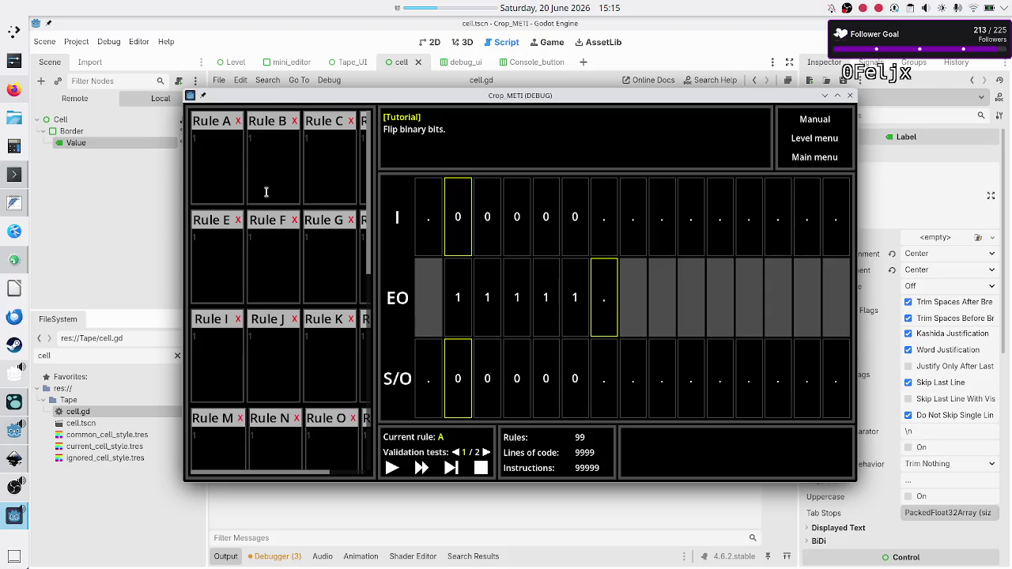
Step: Close the game and copy the rule lines 01R, 10R and ...$ from the scratch text
left_click(225, 162)
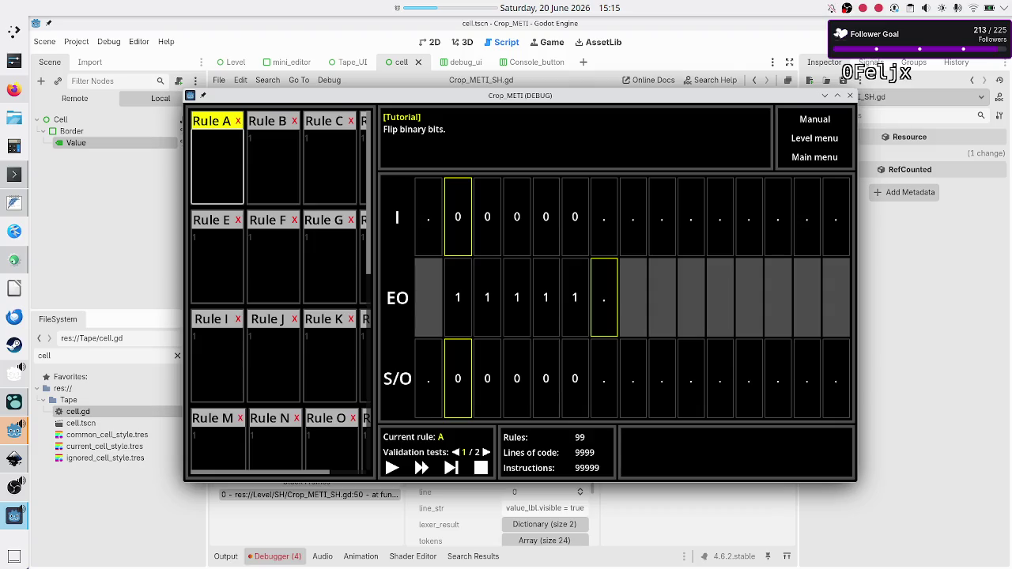
key("alt+F4")
key("alt+Tab")
key("Up")
key("Up")
key("Up")
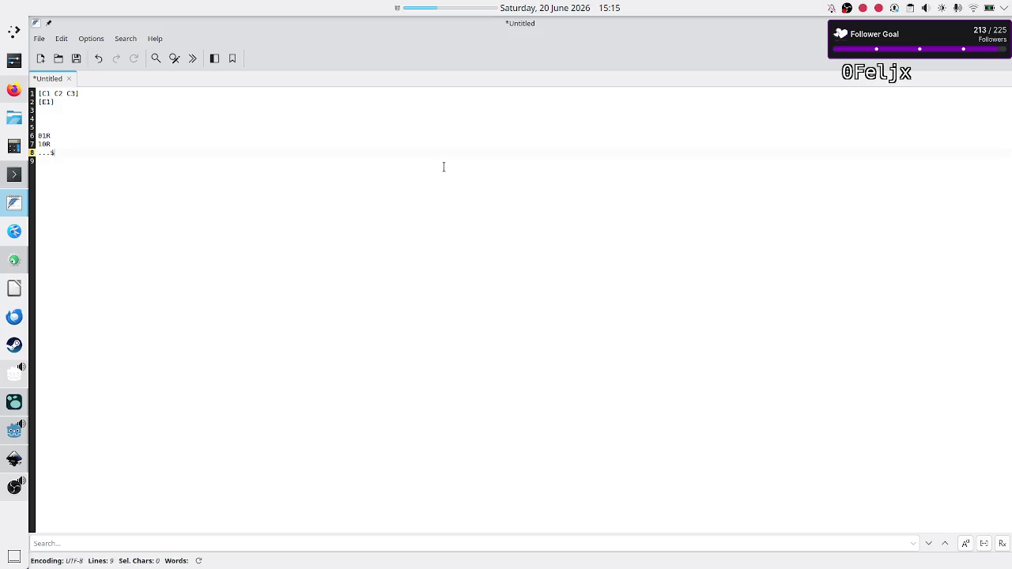
key("Down")
key("shift+Down")
key("shift+Down")
key("shift+End")
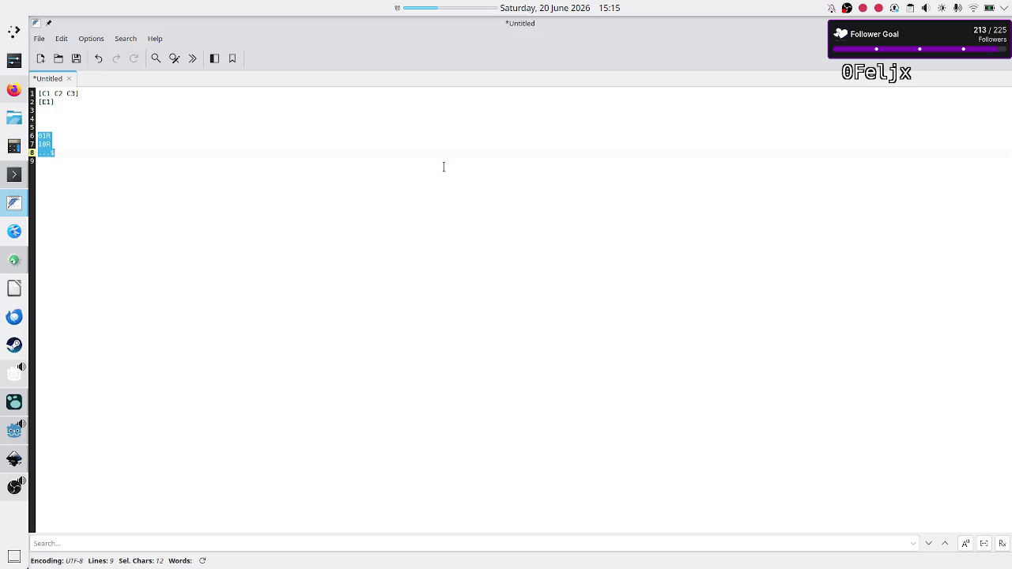
key("alt+Tab")
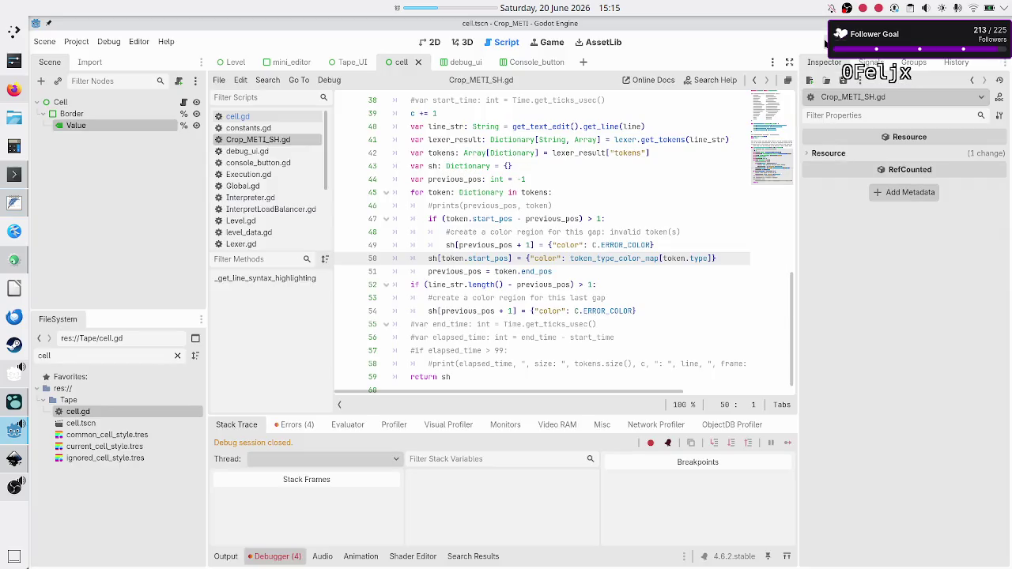
Step: Relaunch the game, paste the 01R/10R/...$ rule into Rule A, and step validation test 2
left_click(825, 44)
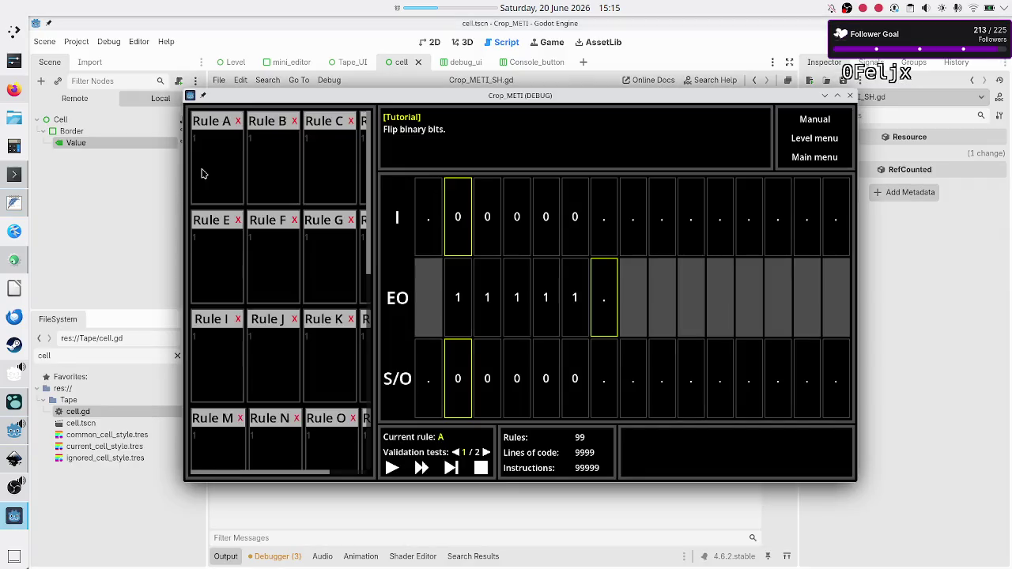
left_click(201, 173)
type("01R 10R ..$")
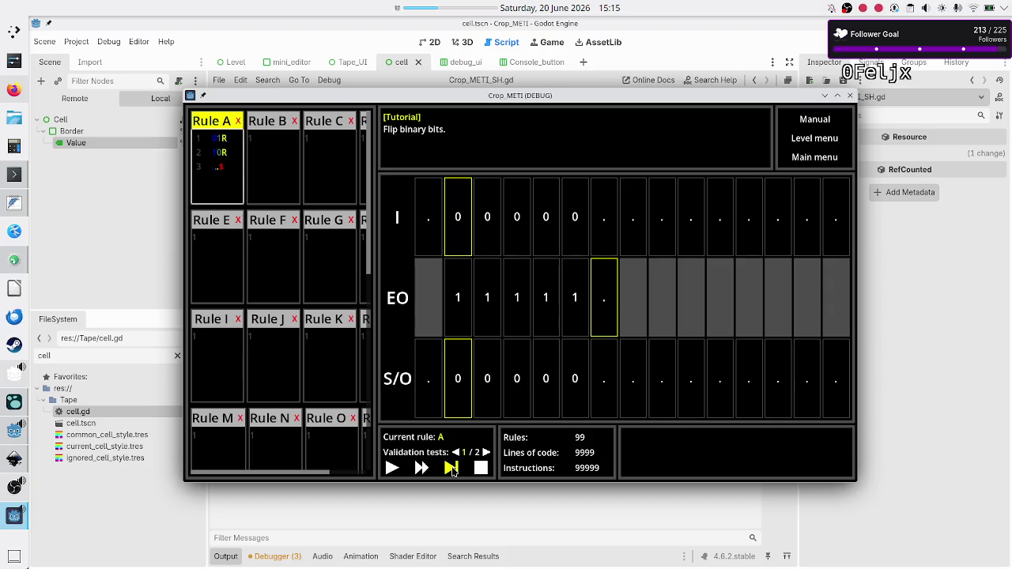
left_click(485, 452)
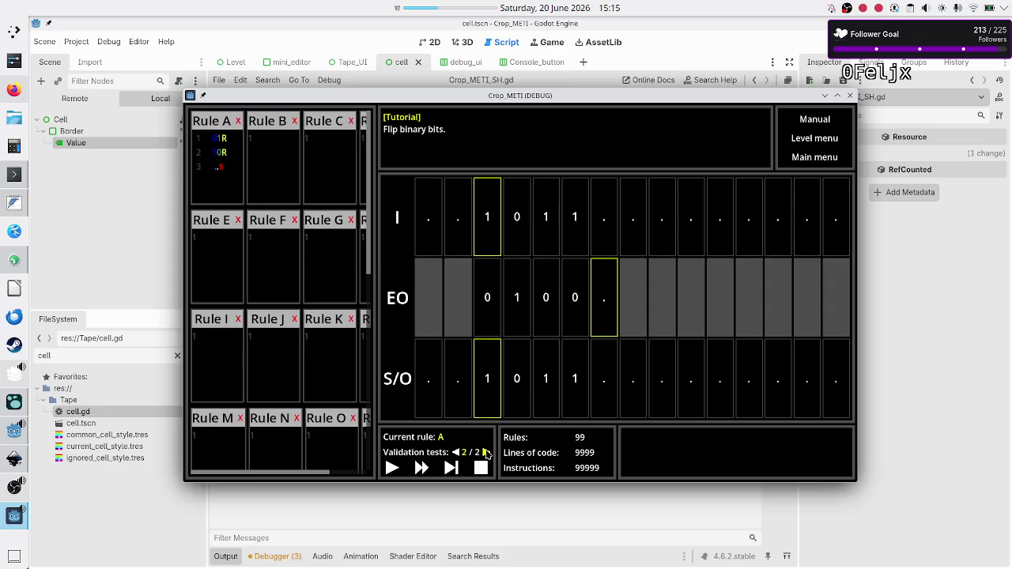
left_click(451, 468)
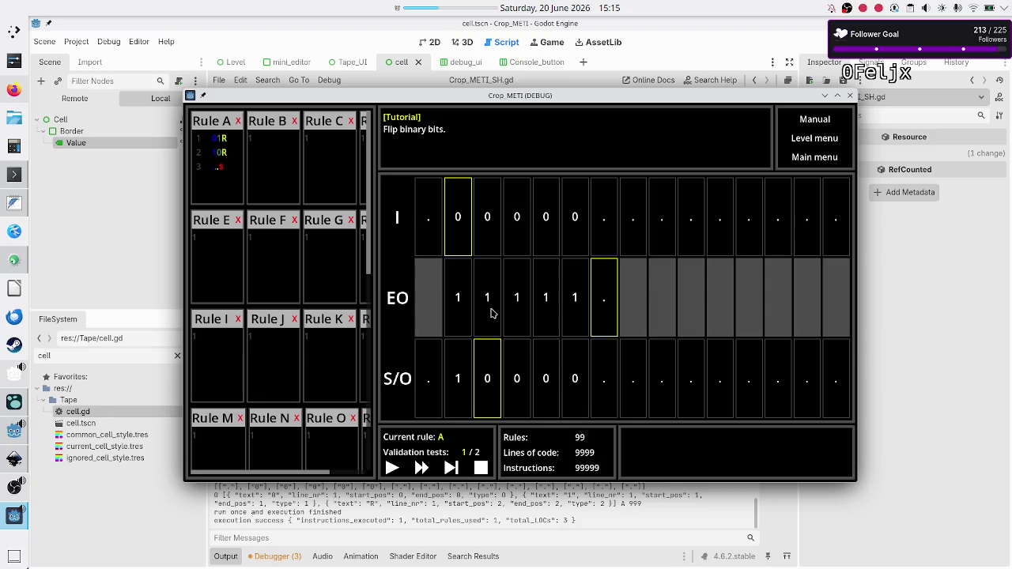
left_click(225, 139)
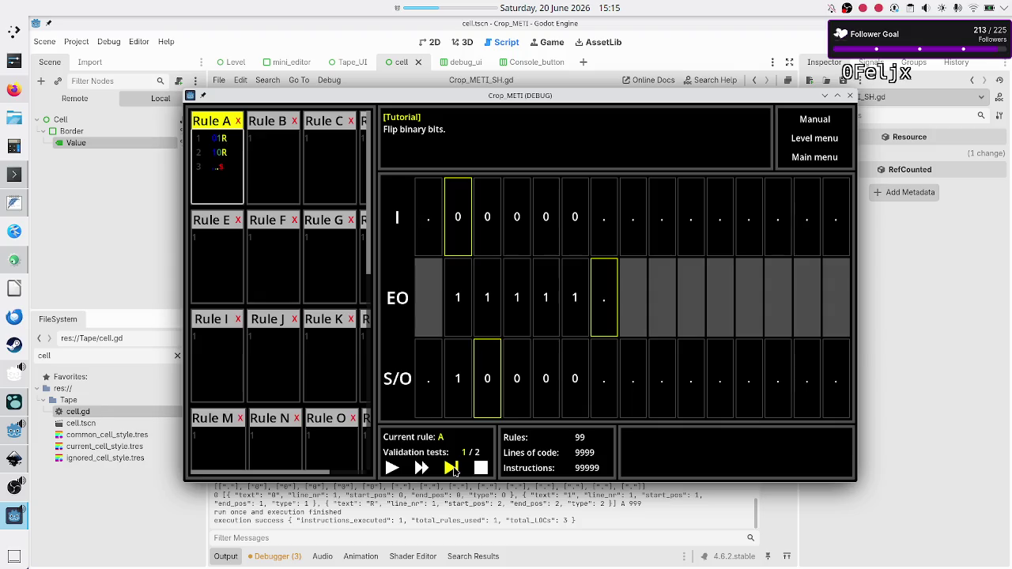
left_click(451, 468)
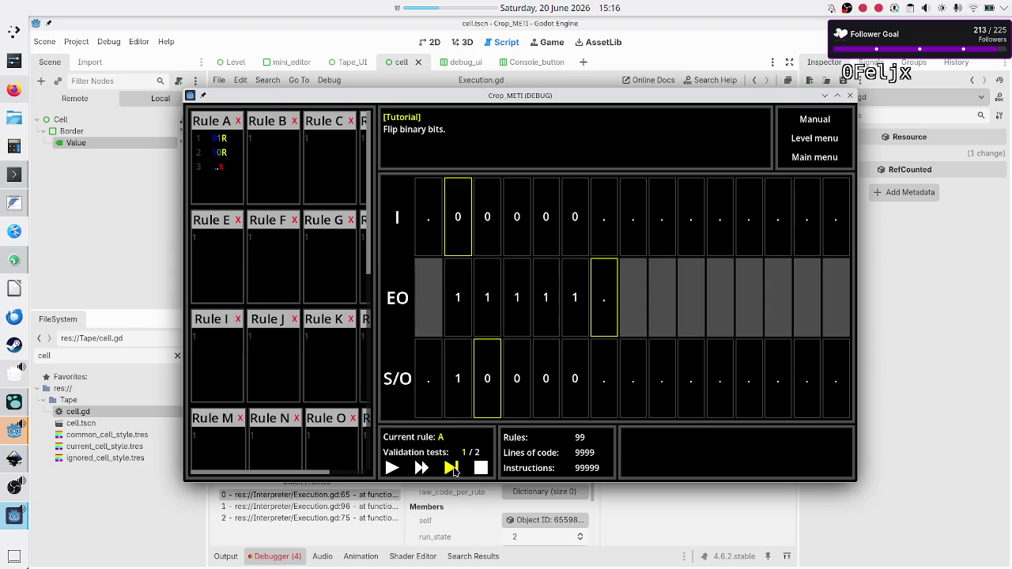
Step: Check the debugger's error list at line 64, then stop and relaunch the game
left_click(666, 501)
left_click(298, 425)
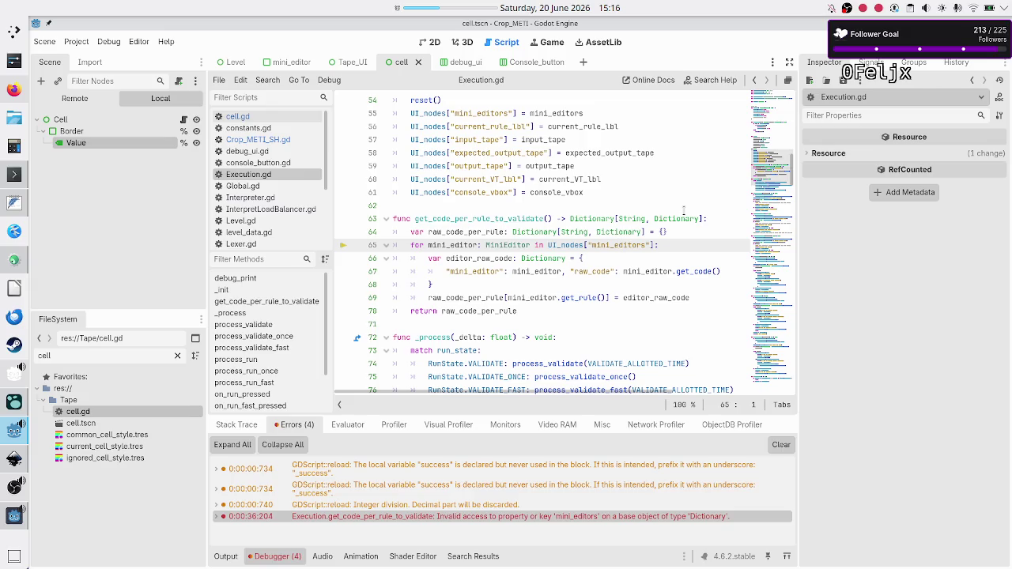
left_click(682, 232)
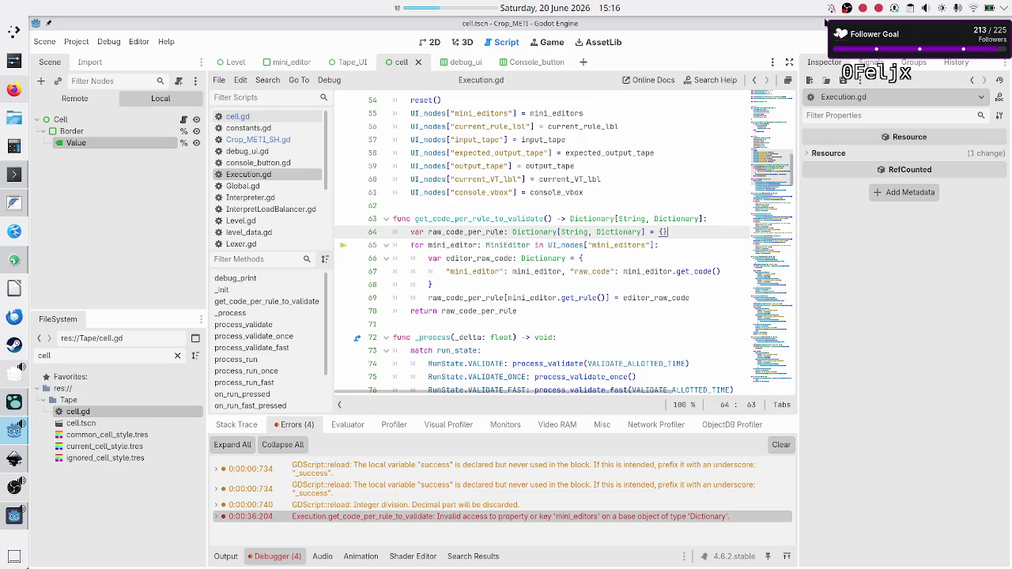
key("F8")
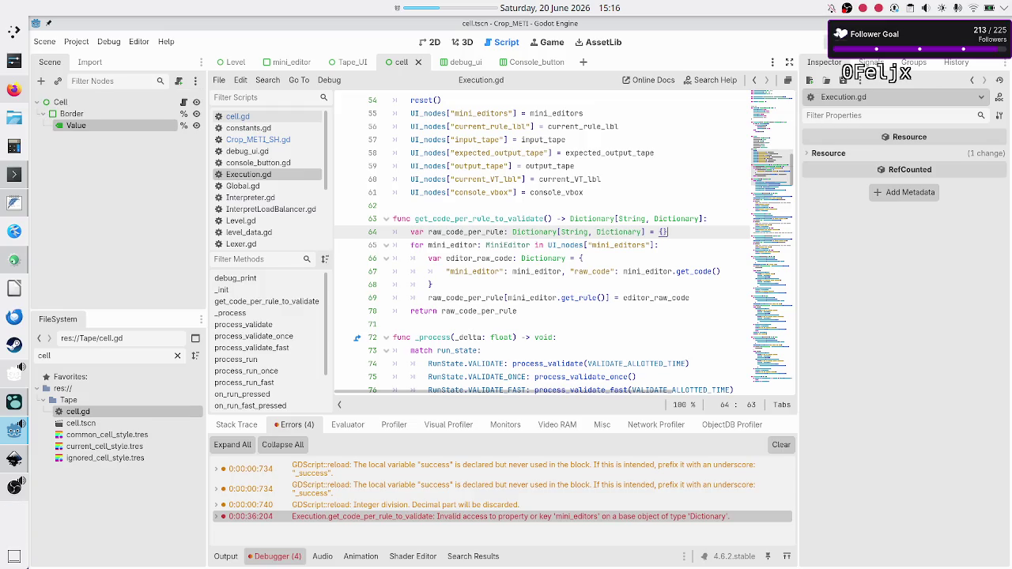
key("F5")
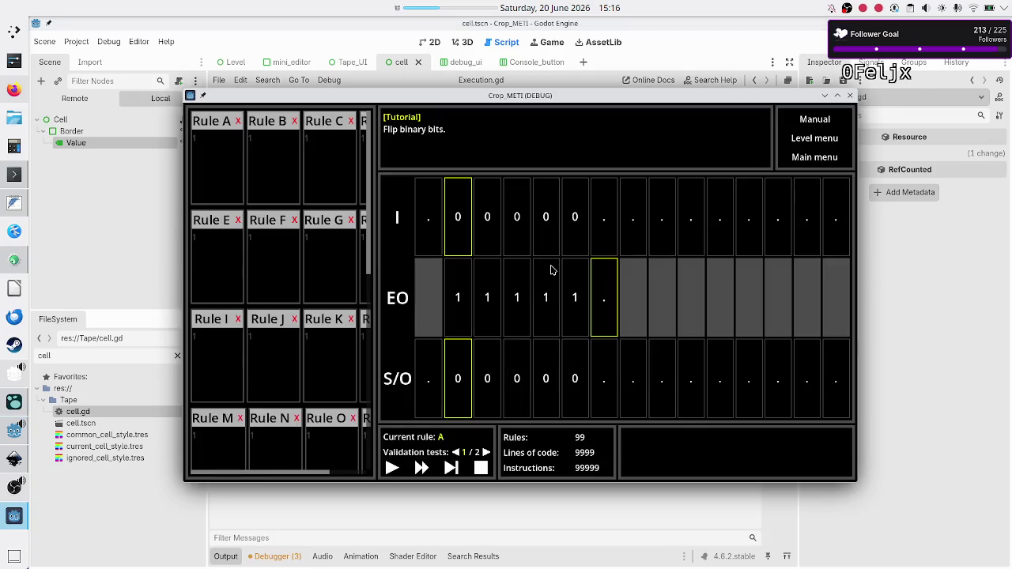
Step: Paste the three-line program into Rule A, step once, and return to the editor's line-65 break
left_click(222, 156)
type("01R 10R ..$")
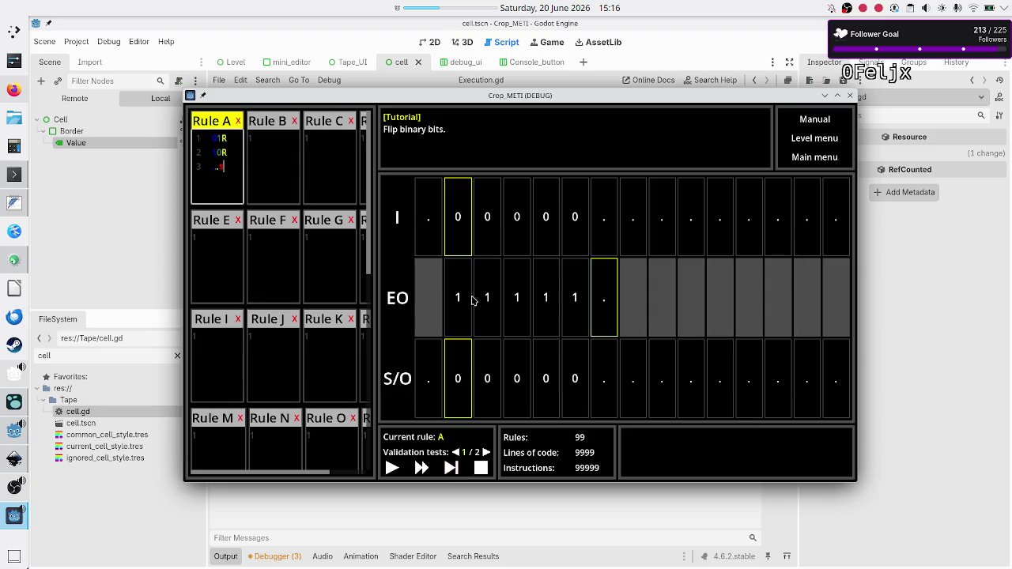
left_click(456, 472)
left_click(455, 472)
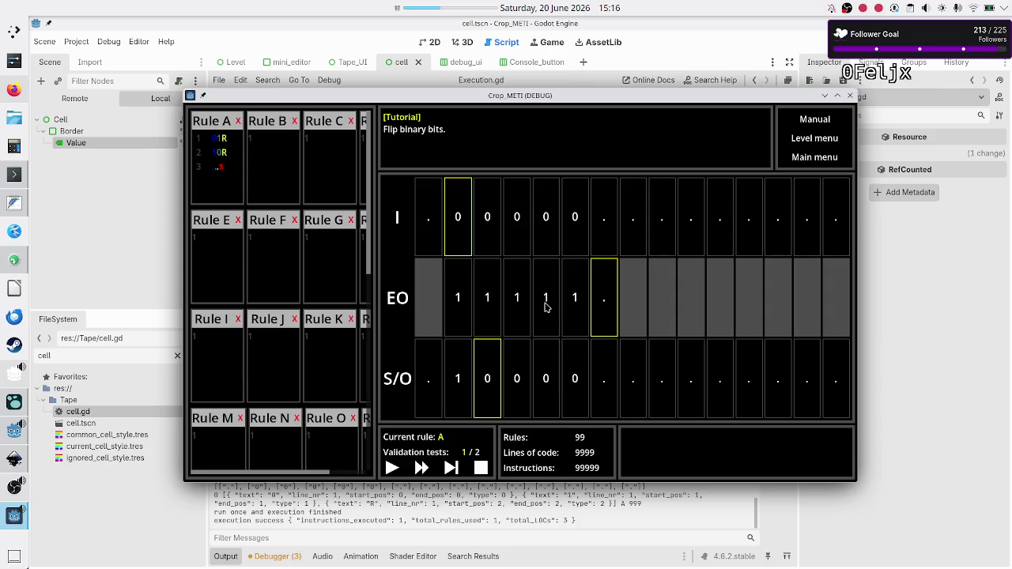
left_click(449, 469)
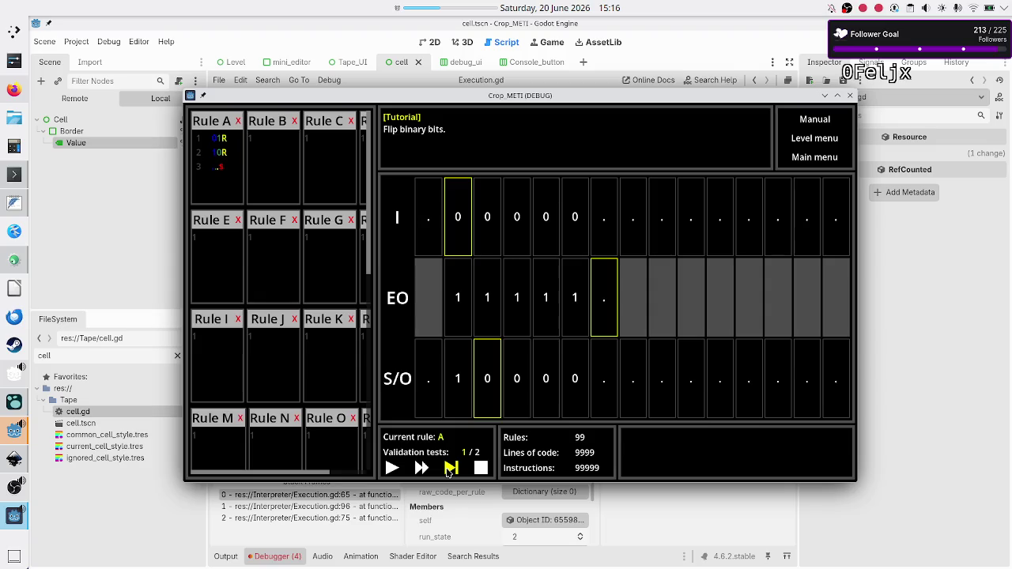
left_click(626, 522)
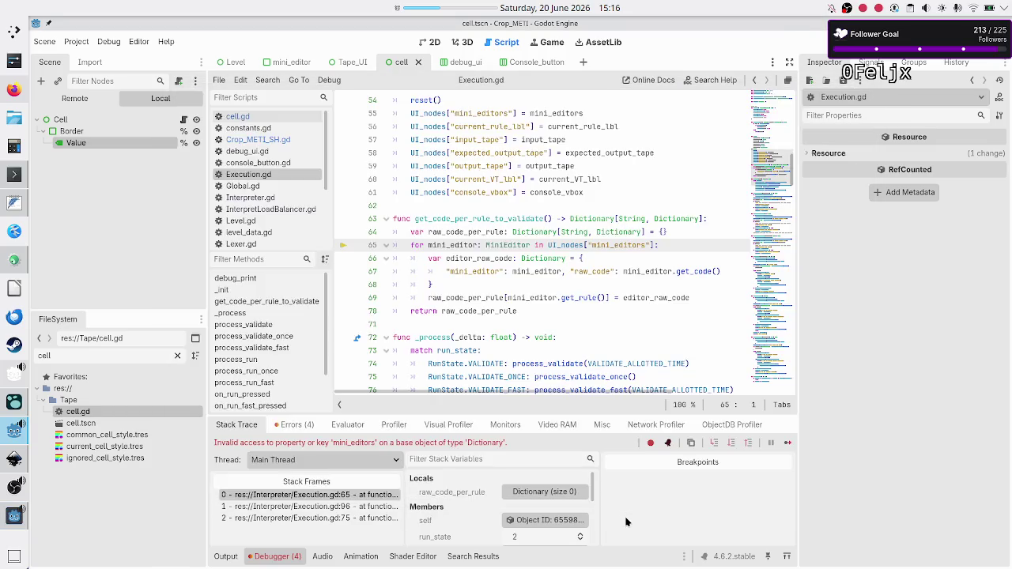
Step: Select the invalid 'mini_editors' access error in the Errors list and mark the line 65 loop
left_click(295, 425)
left_click(408, 516)
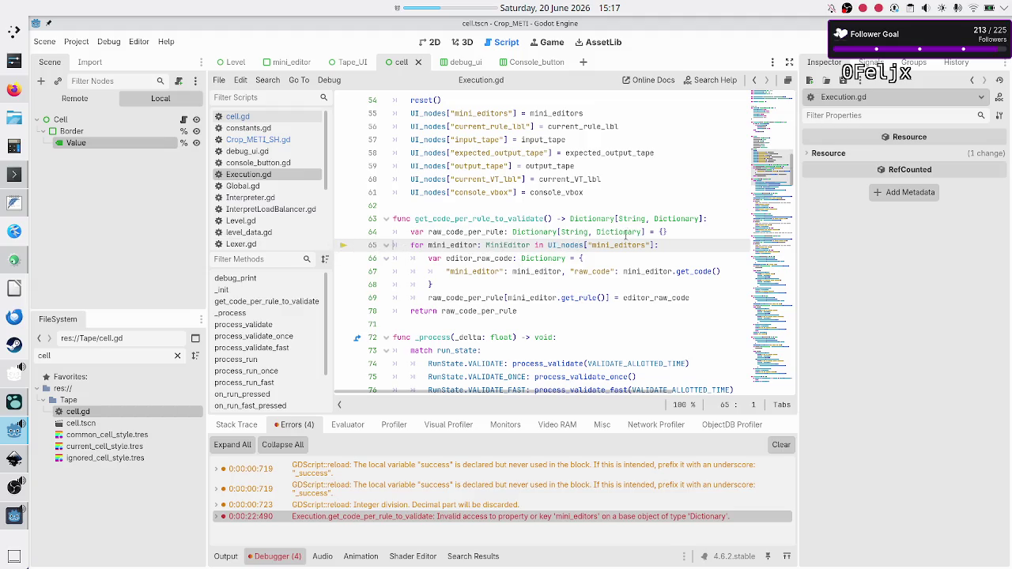
mouse_move(658, 246)
left_mouse_down()
mouse_move(348, 245)
mouse_move(435, 245)
mouse_move(411, 245)
left_mouse_up()
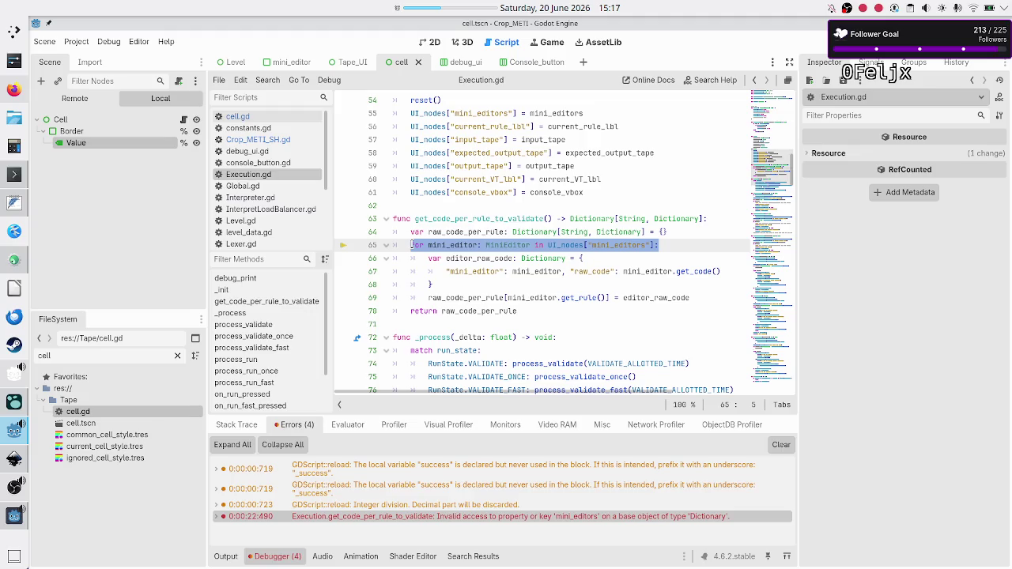
left_click(436, 270)
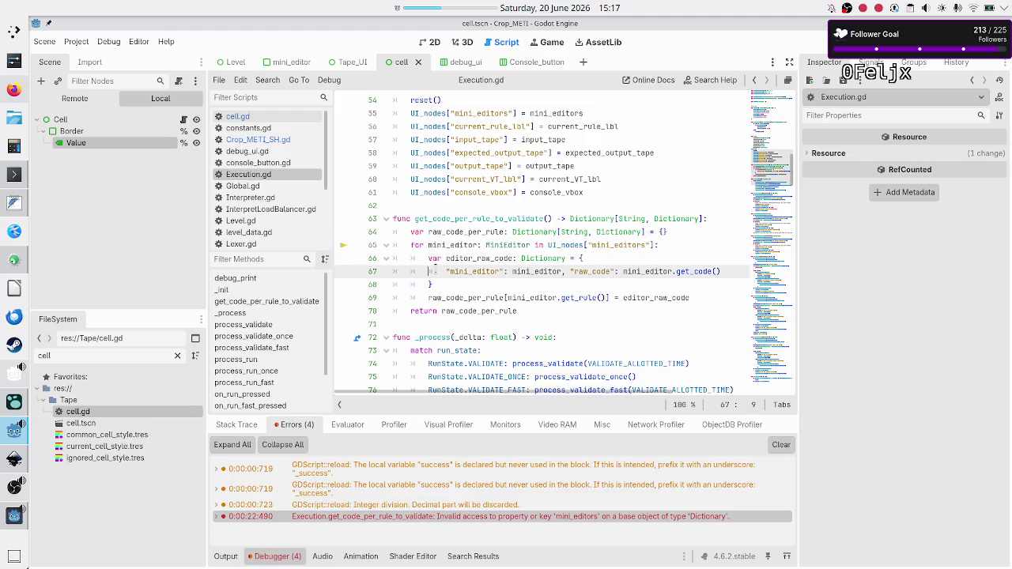
Step: Scroll down through Execution.gd to read its run and step handlers
scroll(436, 269, "down", 8)
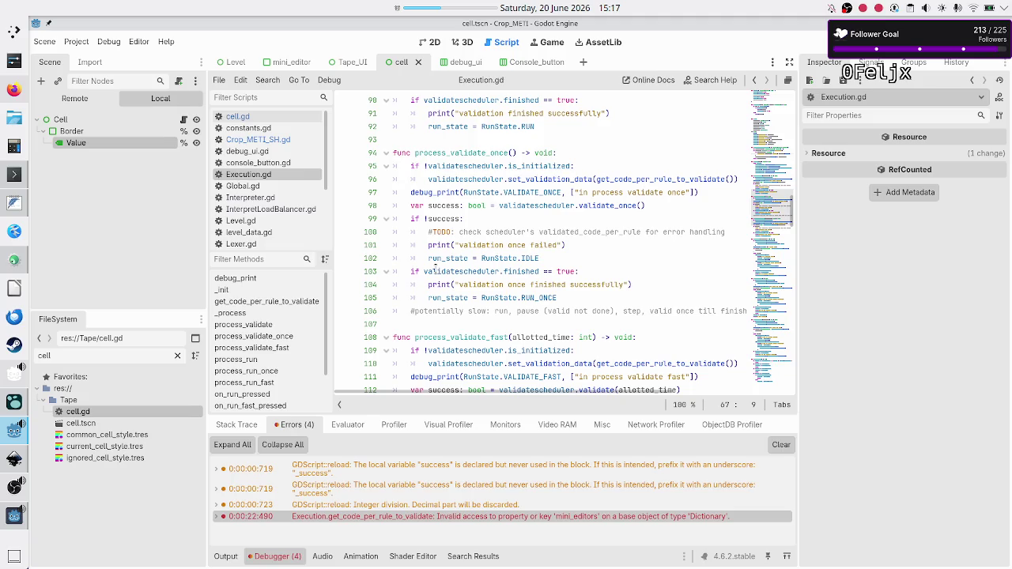
scroll(435, 269, "up", 1)
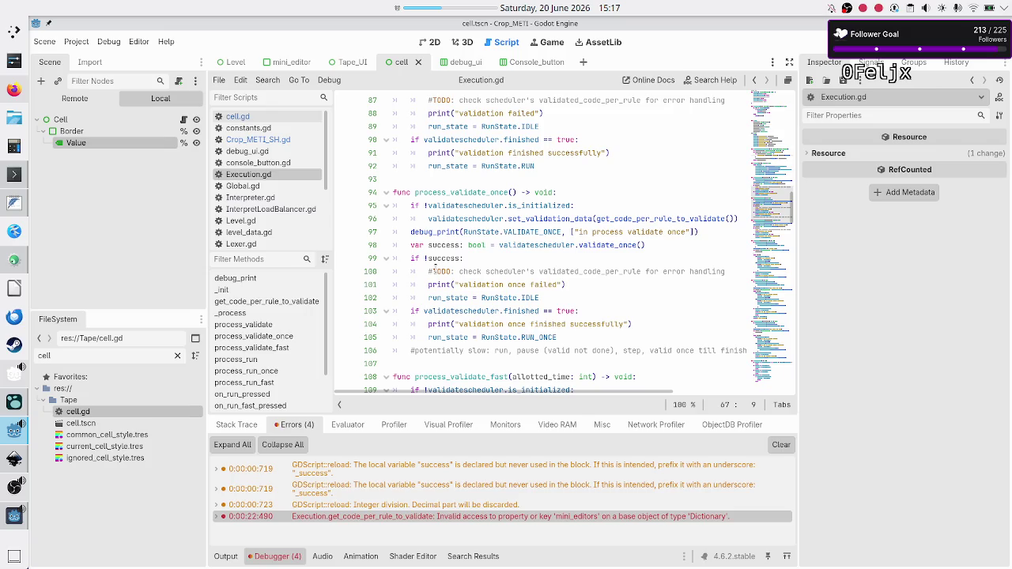
scroll(435, 269, "down", 18)
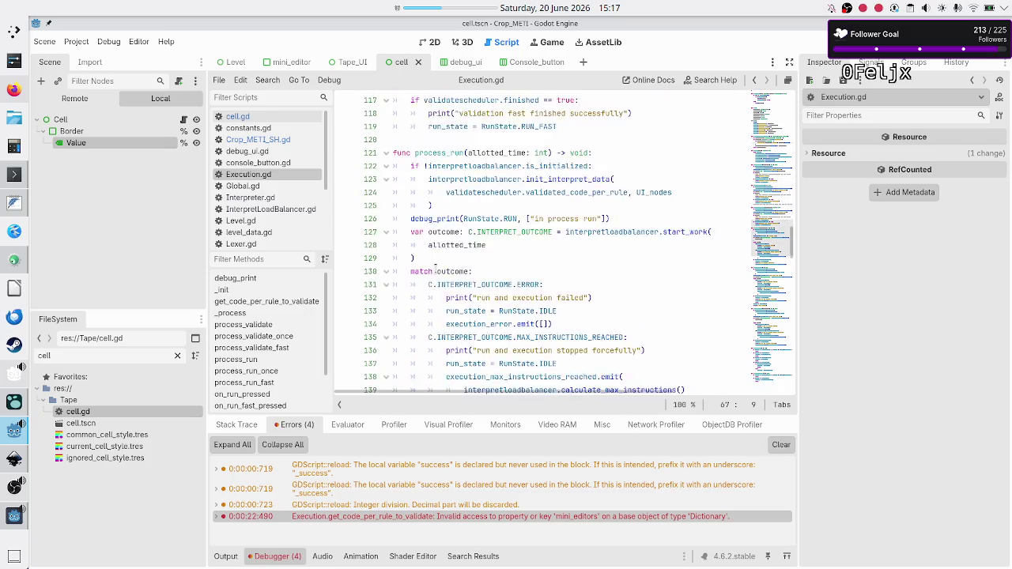
scroll(435, 269, "down", 6)
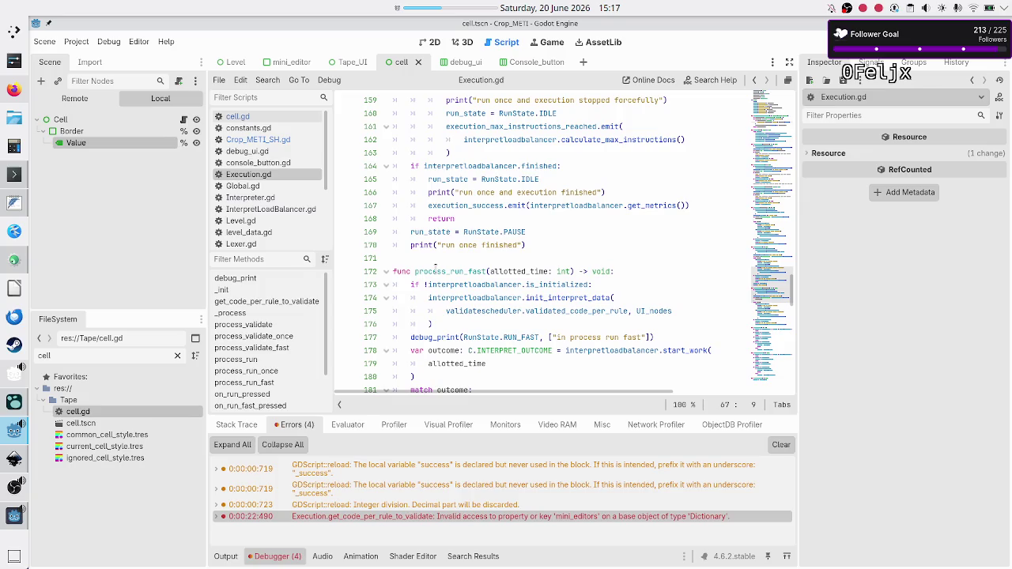
scroll(435, 269, "down", 12)
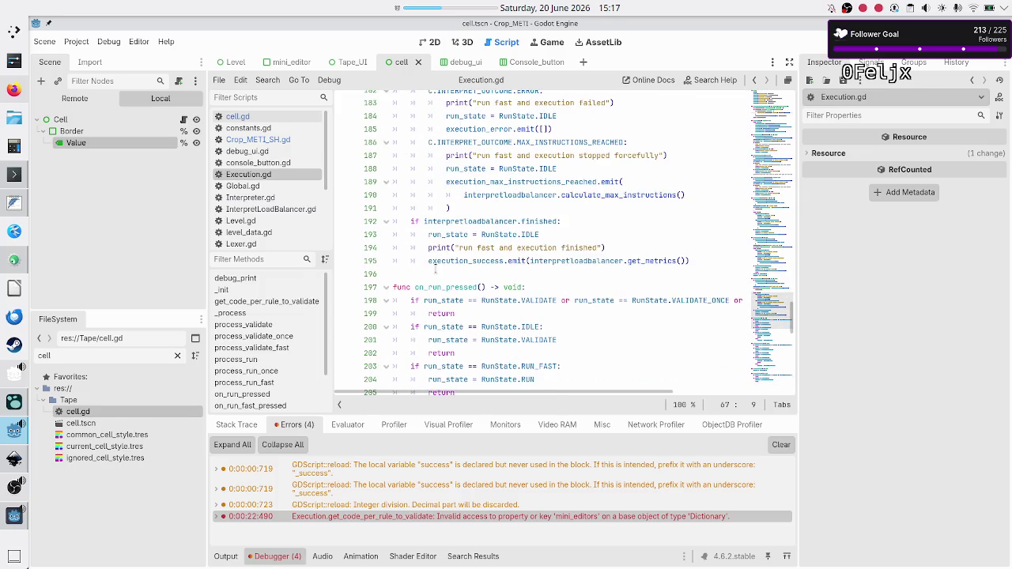
scroll(434, 268, "down", 3)
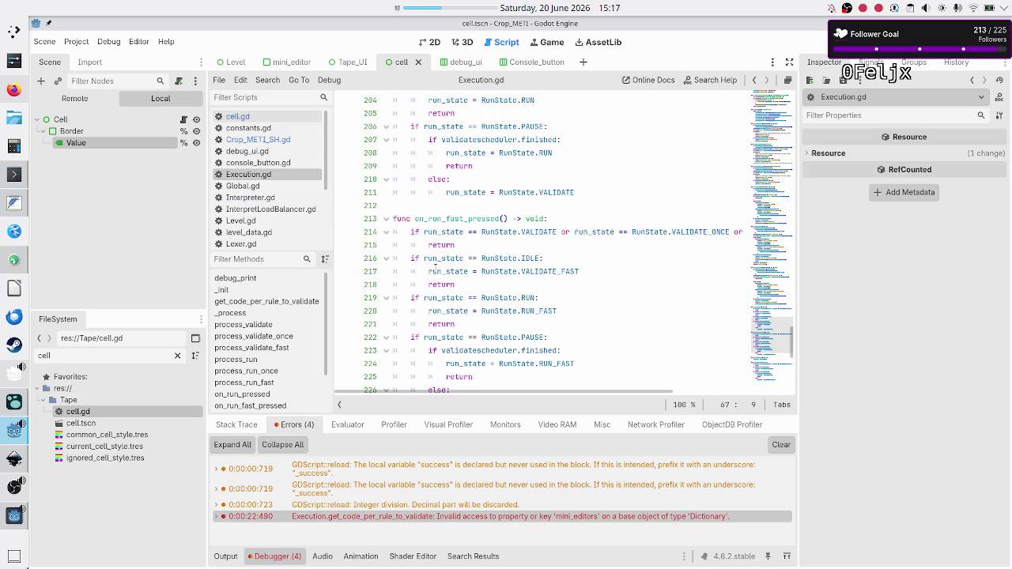
scroll(434, 270, "down", 4)
scroll(435, 269, "down", 3)
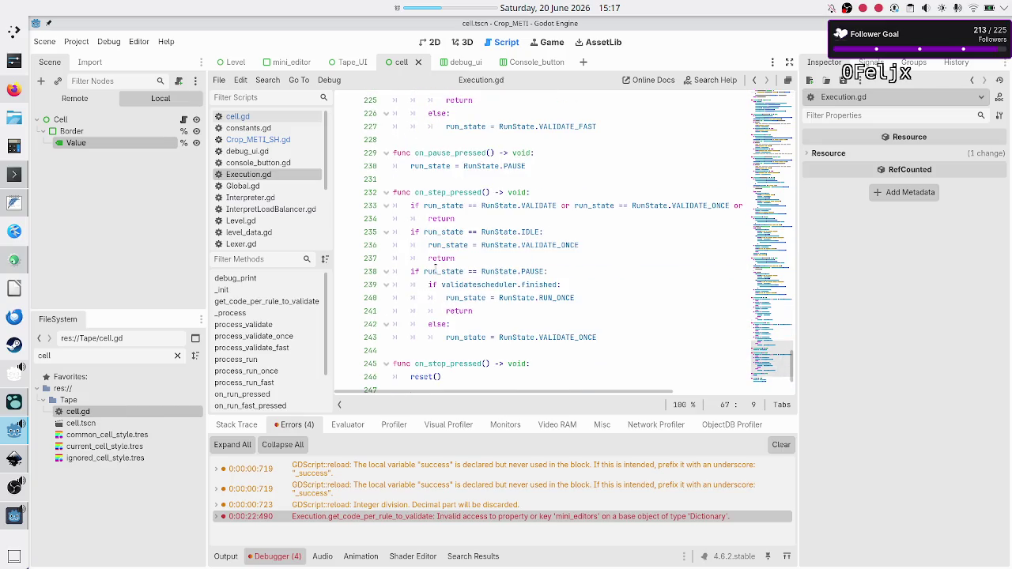
double_click(462, 192)
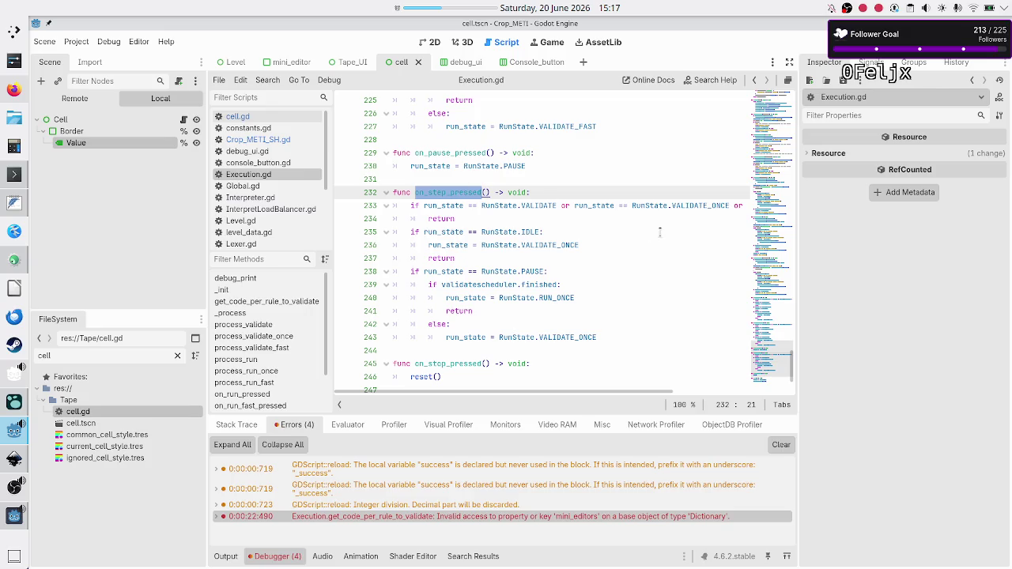
double_click(531, 231)
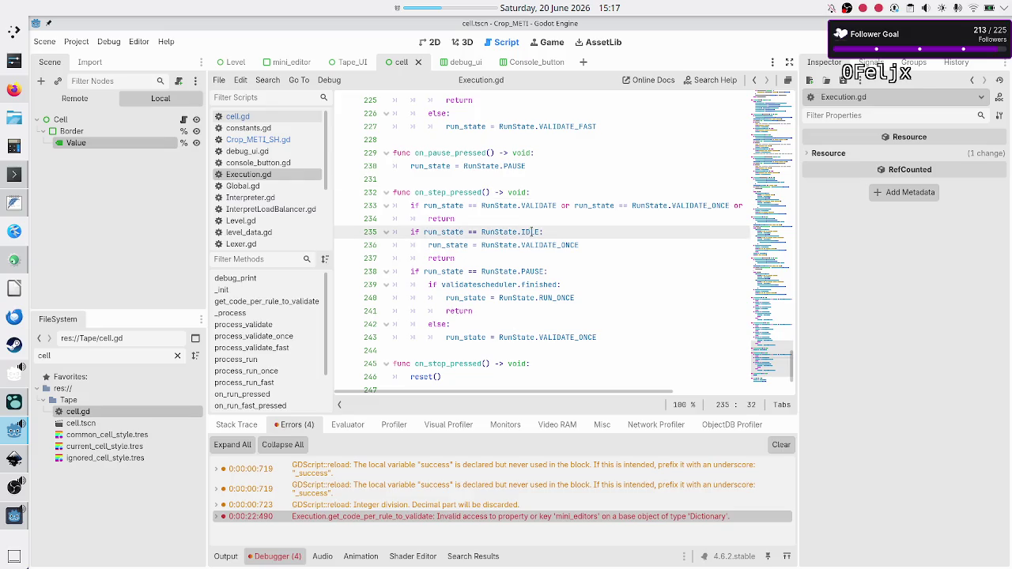
double_click(560, 245)
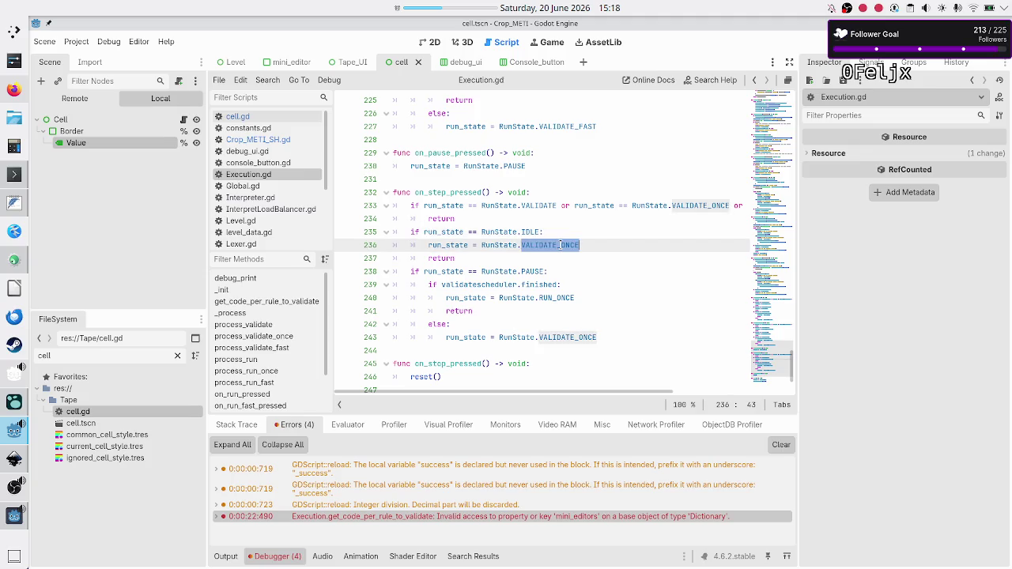
scroll(560, 245, "up", 7)
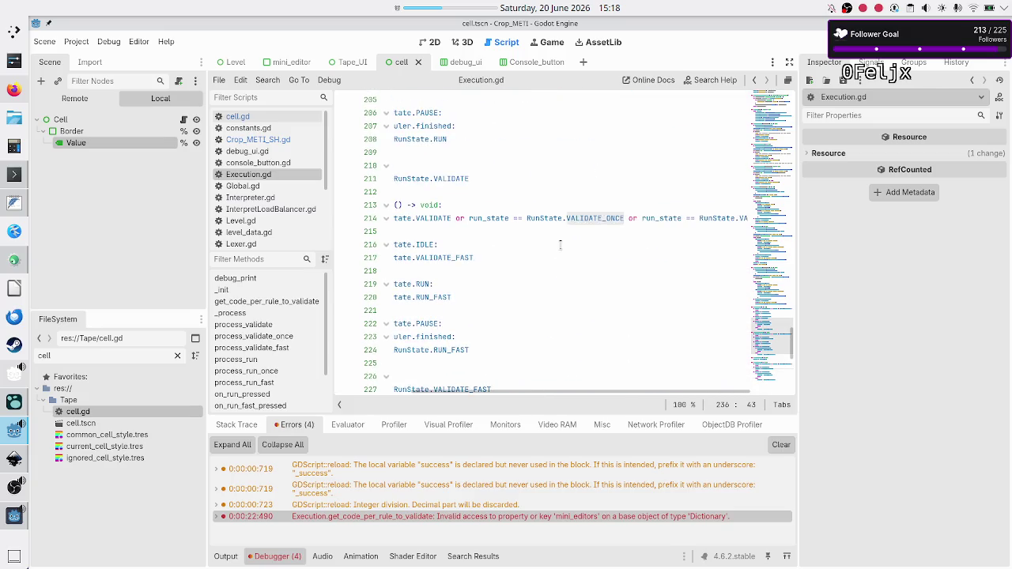
scroll(560, 245, "up", 11)
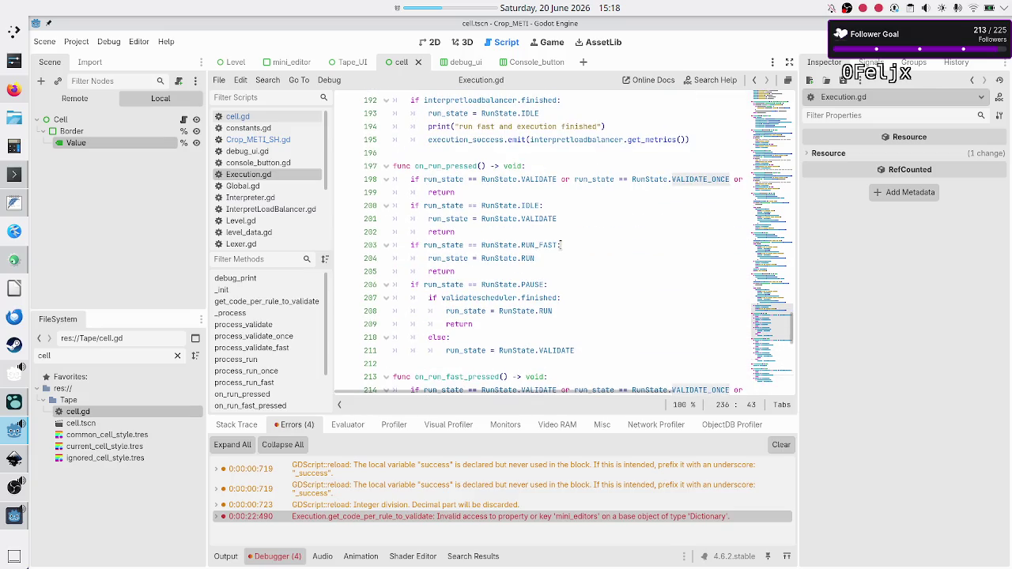
scroll(560, 245, "up", 10)
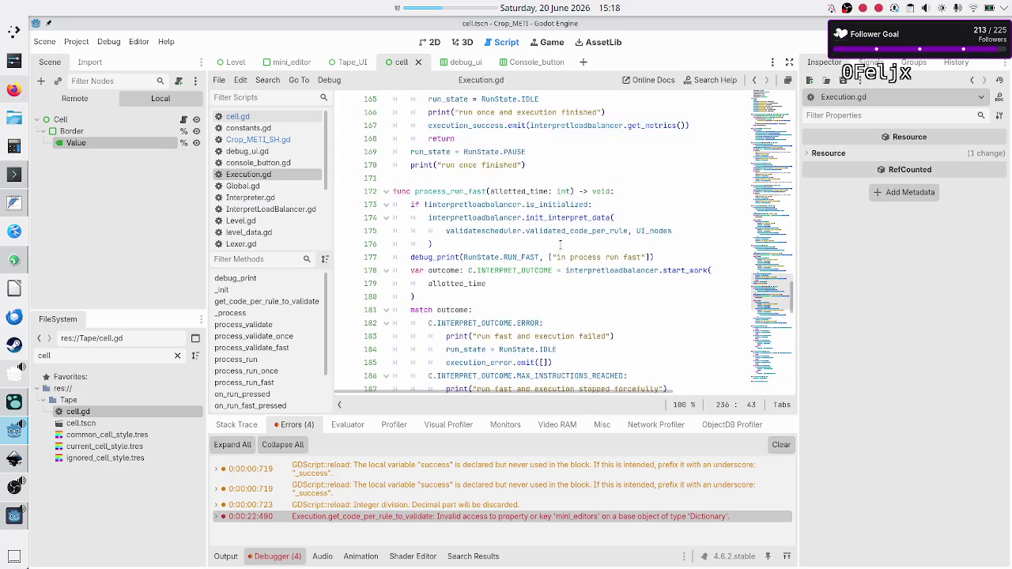
scroll(560, 245, "up", 13)
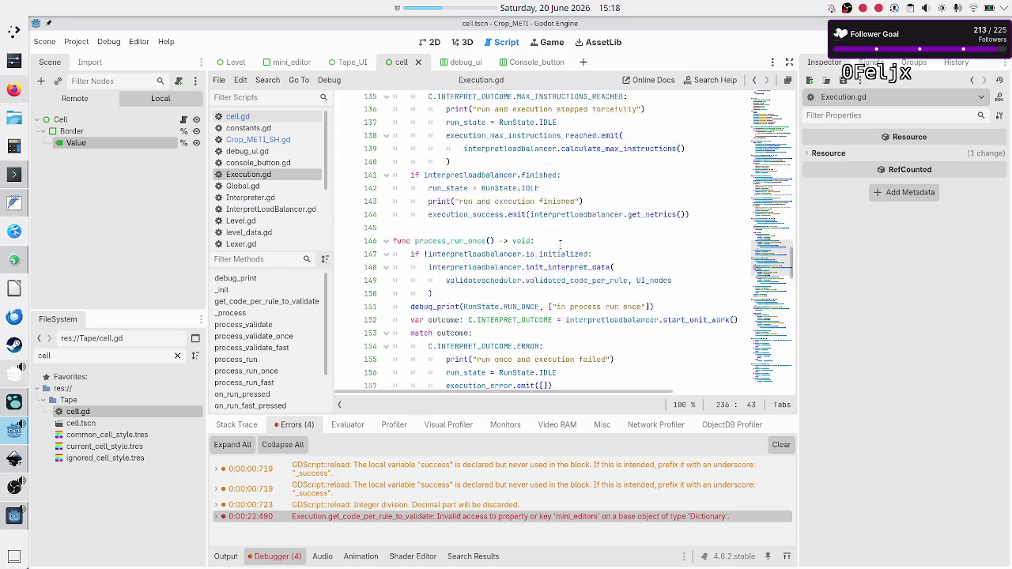
scroll(560, 245, "up", 3)
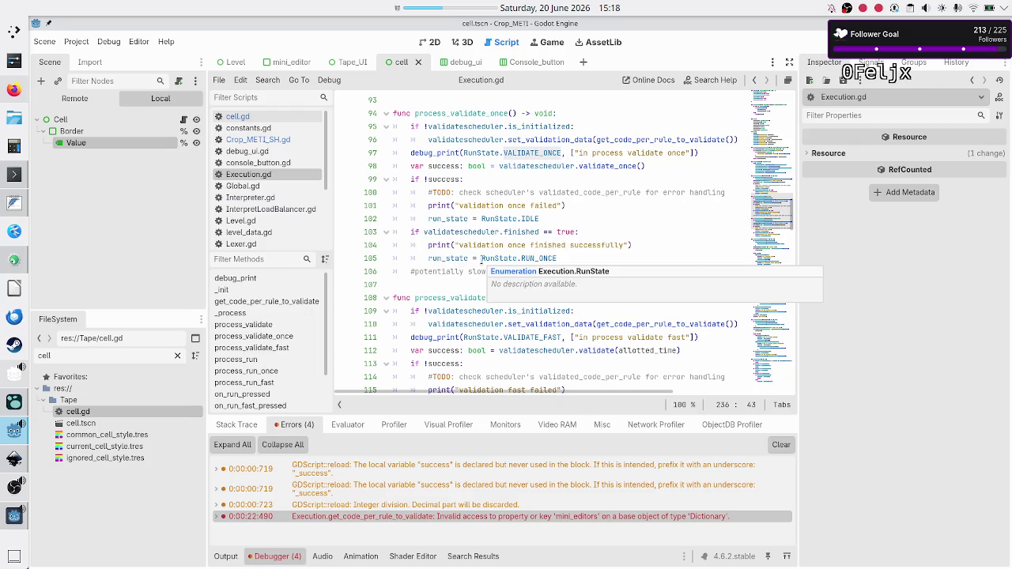
scroll(488, 278, "down", 6)
scroll(488, 279, "down", 9)
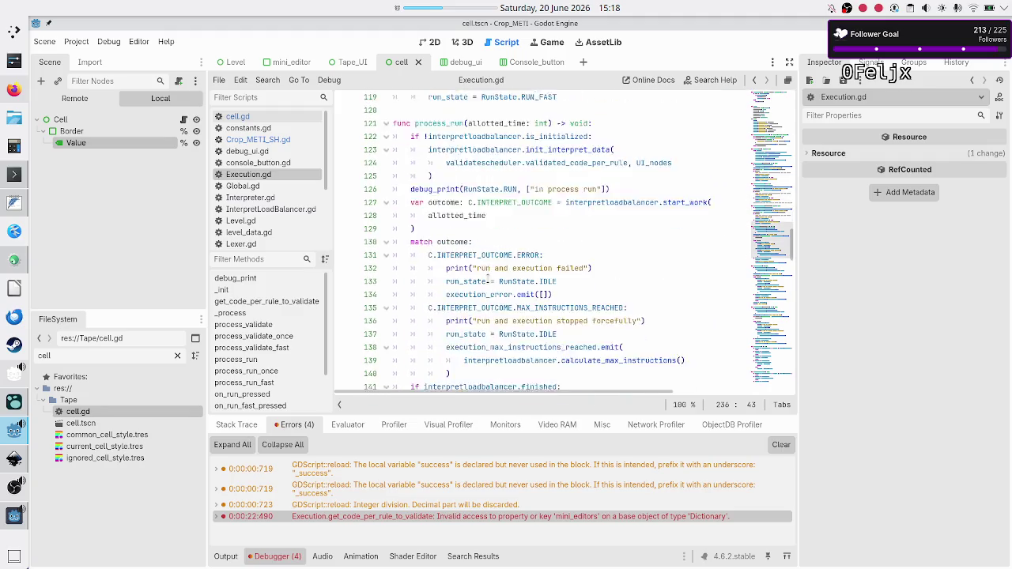
scroll(488, 279, "up", 5)
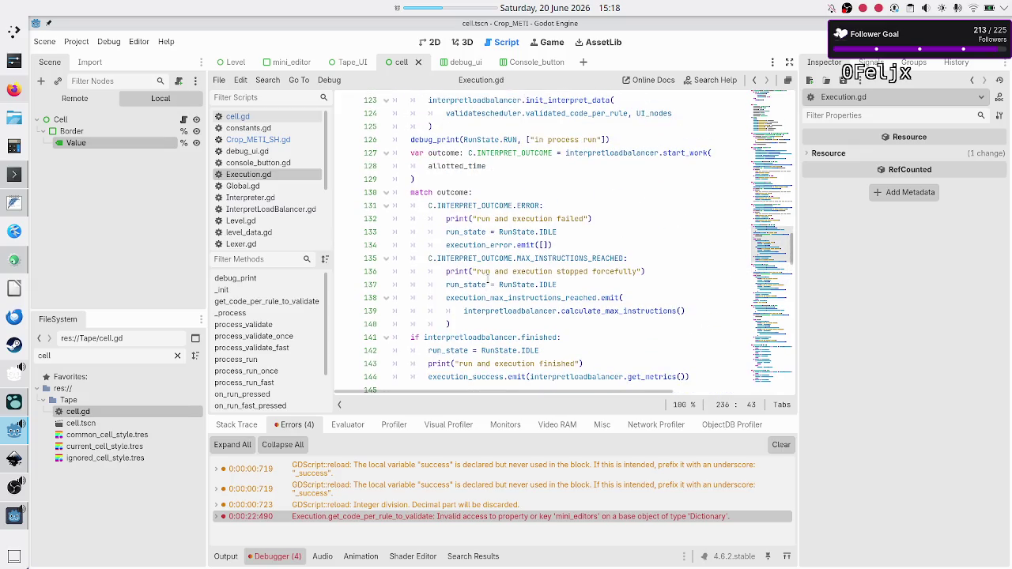
scroll(488, 283, "down", 1)
scroll(487, 278, "down", 1)
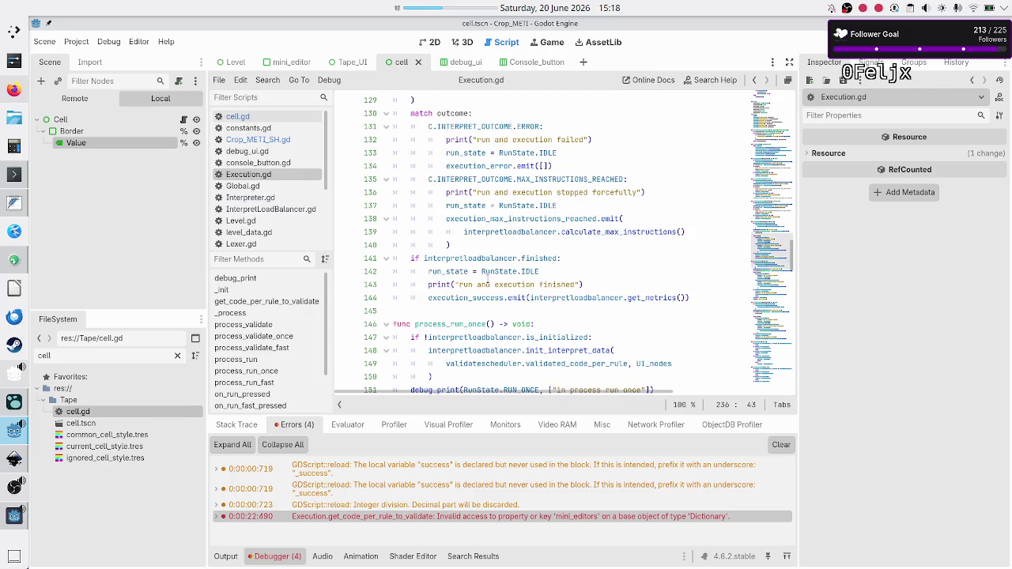
scroll(487, 279, "up", 1)
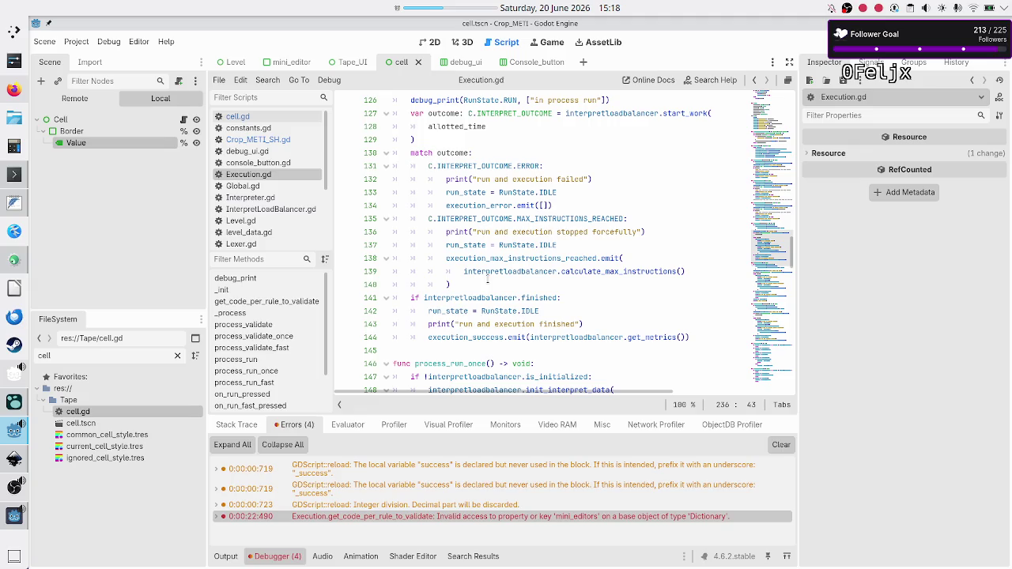
scroll(535, 323, "down", 3)
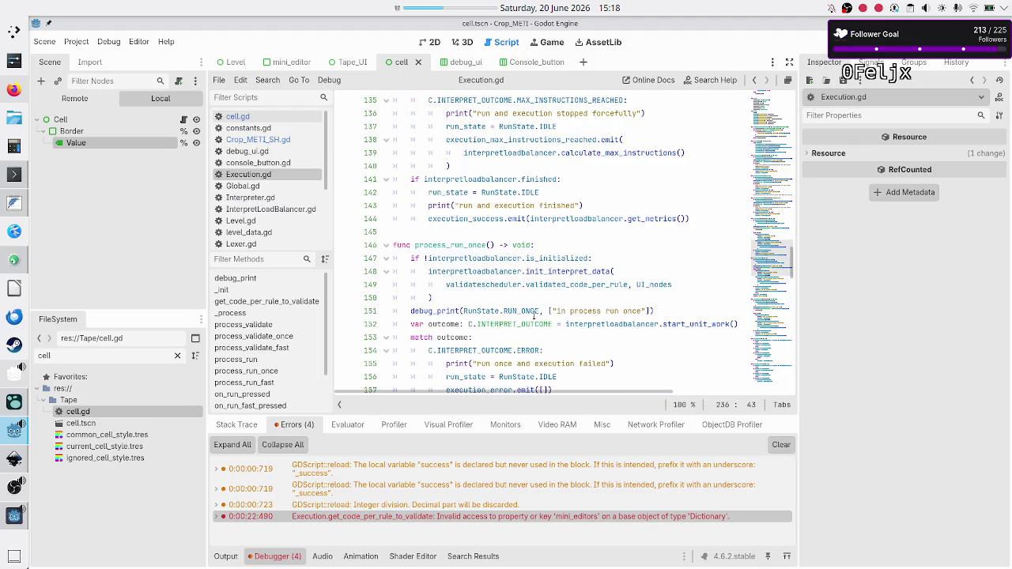
Step: Highlight the init_interpret_data, interpretloadbalancer and start_unit_work references in Execution.gd
double_click(557, 273)
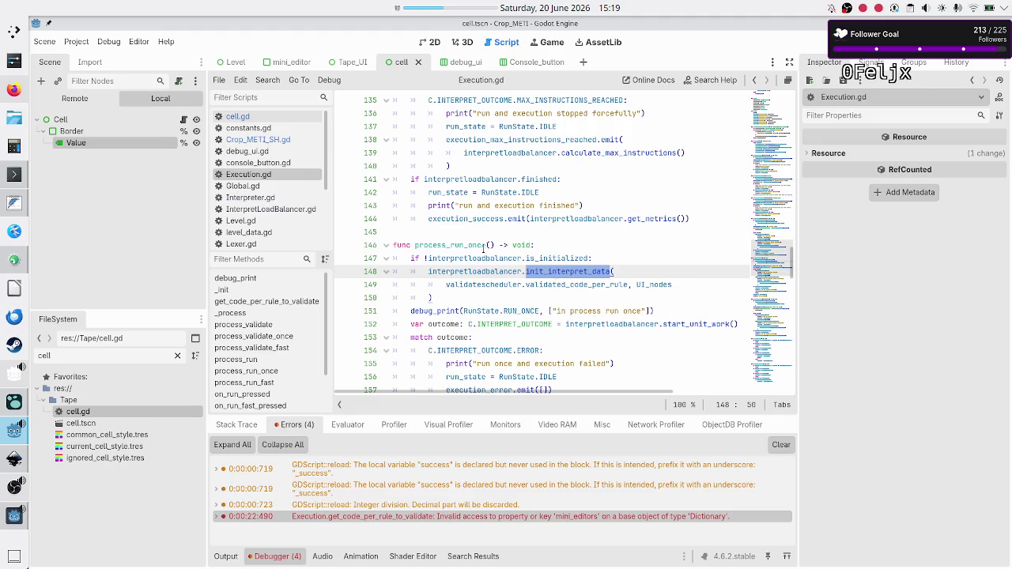
left_click(461, 285)
double_click(474, 258)
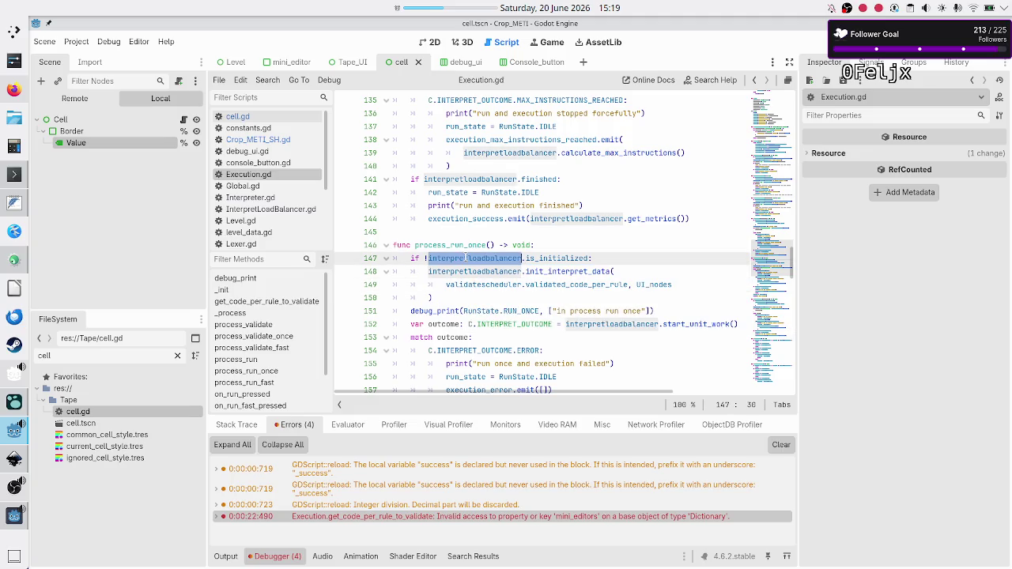
scroll(508, 303, "down", 3)
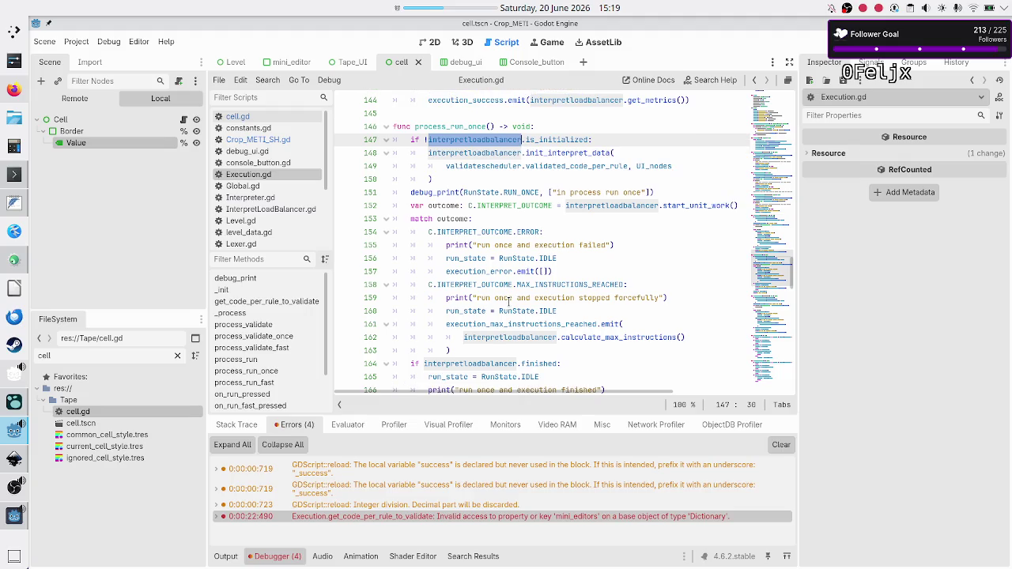
double_click(697, 205)
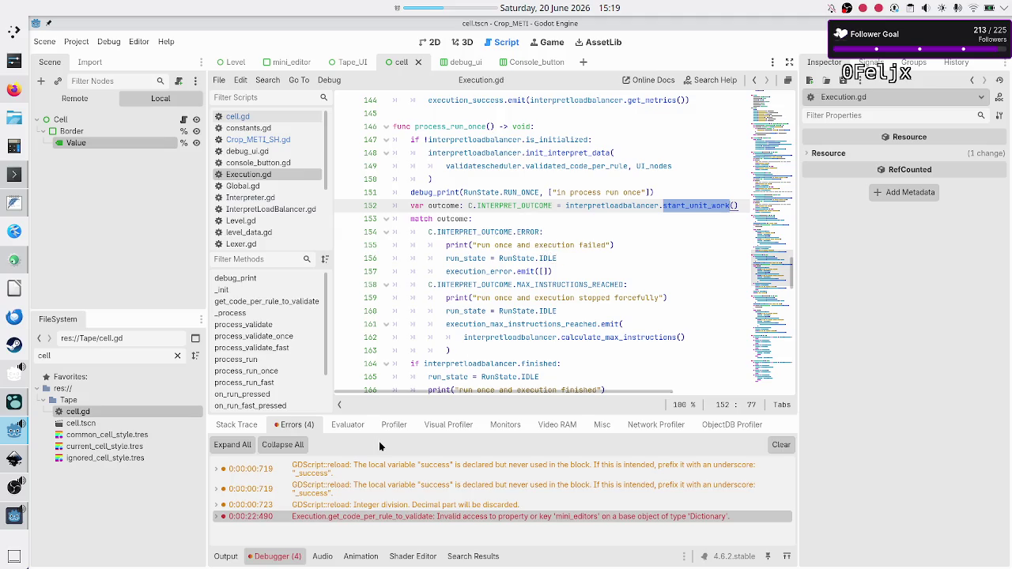
Step: Show the Output log in the bottom panel and mark its validation-finished message
left_click(227, 556)
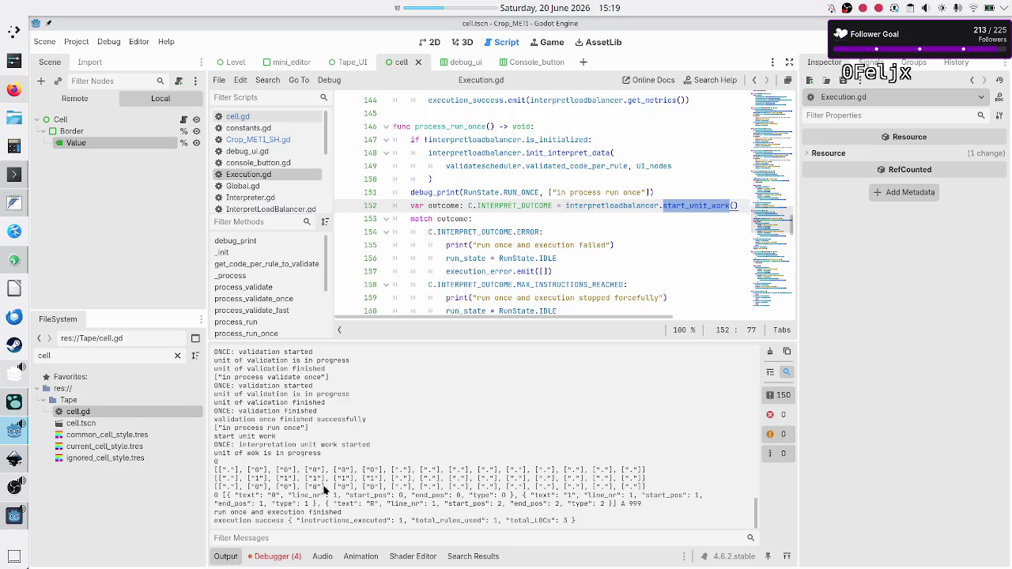
scroll(331, 441, "up", 10)
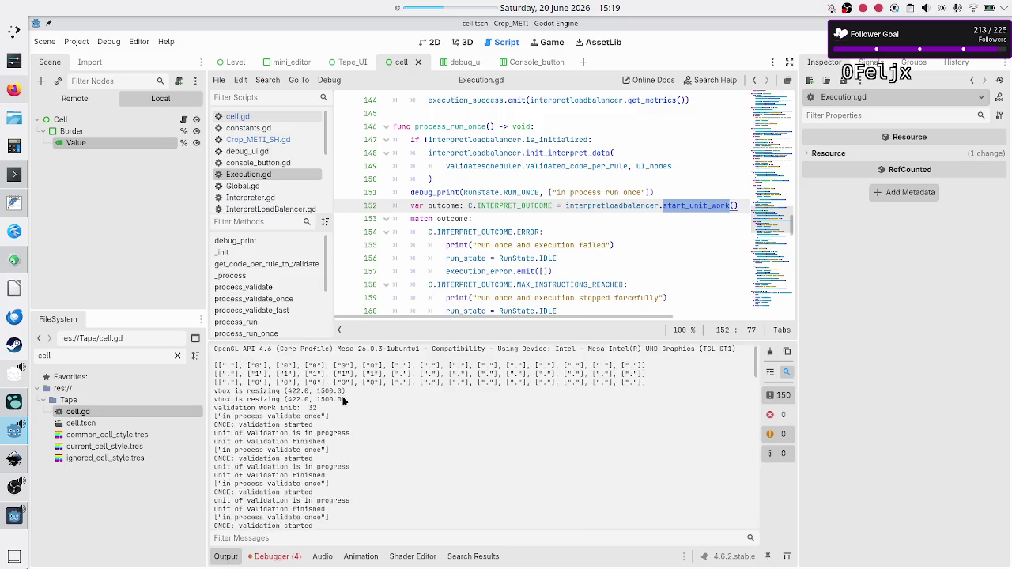
scroll(343, 403, "down", 10)
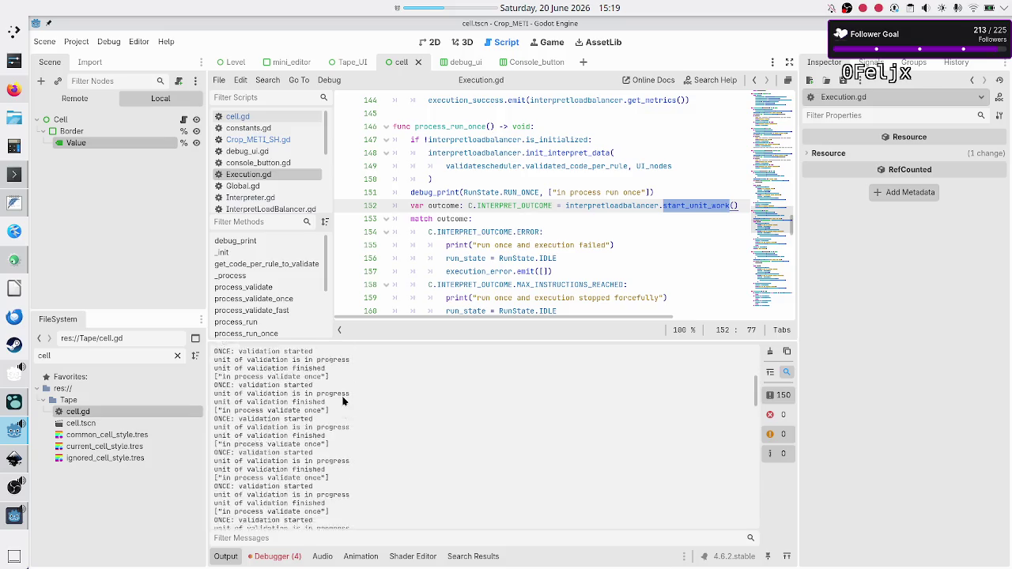
scroll(343, 403, "down", 10)
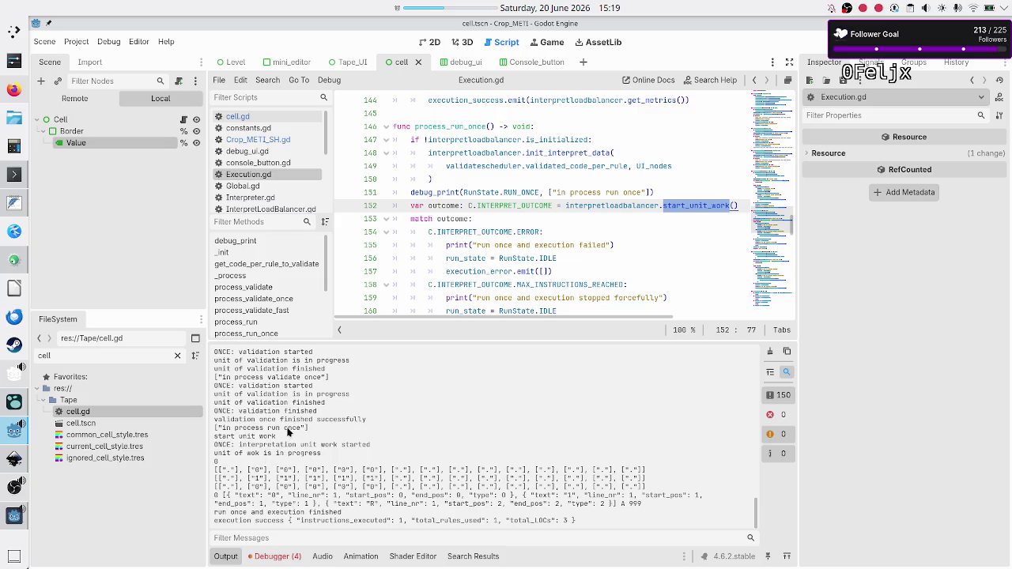
left_click_drag(252, 420, 366, 420)
Step: Mark the run-once, tape and first command lines in the Output log, then open InterpretLoadBalancer.gd
mouse_move(237, 427)
left_mouse_down()
mouse_move(230, 436)
mouse_move(276, 437)
left_mouse_up()
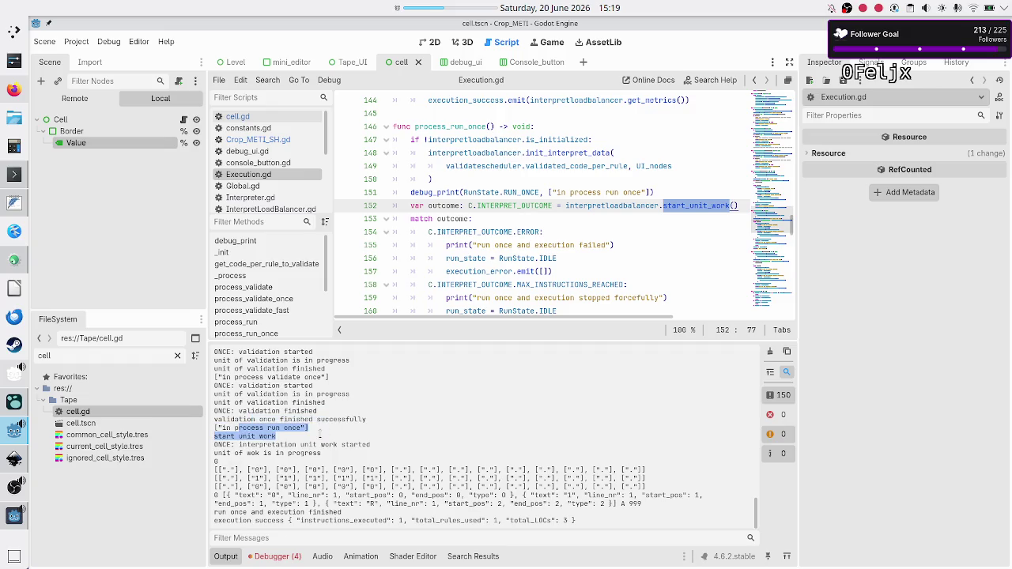
left_click(254, 454)
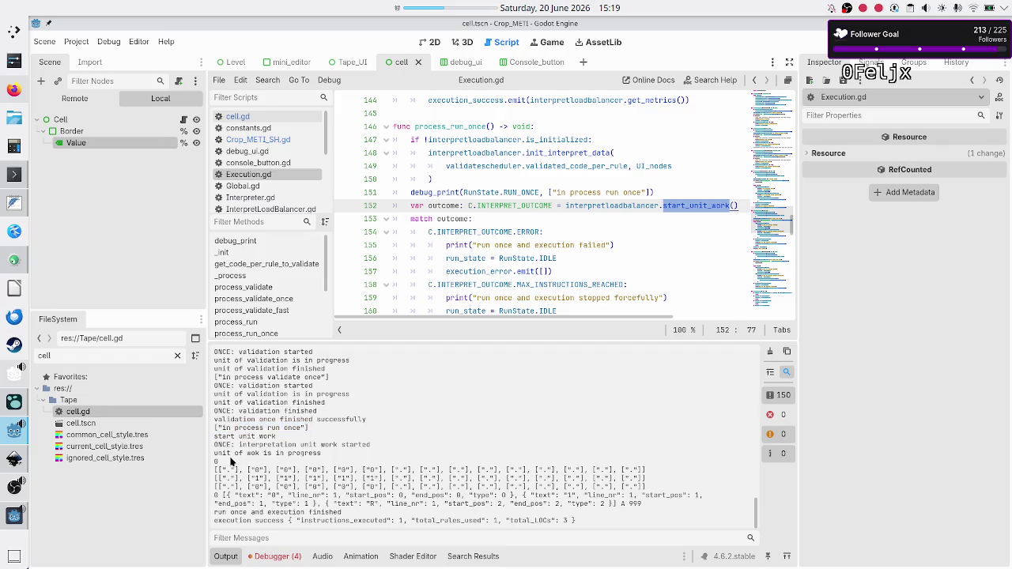
double_click(215, 461)
mouse_move(215, 473)
left_mouse_down()
mouse_move(307, 498)
mouse_move(263, 473)
mouse_move(251, 492)
mouse_move(393, 491)
left_mouse_up()
double_click(258, 487)
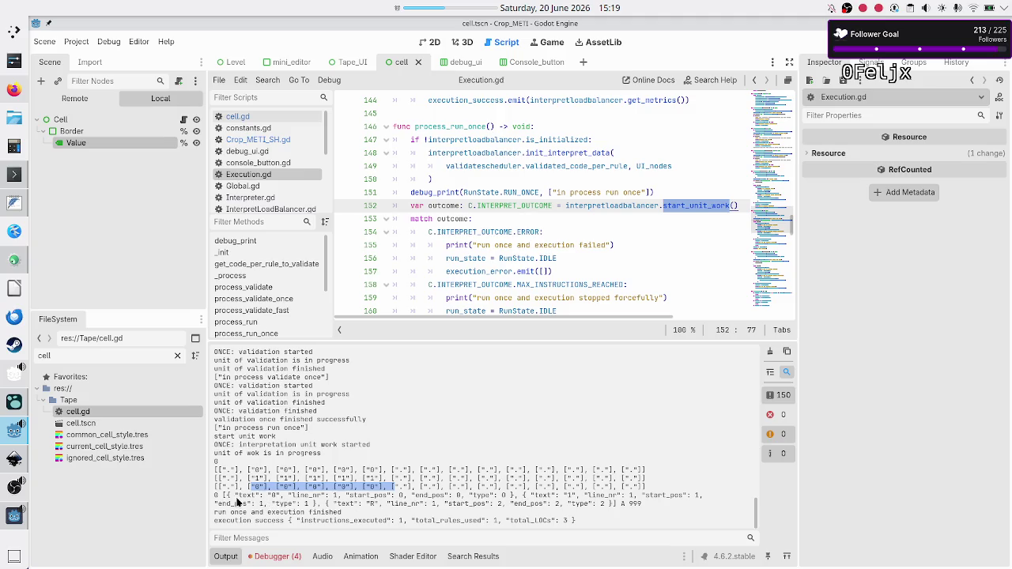
mouse_move(214, 496)
left_mouse_down()
mouse_move(577, 488)
mouse_move(640, 490)
mouse_move(643, 501)
left_mouse_up()
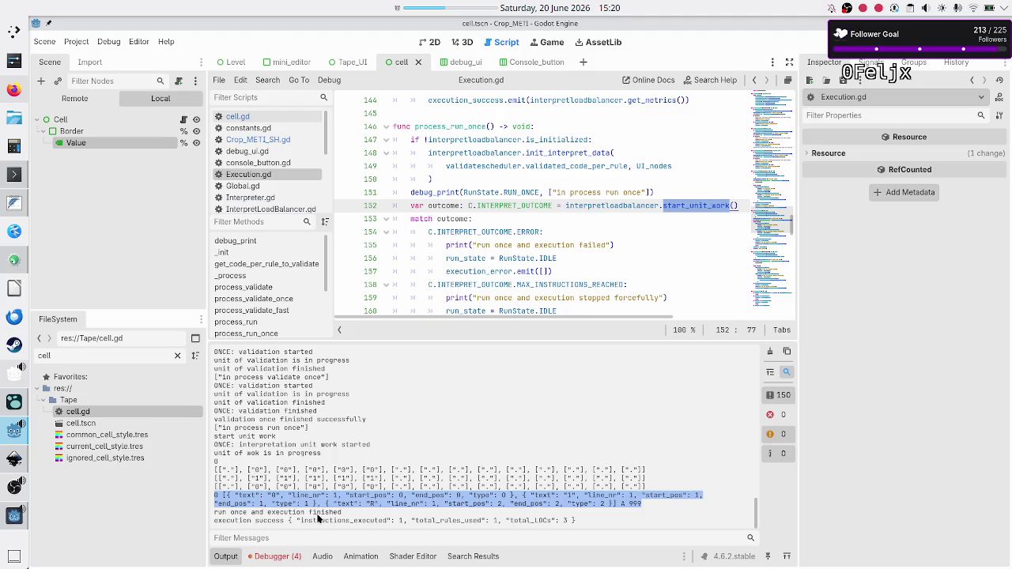
left_click(291, 208)
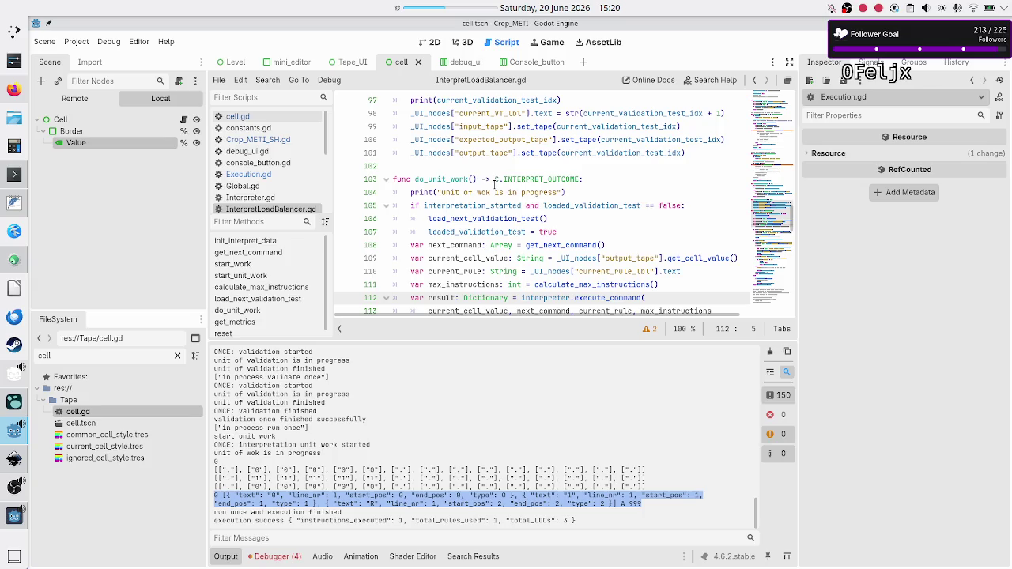
scroll(494, 186, "down", 3)
scroll(494, 186, "up", 2)
scroll(494, 184, "down", 1)
scroll(494, 184, "down", 1)
scroll(494, 183, "right", 2)
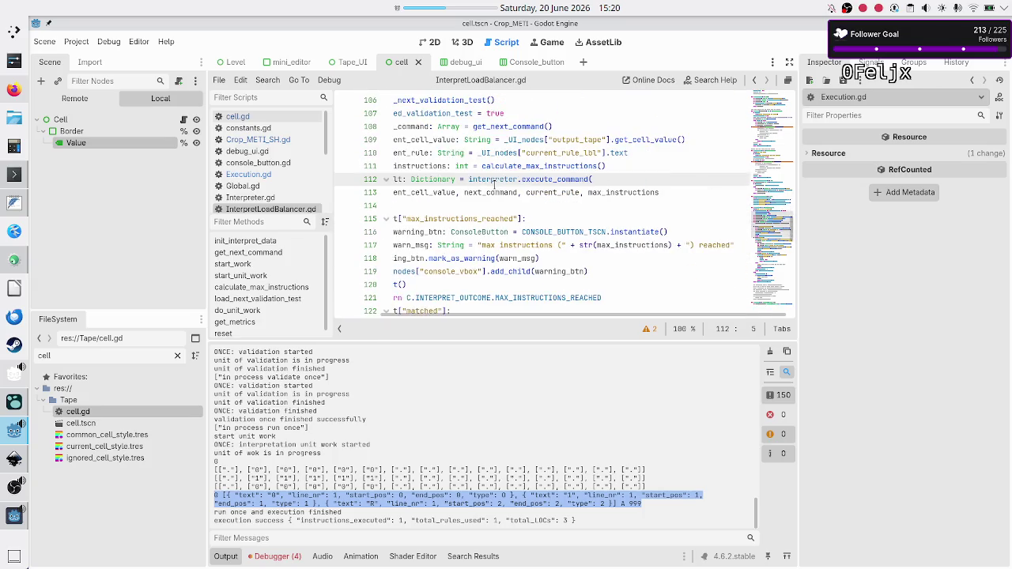
scroll(494, 184, "down", 2)
scroll(494, 184, "left", 2)
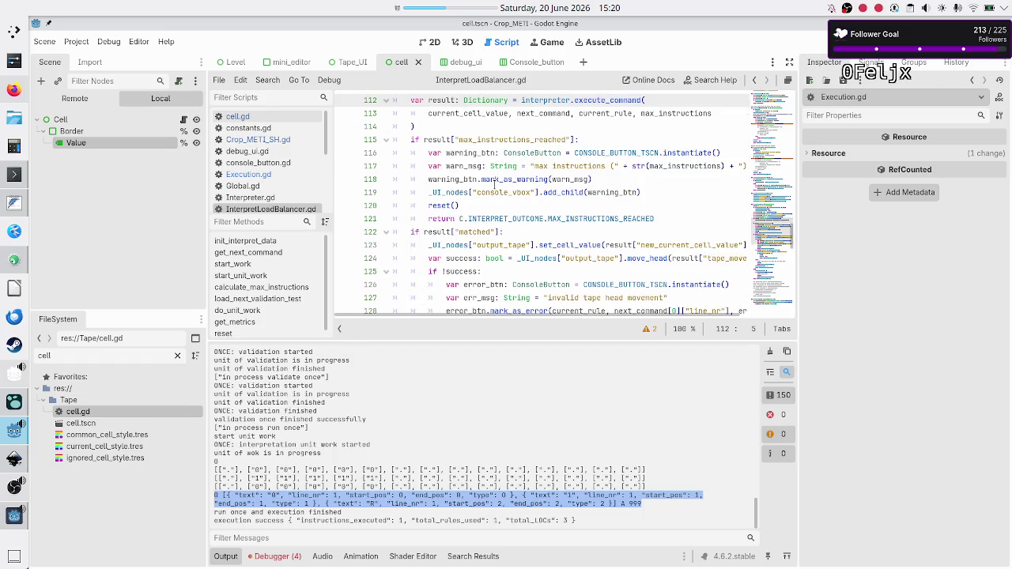
scroll(495, 182, "down", 4)
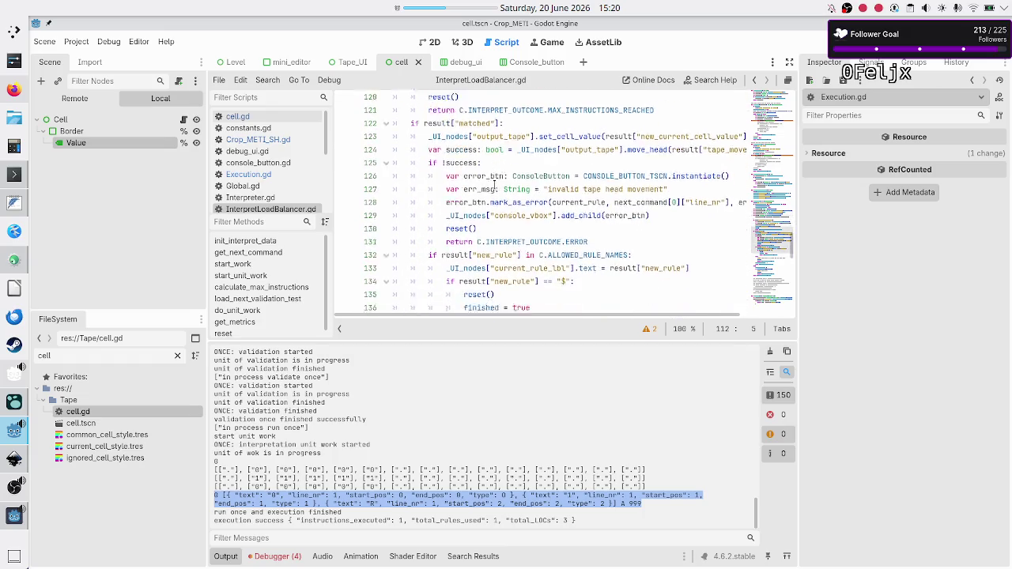
scroll(494, 184, "down", 6)
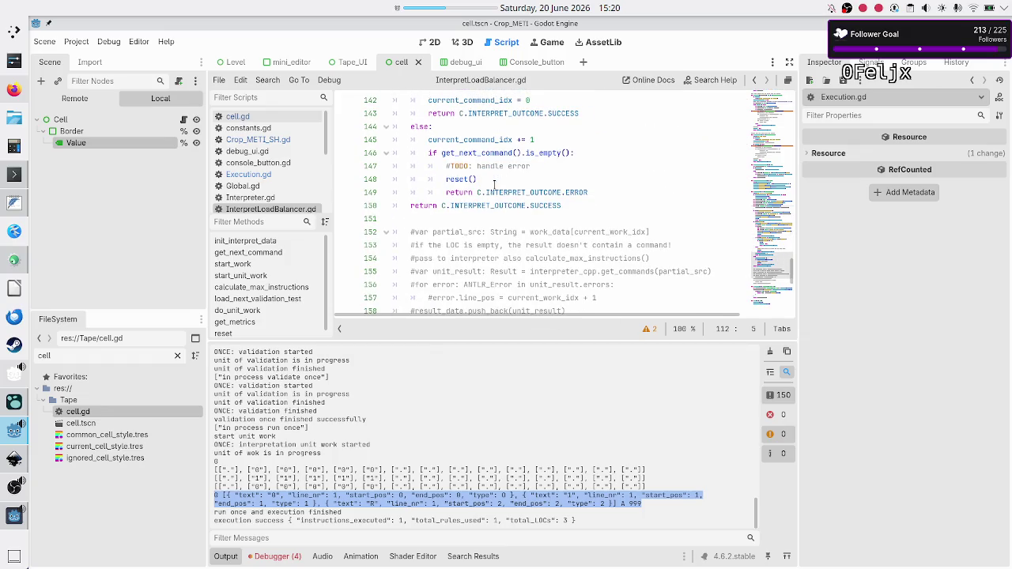
scroll(494, 184, "up", 5)
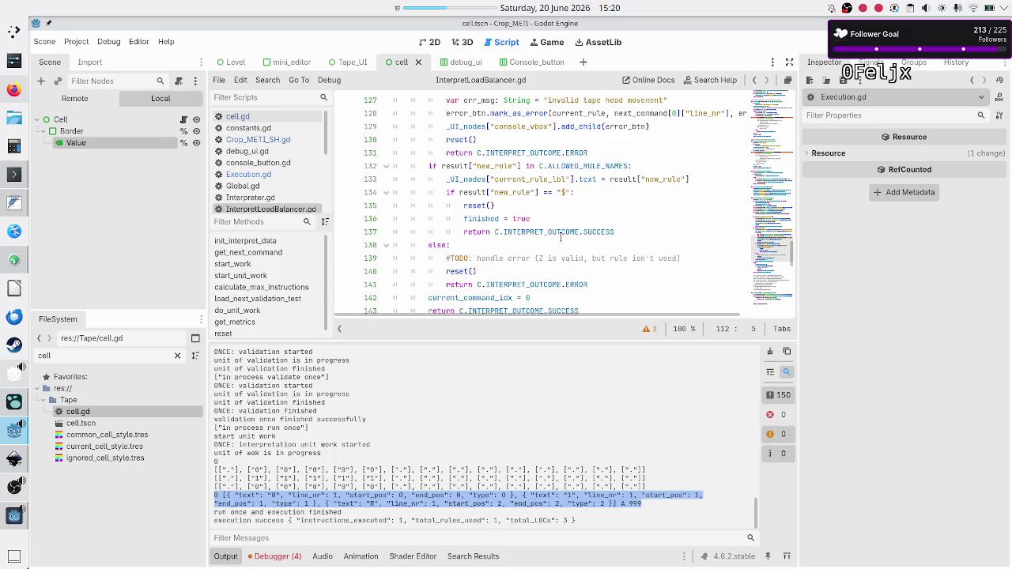
scroll(524, 181, "down", 4)
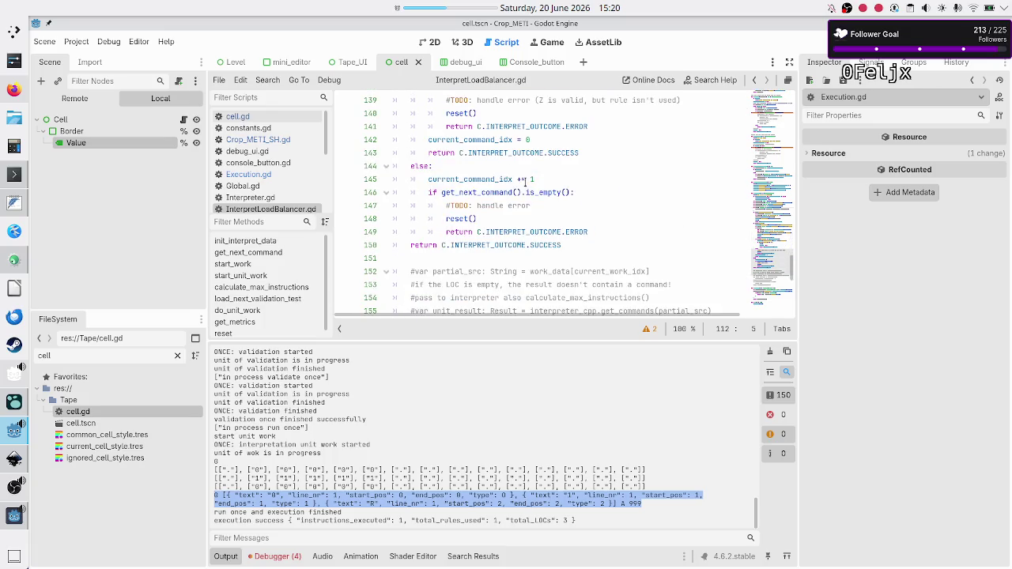
scroll(525, 181, "down", 3)
scroll(525, 181, "up", 8)
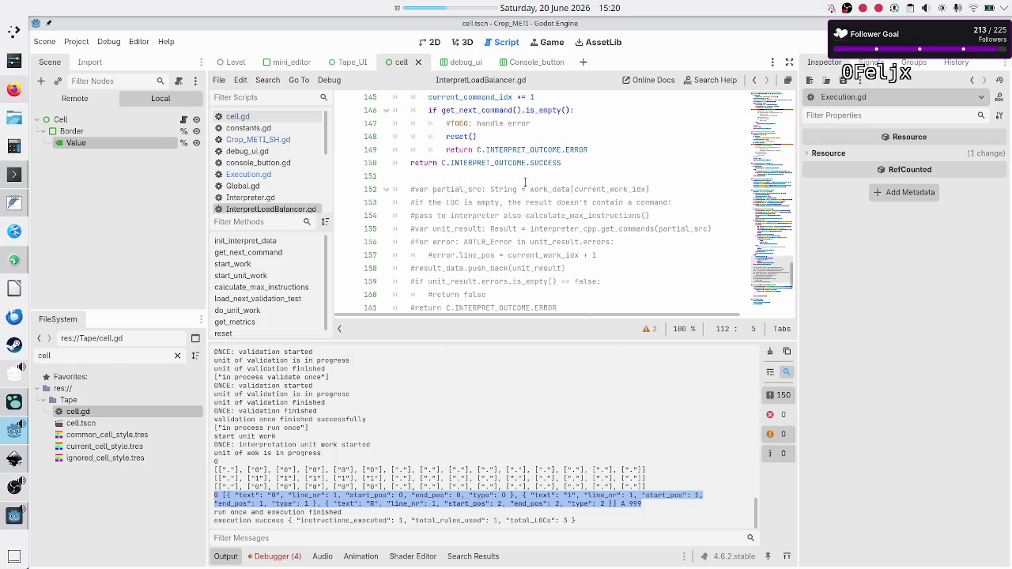
scroll(525, 182, "up", 8)
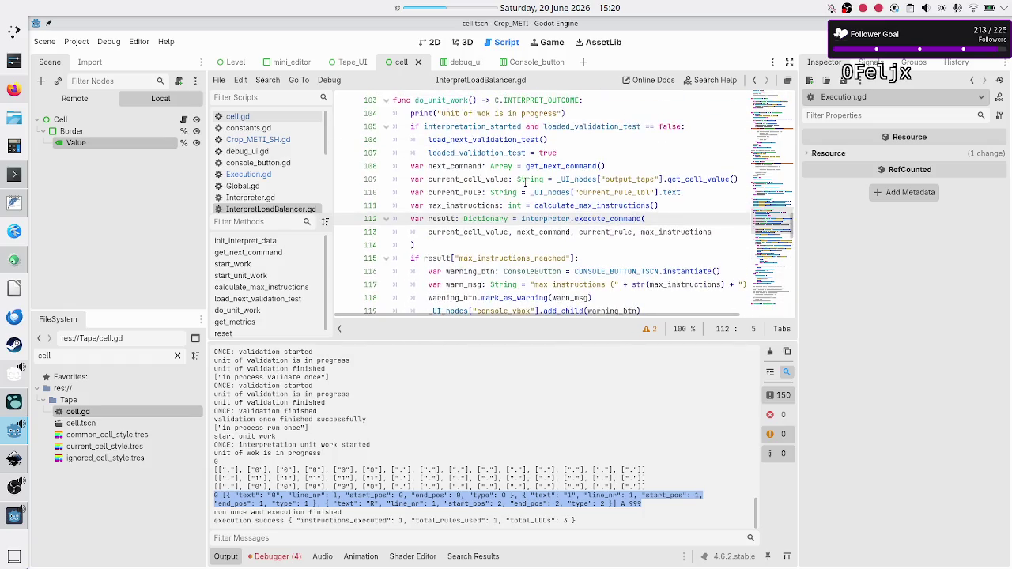
scroll(525, 182, "down", 1)
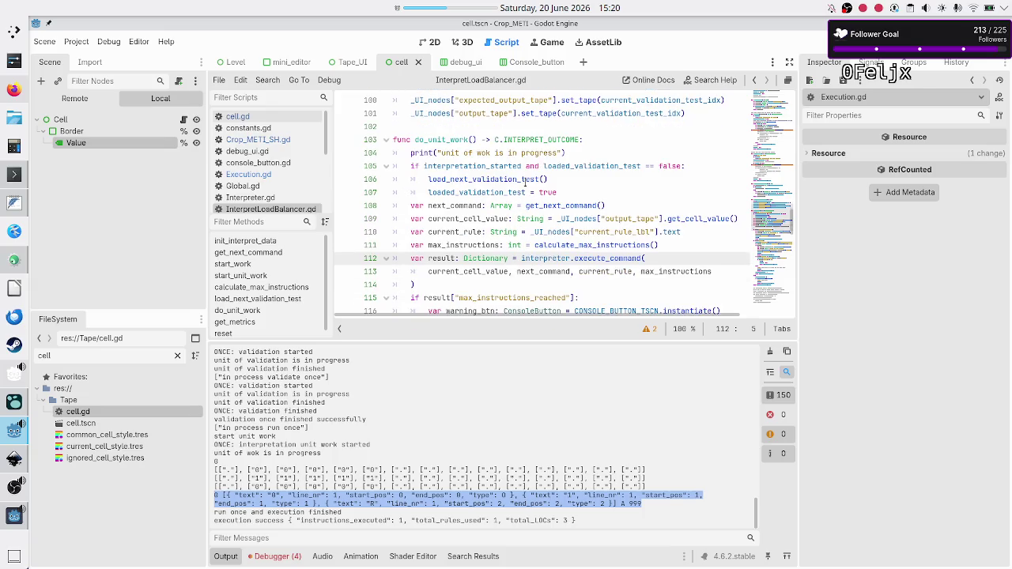
scroll(525, 181, "down", 5)
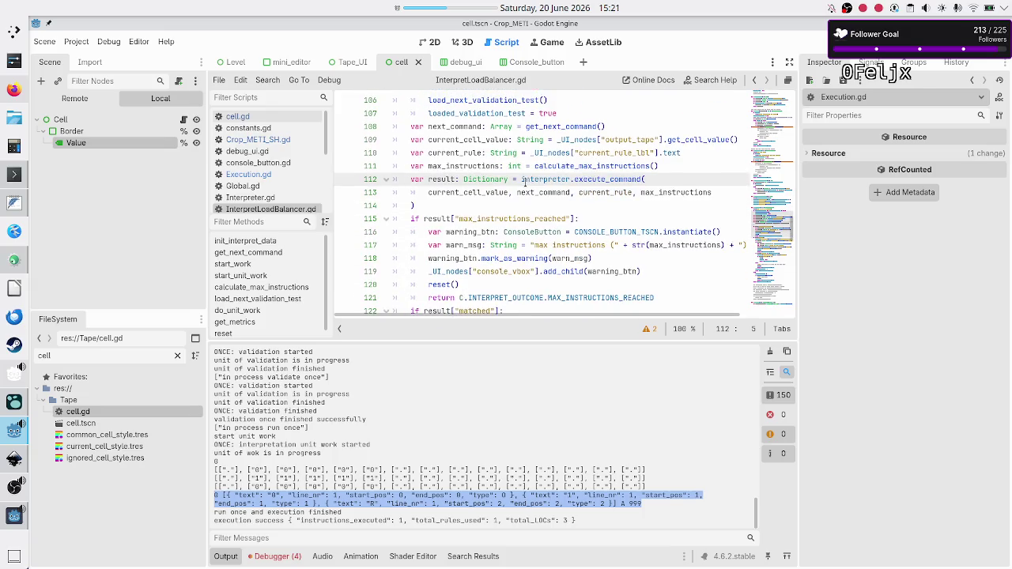
scroll(525, 182, "down", 4)
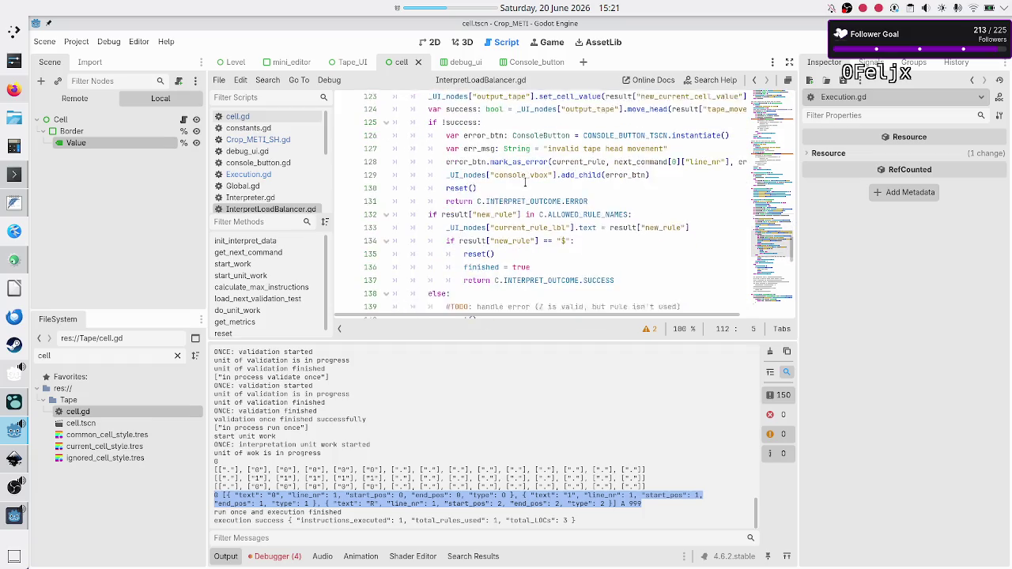
scroll(525, 182, "down", 4)
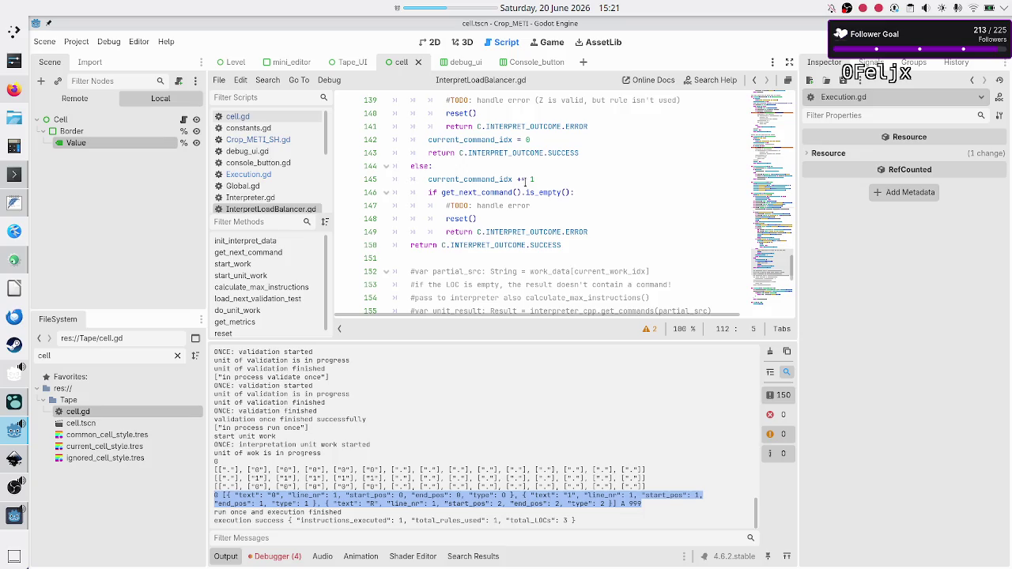
left_click(524, 180)
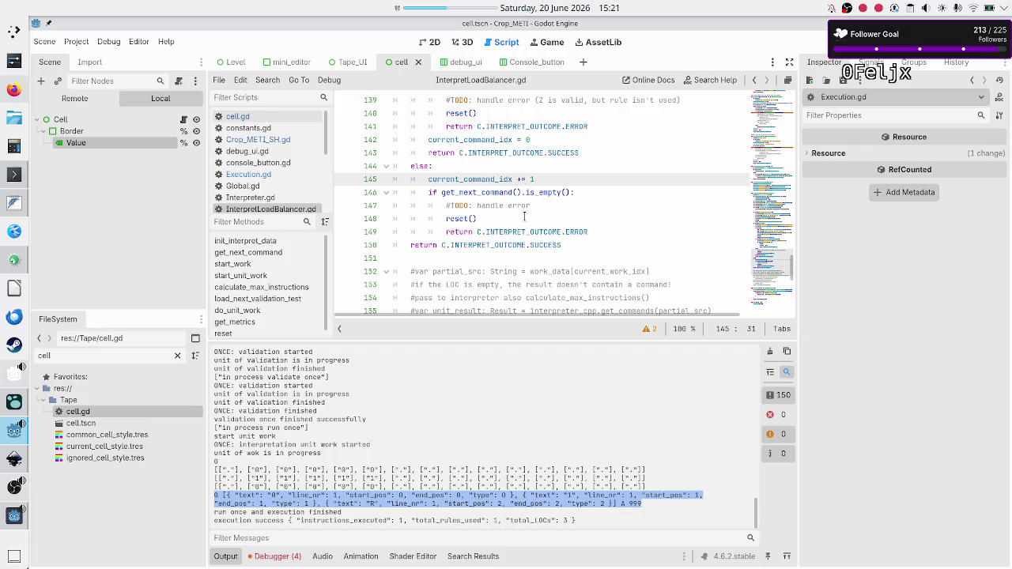
scroll(524, 215, "up", 2)
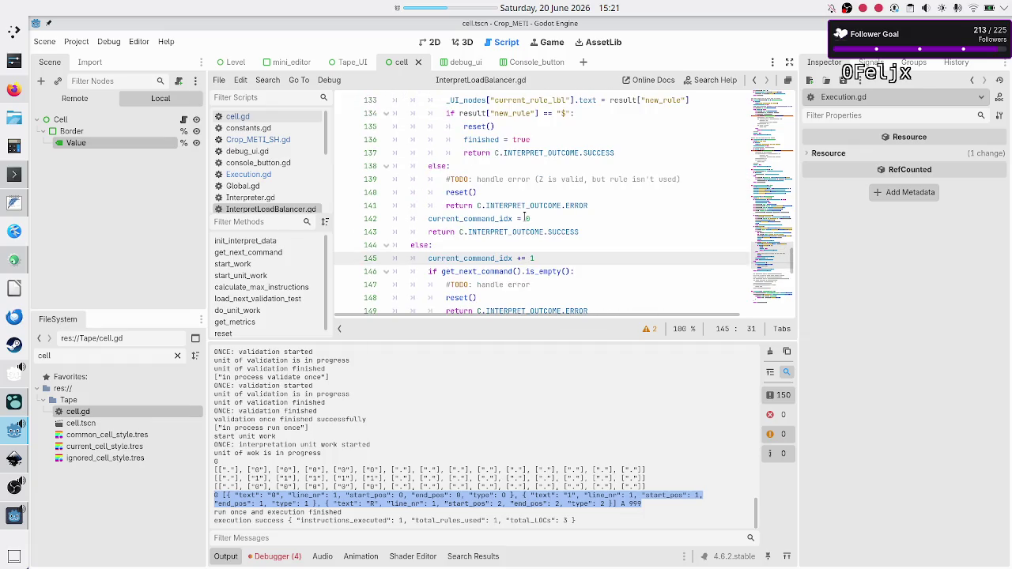
scroll(524, 216, "up", 3)
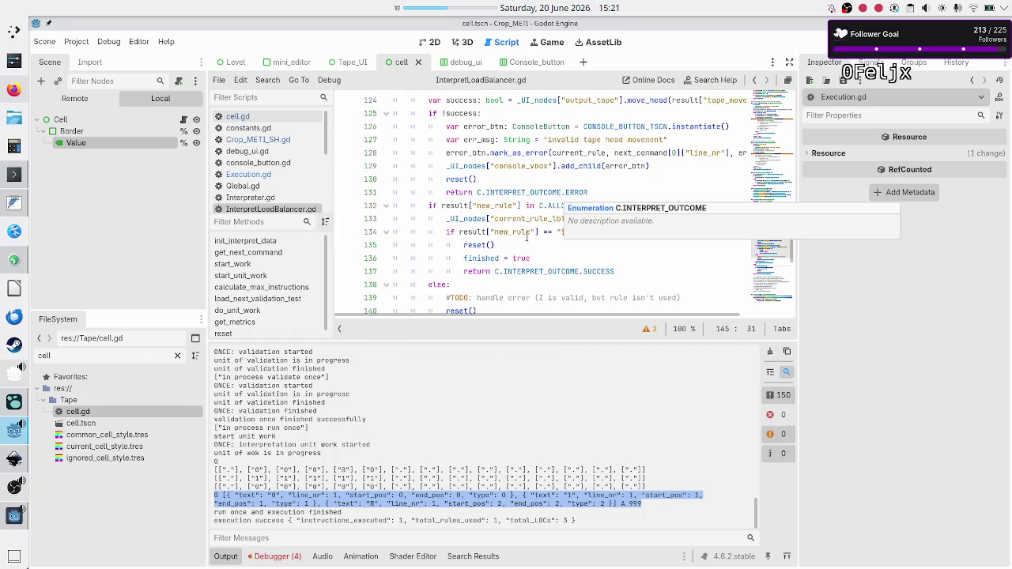
left_click(530, 257)
key("Up")
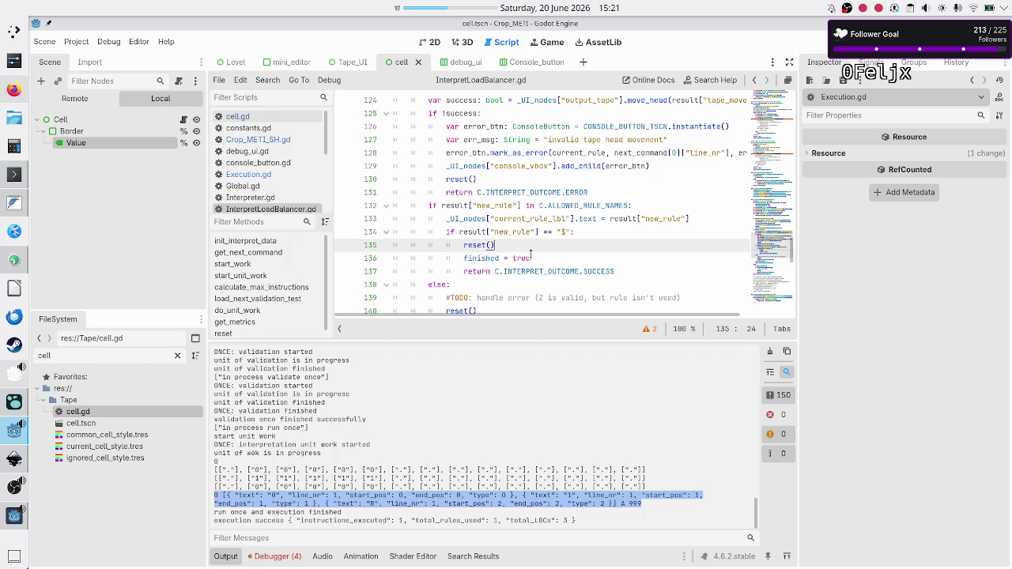
key("Up")
key("Up")
key("Up")
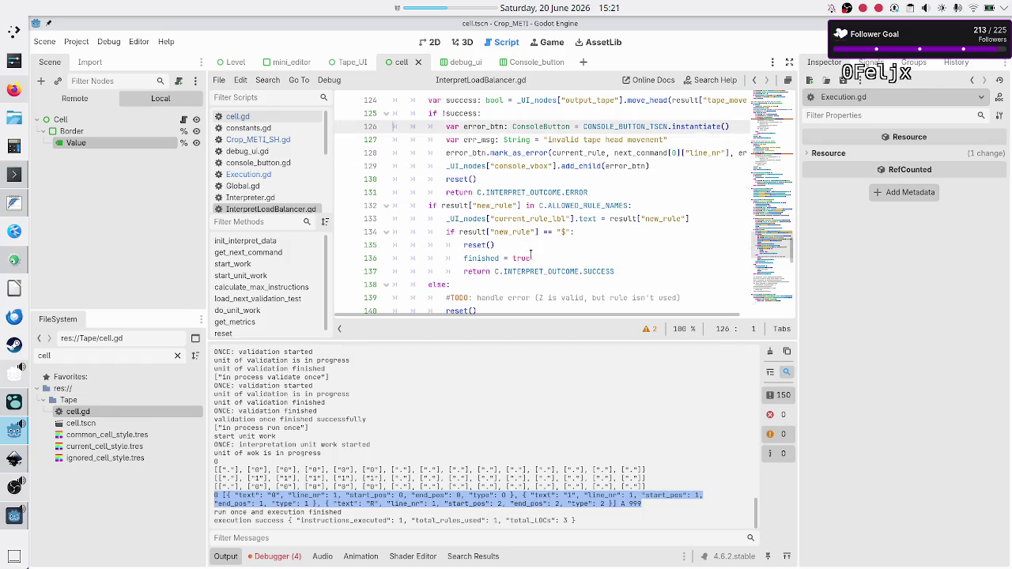
key("Up")
key("Up")
key("Up")
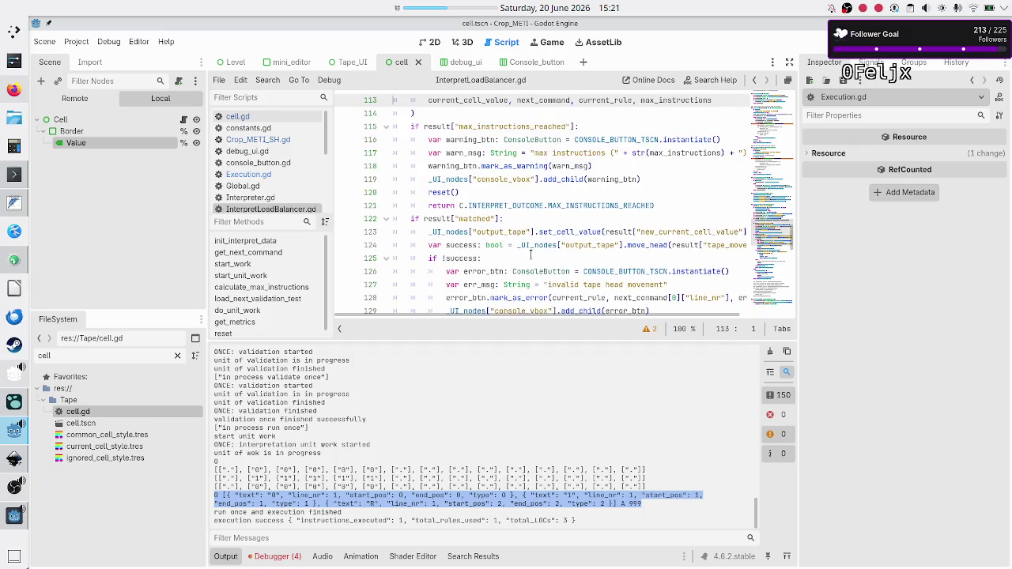
key("Up")
key("Up")
key("Up")
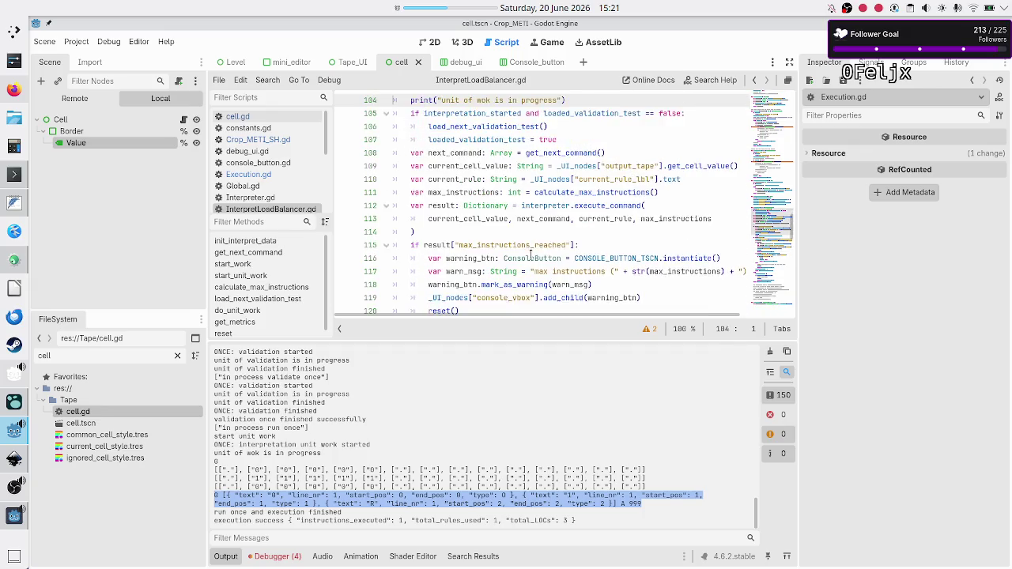
key("Up")
key("Down")
key("Down")
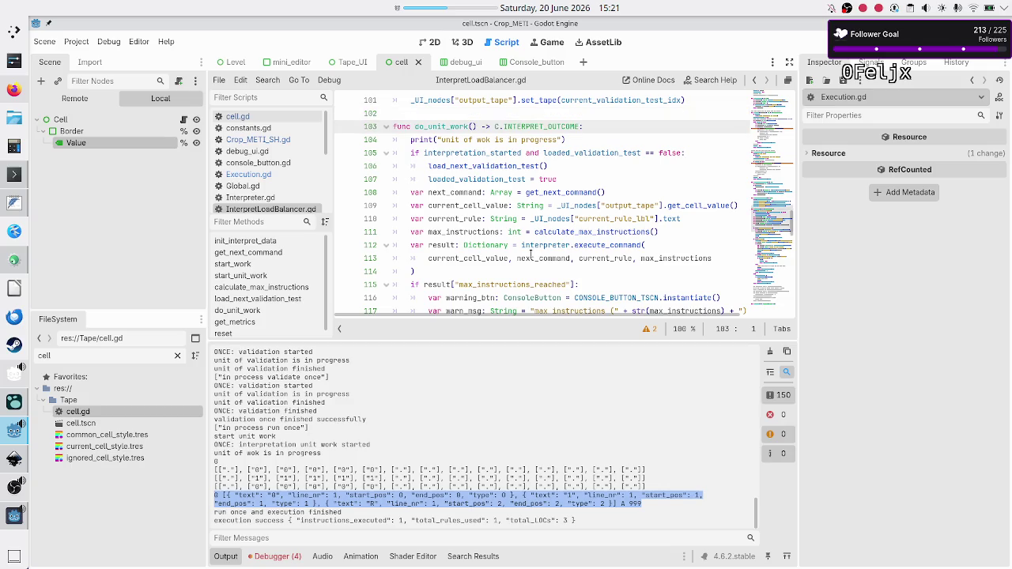
key("Down")
key("Down")
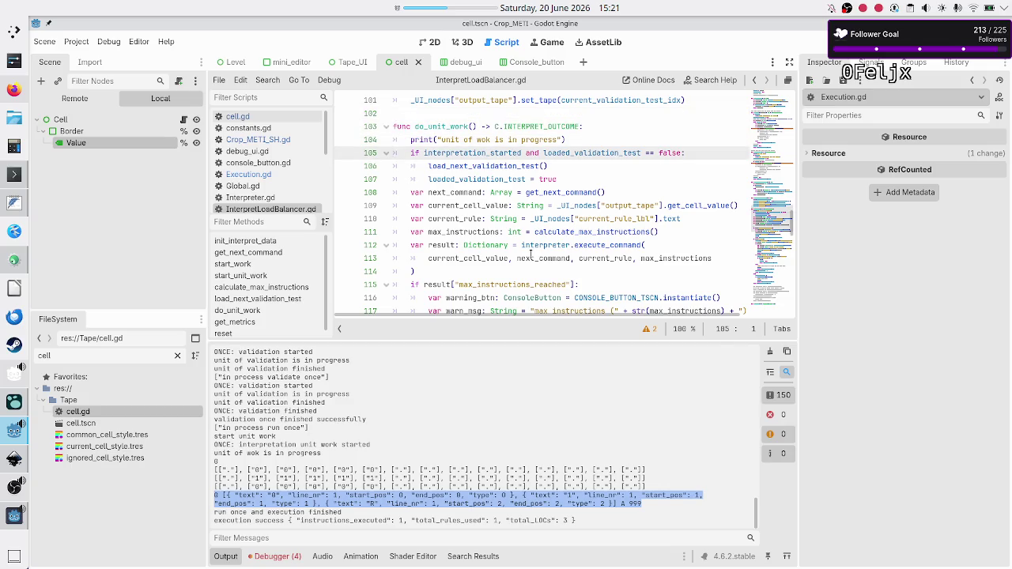
key("Down")
key("Down")
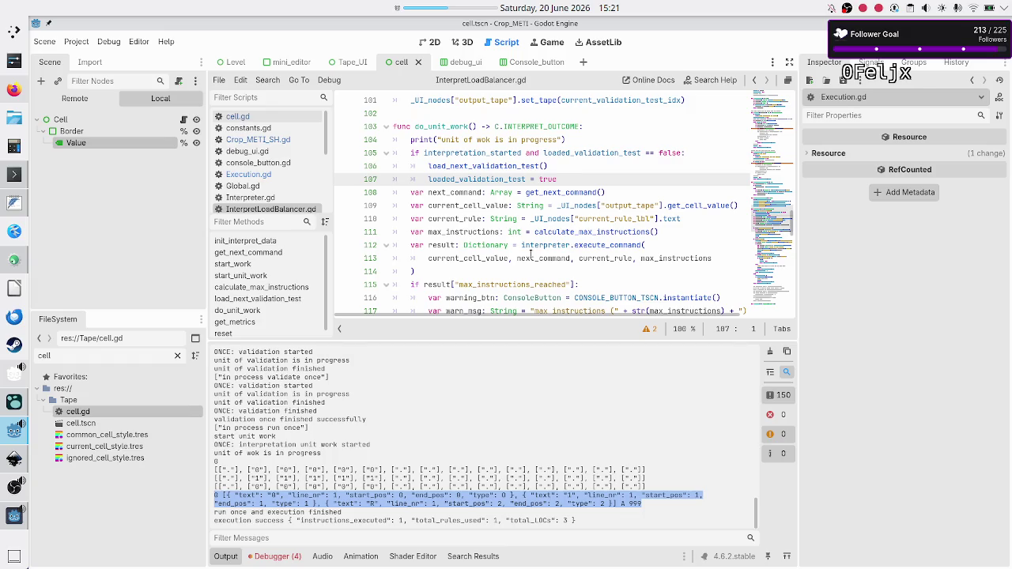
key("Down")
key("Down")
key("Down")
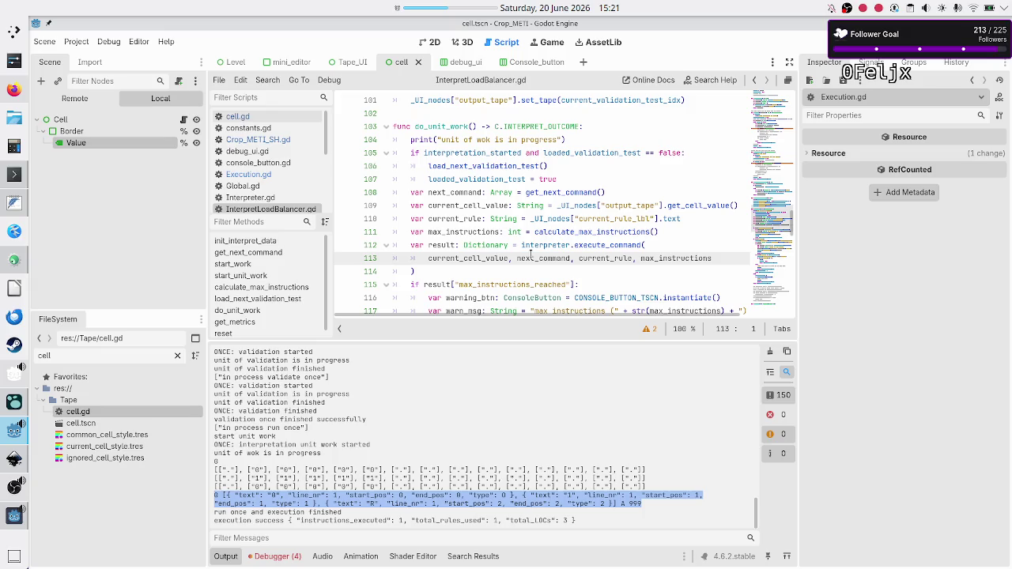
key("Up")
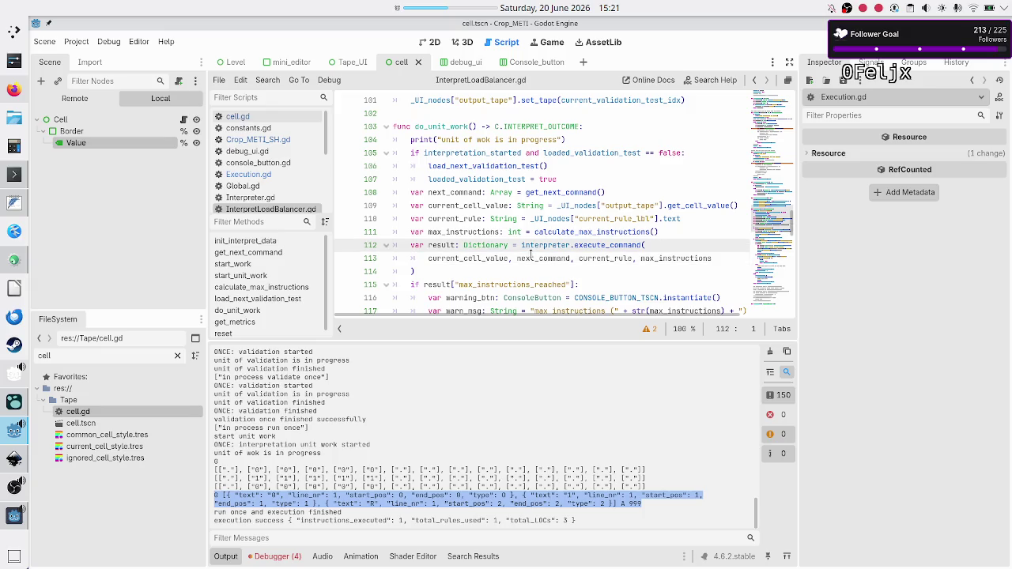
key("Down")
key("Down")
key("Down")
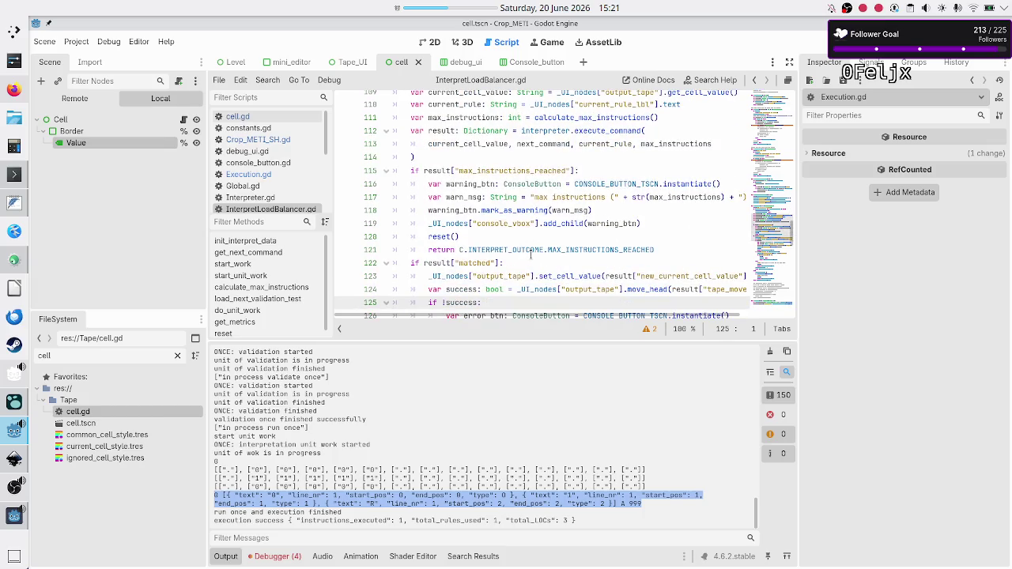
key("Up")
key("Up")
key("Up")
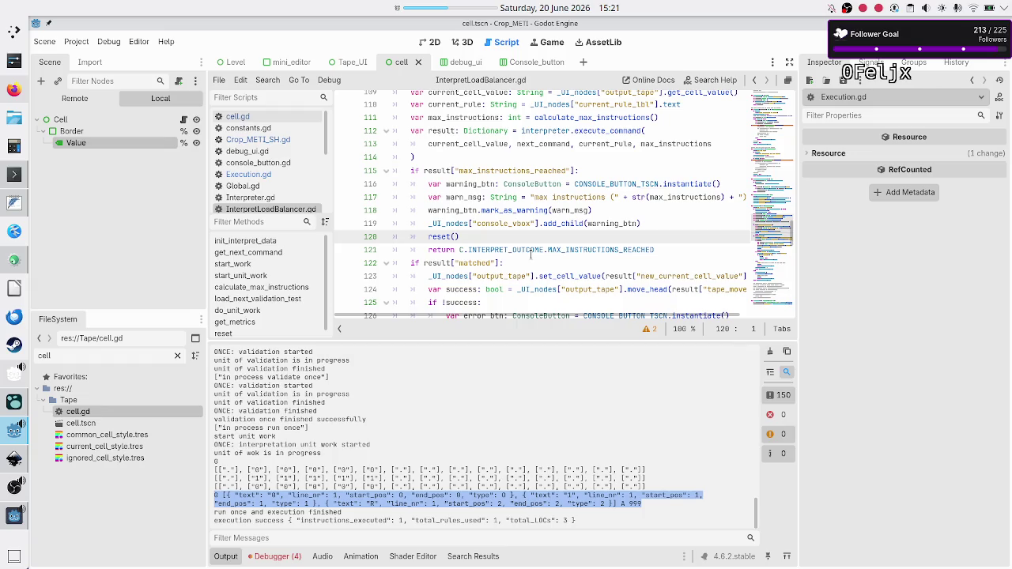
key("Down")
key("Down")
key("Down")
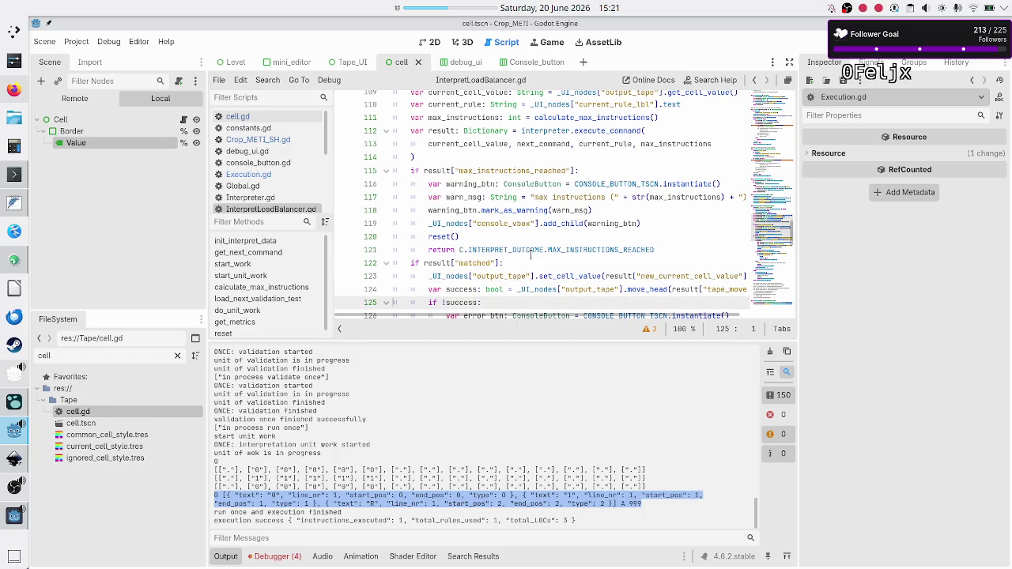
key("Down")
key("Down")
key("Down")
key("Up")
key("Up")
key("Up")
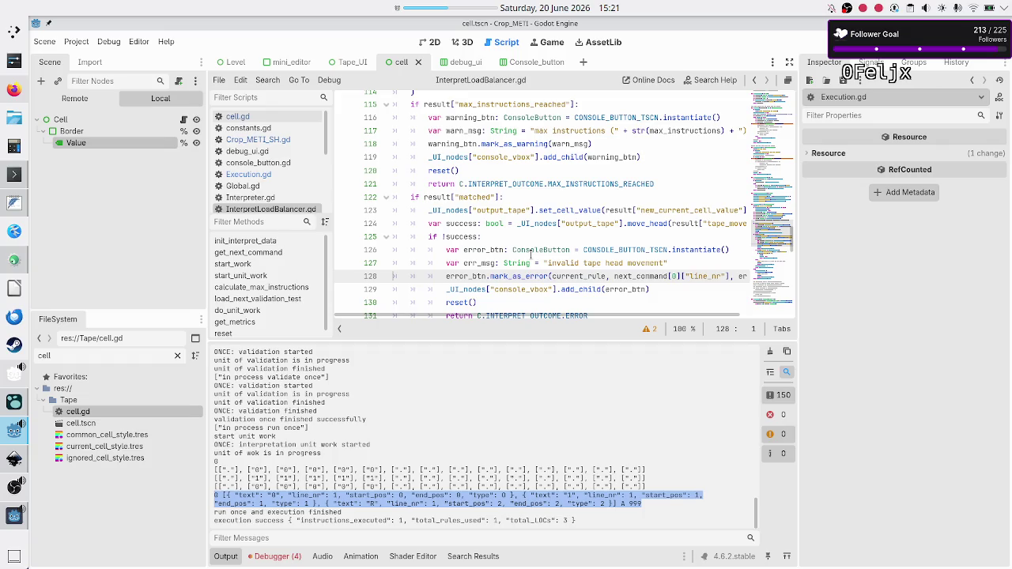
key("Home")
key("Down")
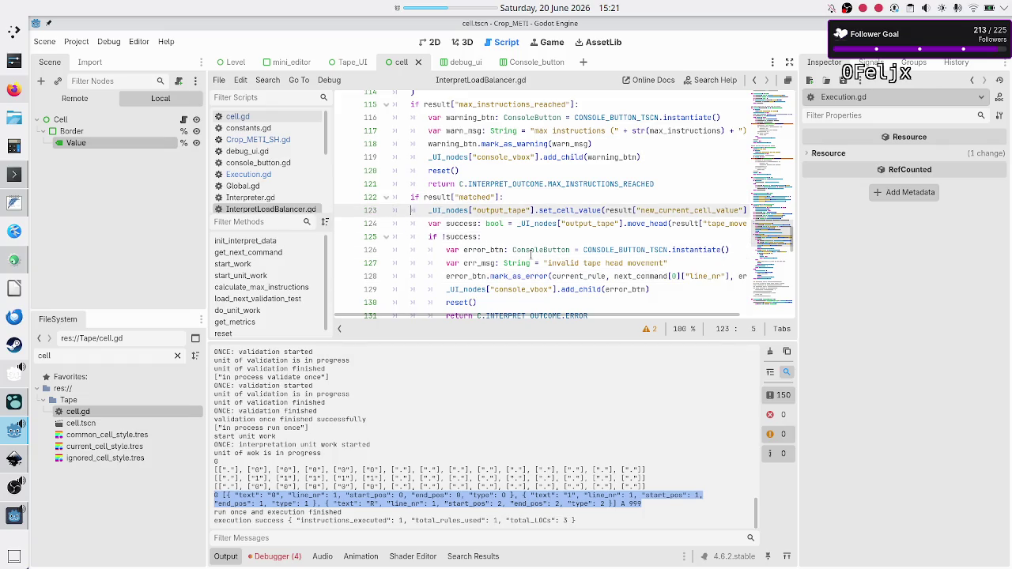
key("Down")
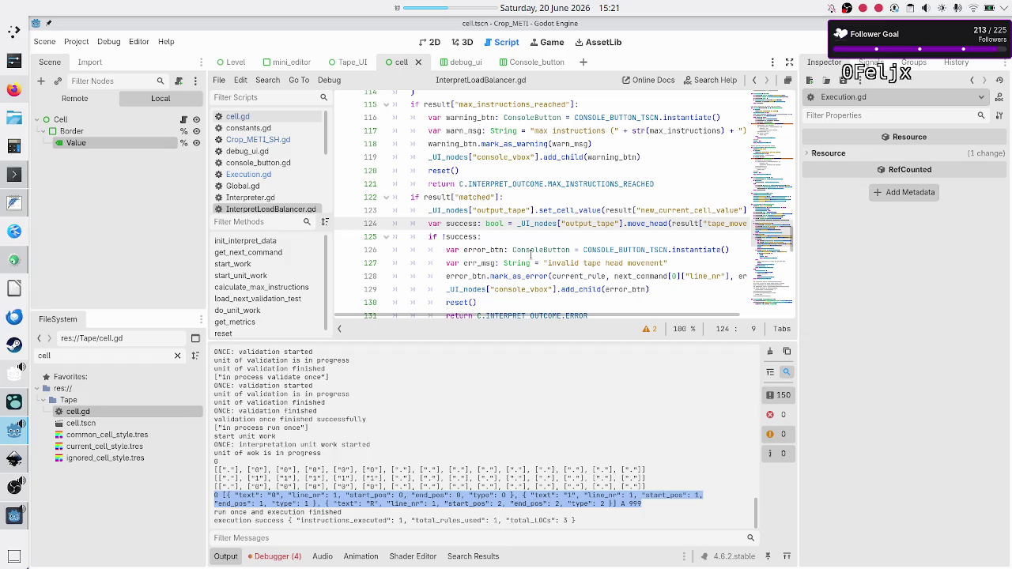
key("Down")
key("Down")
key("Down")
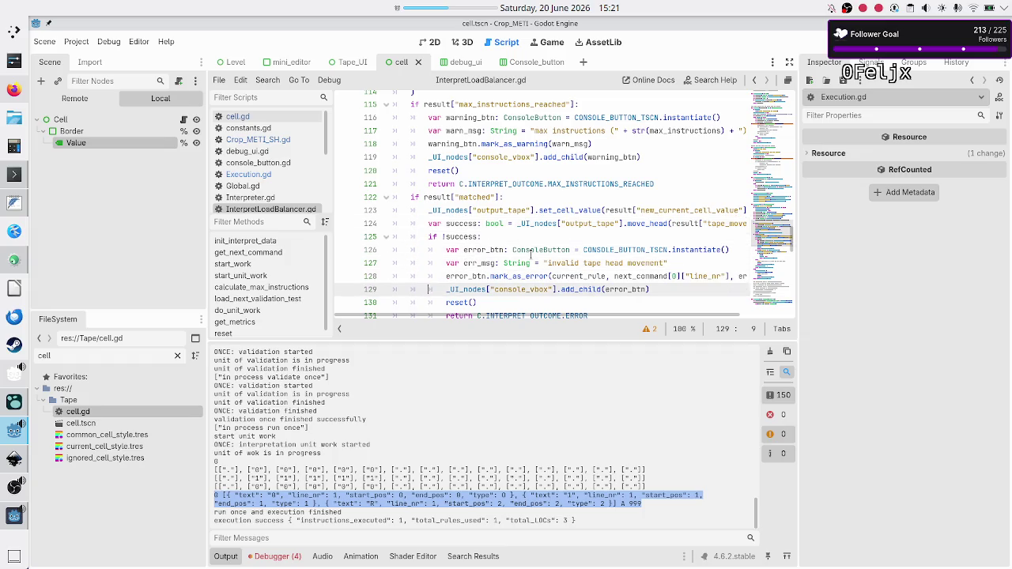
key("Down")
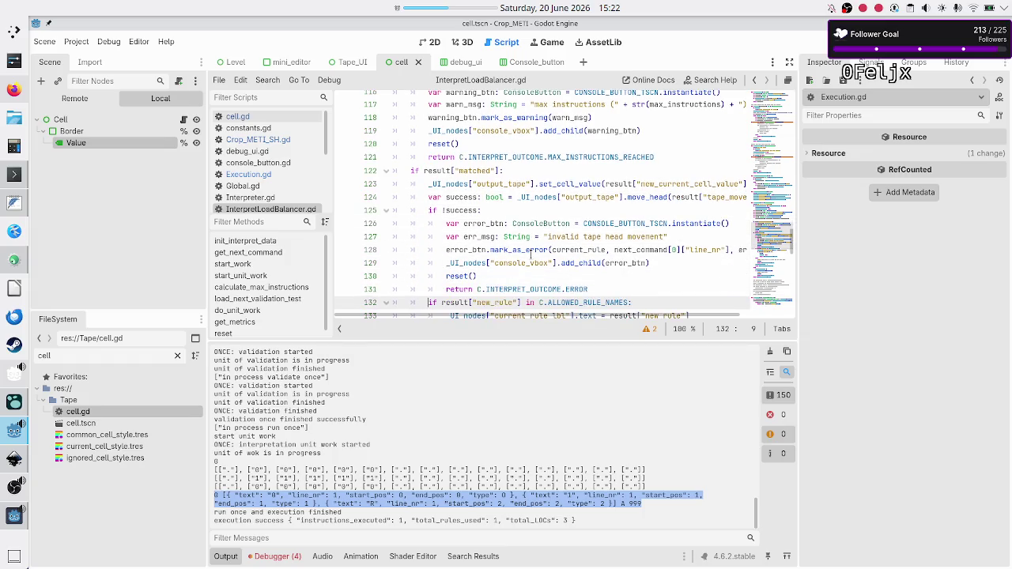
key("Down")
key("Down")
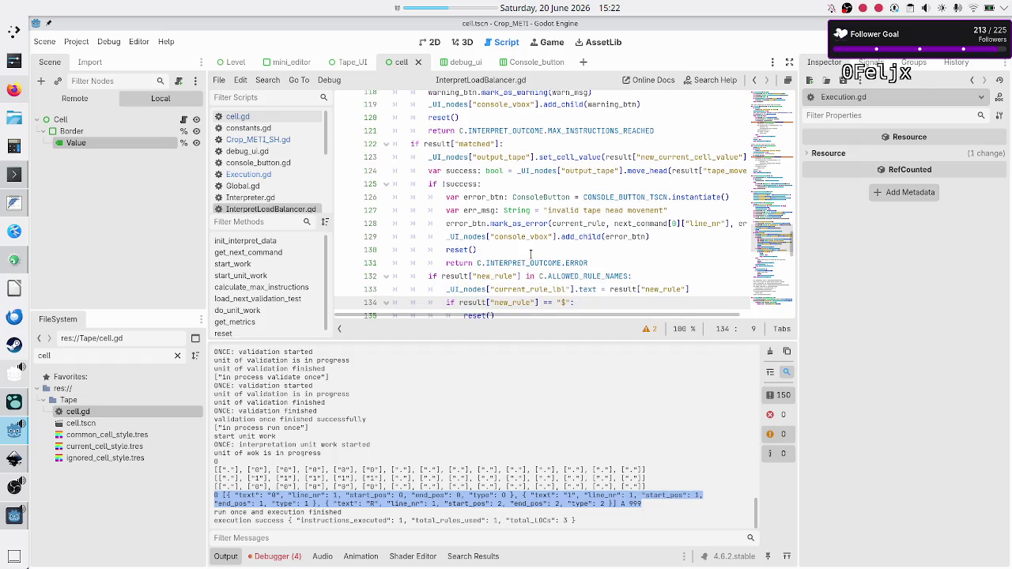
key("Down")
key("Down")
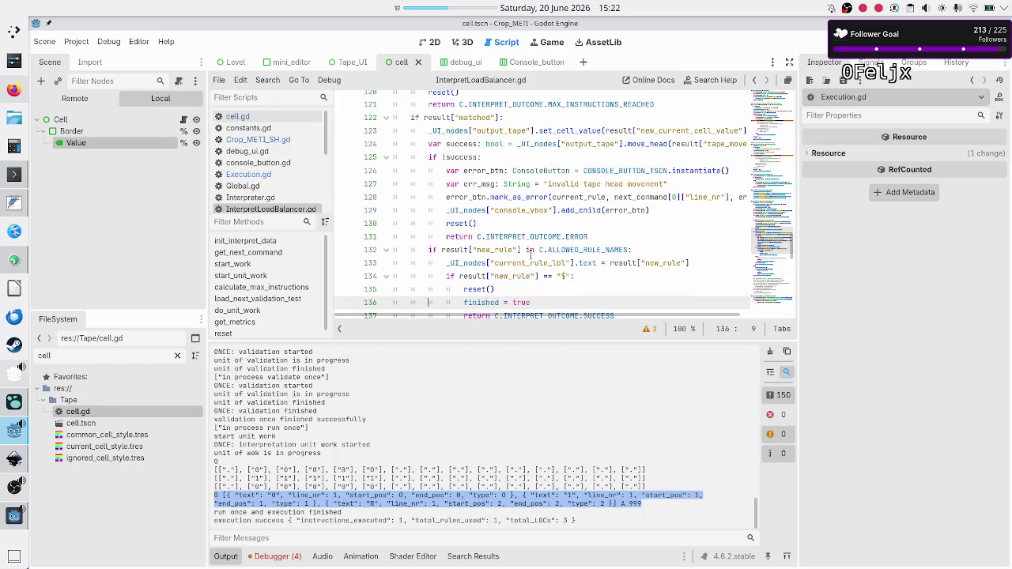
key("Up")
key("Up")
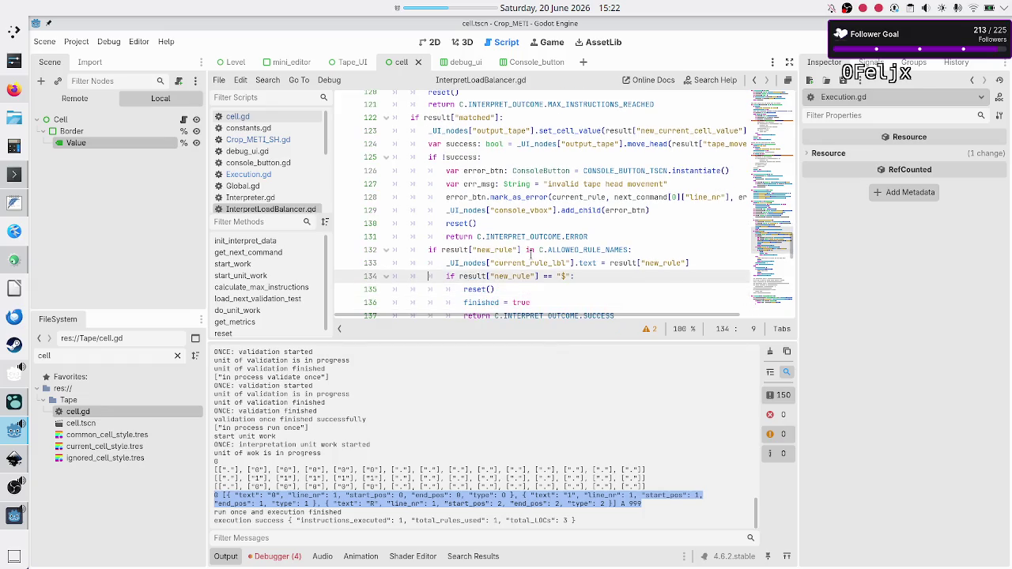
key("shift+Down")
key("shift+Left")
key("shift+Left")
key("Tab")
key("shift+Tab")
key("Down")
key("Down")
key("Down")
key("Down")
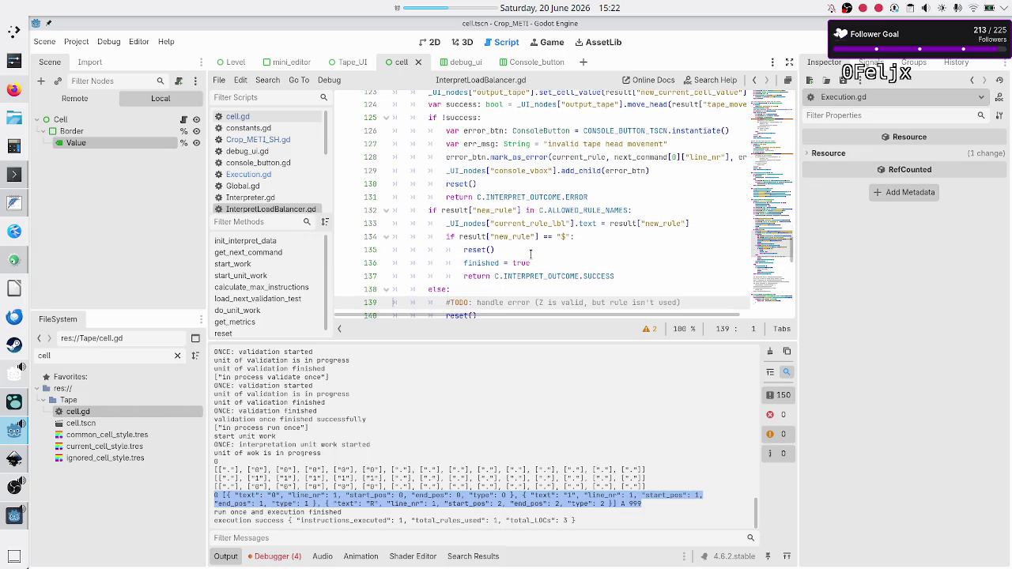
key("Down")
key("Down")
key("Down")
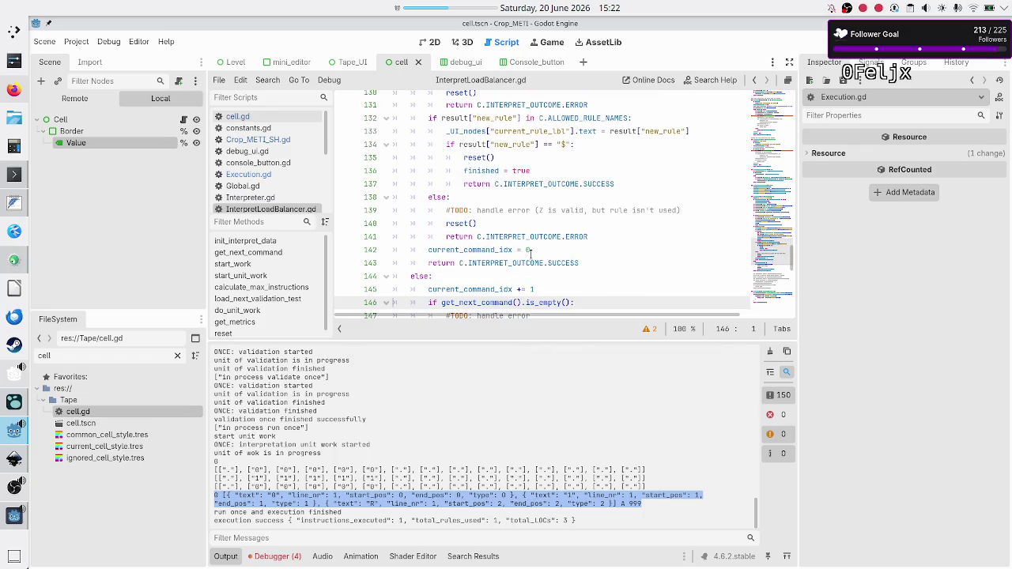
key("Down")
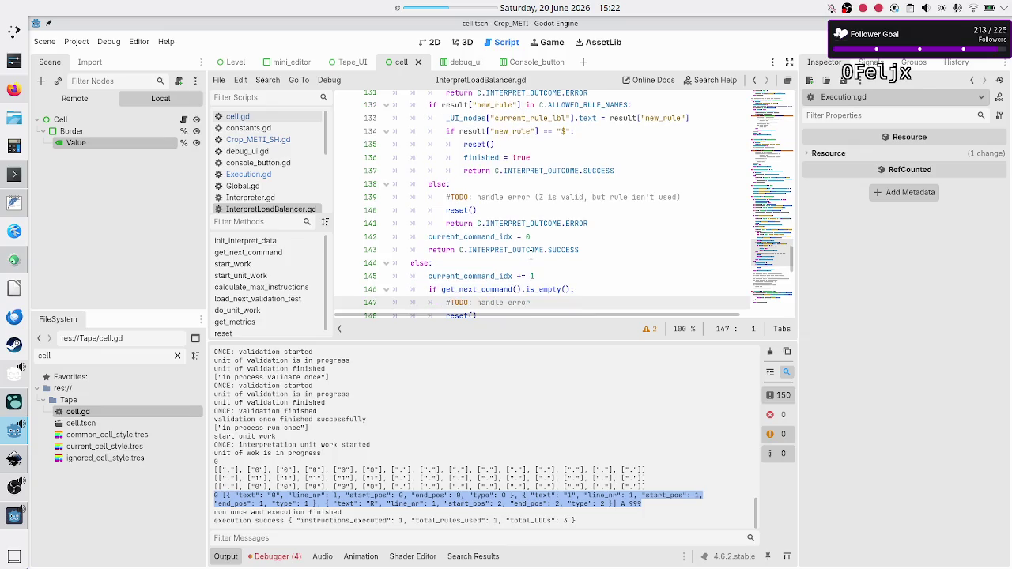
key("Down")
key("Down")
key("Down")
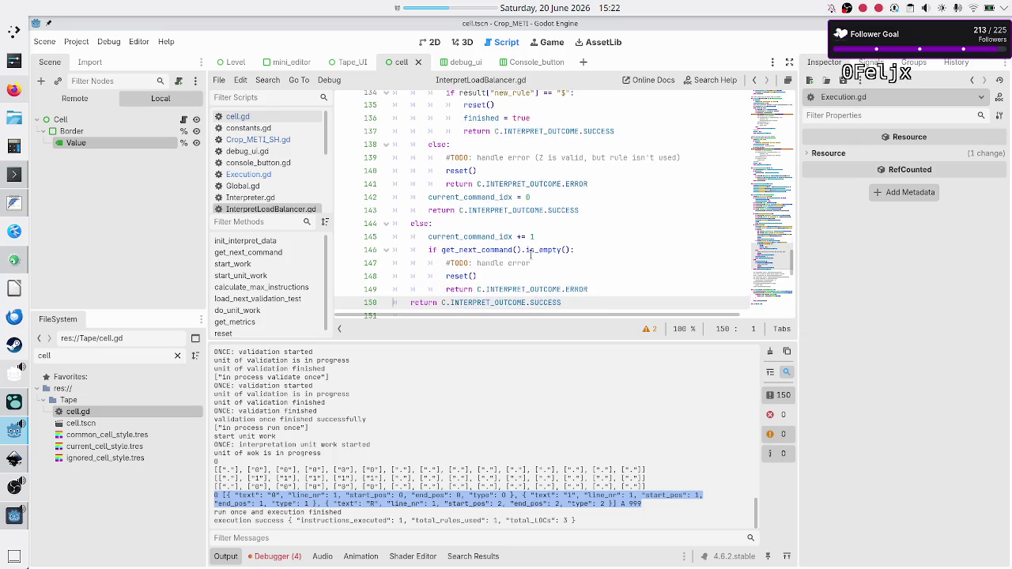
key("Up")
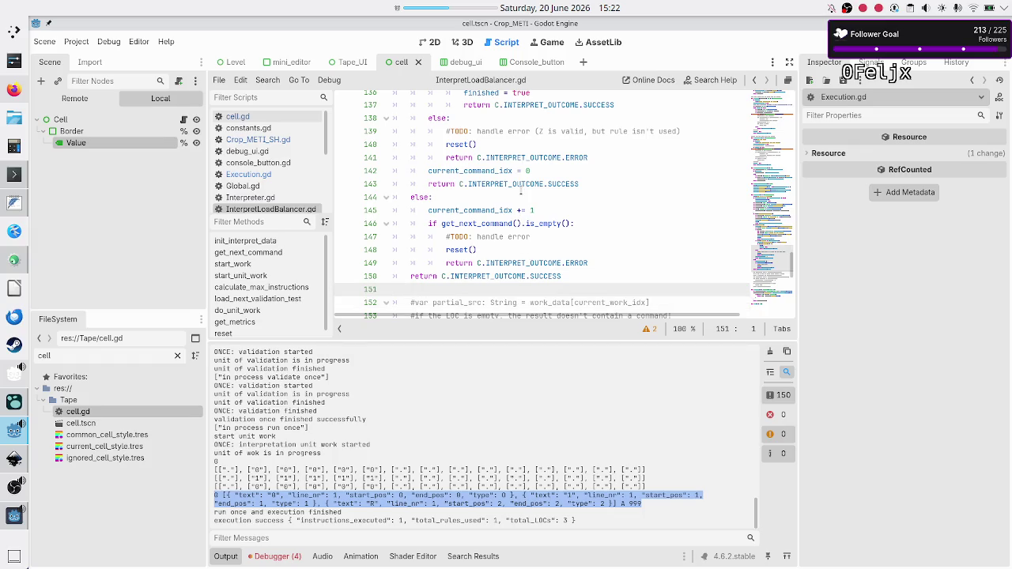
scroll(521, 190, "up", 14)
scroll(521, 190, "up", 7)
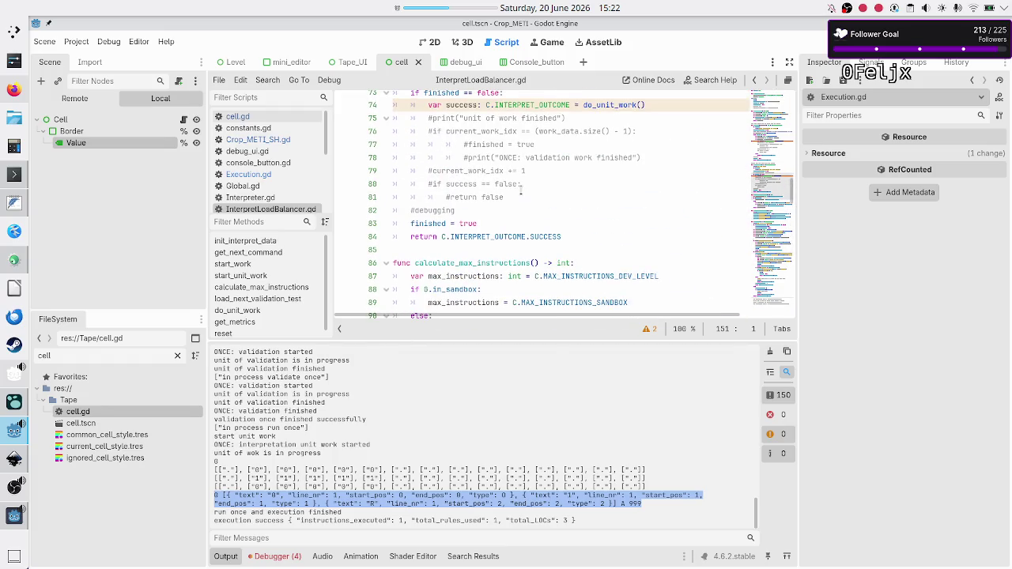
scroll(521, 190, "up", 5)
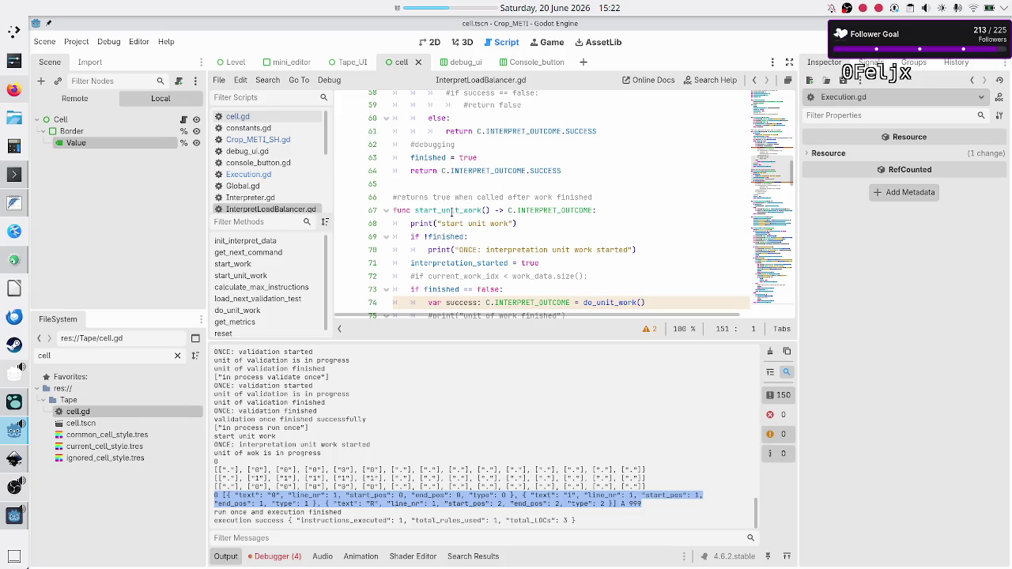
double_click(452, 211)
key("Down")
key("Down")
key("Down")
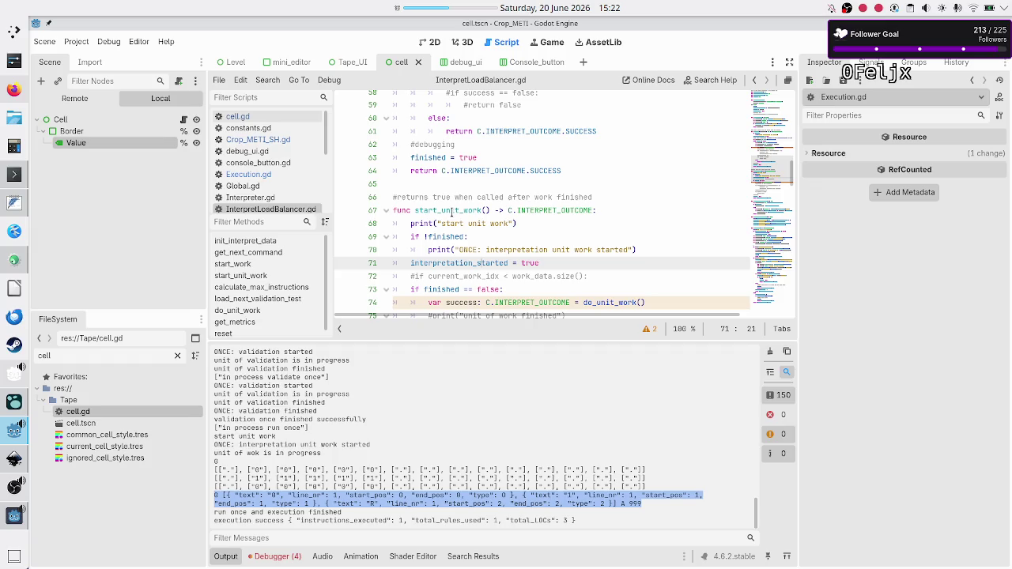
key("Up")
key("Up")
key("Down")
key("Down")
key("Home")
key("Down")
key("Down")
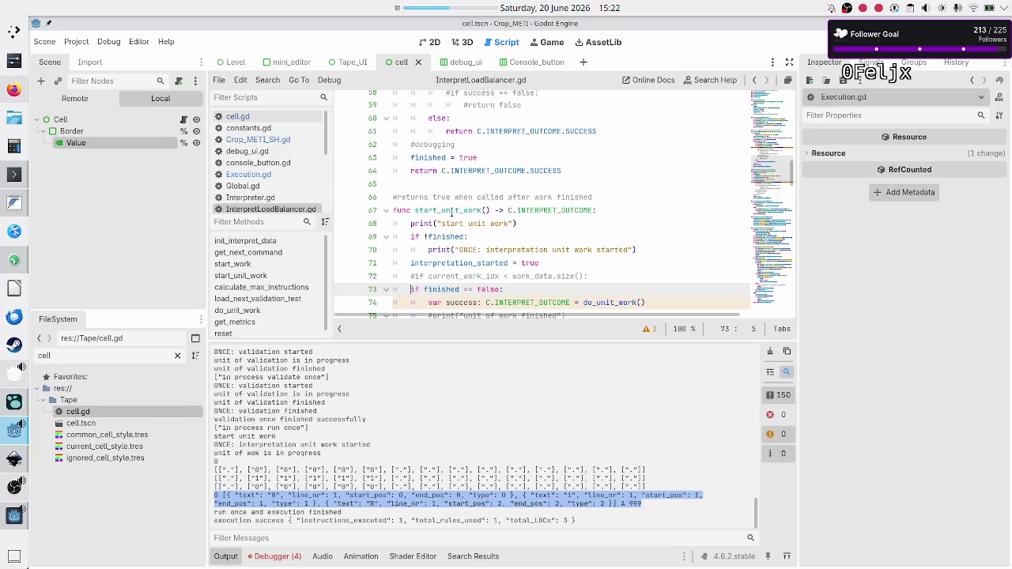
key("Down")
key("Down")
key("Down")
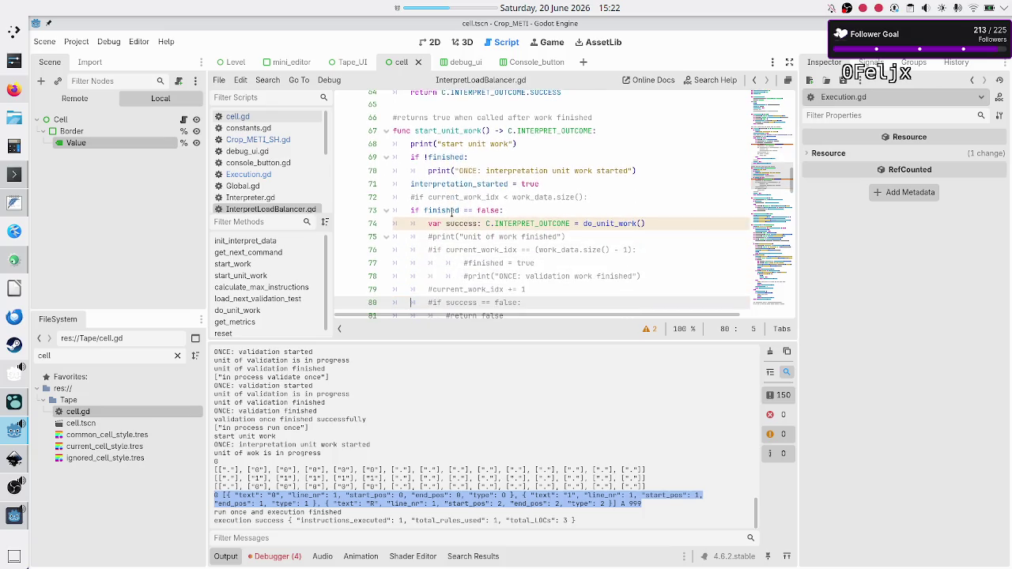
key("Up")
key("Up")
key("Up")
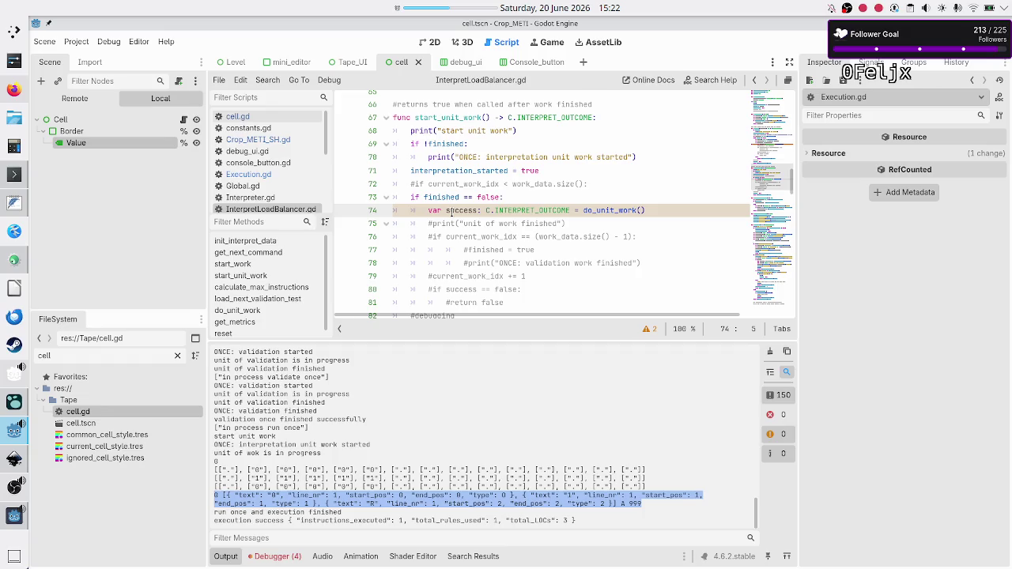
key("Right")
key("Right")
key("Left")
key("shift+Right")
left_click(636, 211)
scroll(475, 236, "down", 3)
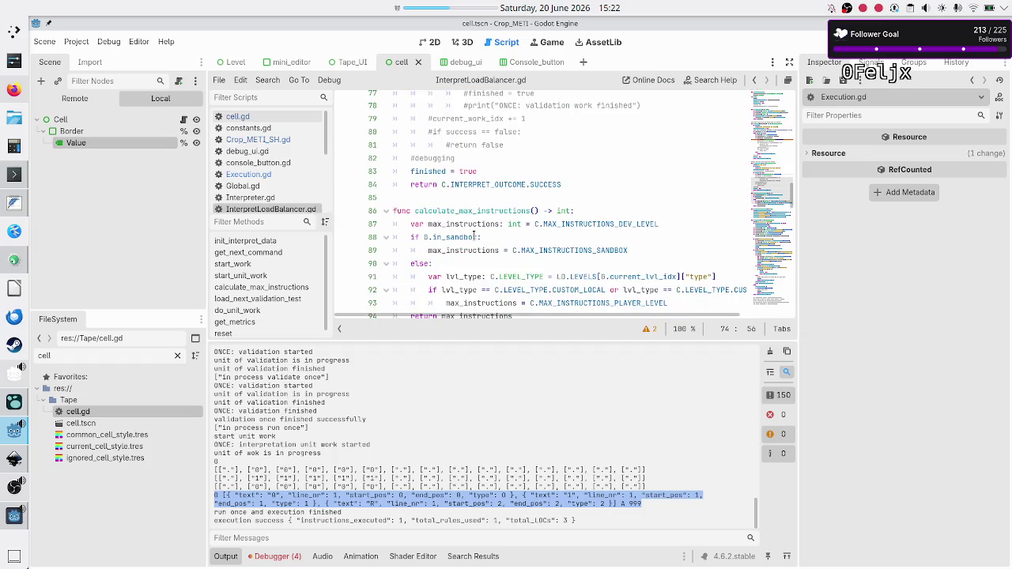
scroll(474, 236, "down", 5)
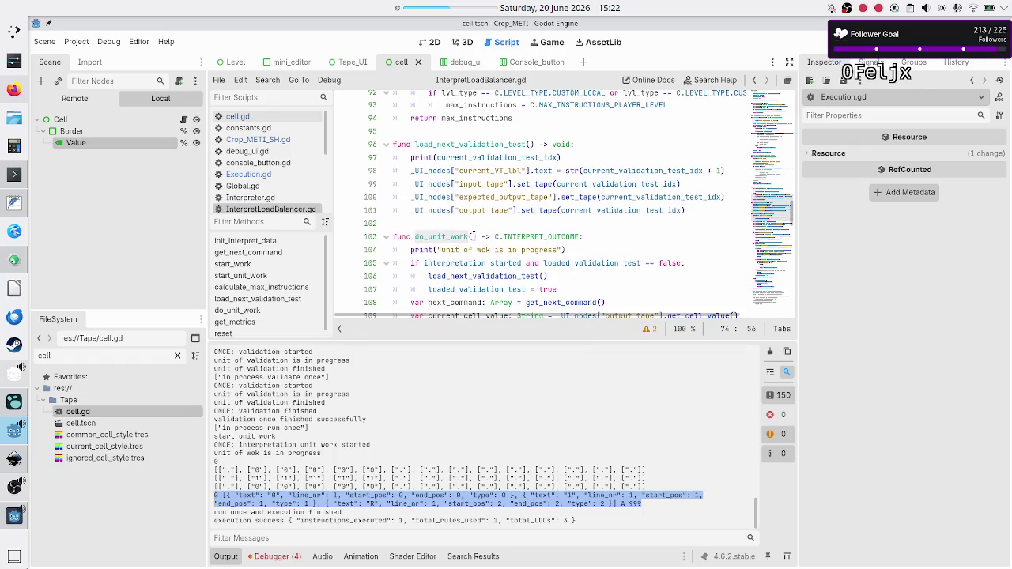
scroll(475, 236, "down", 5)
scroll(475, 236, "up", 9)
scroll(475, 236, "up", 4)
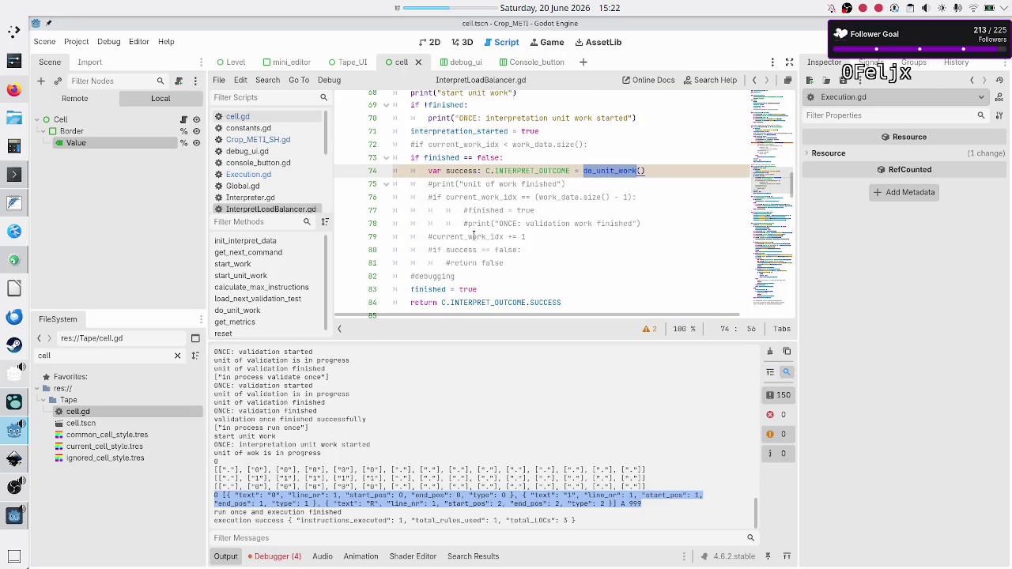
left_click(480, 290)
key("Home")
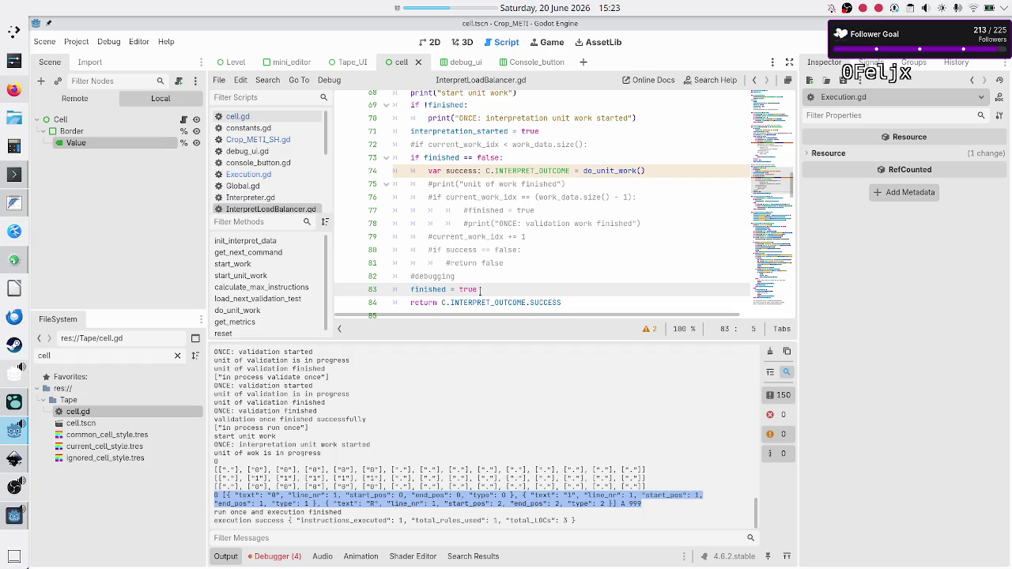
key("shift+Down")
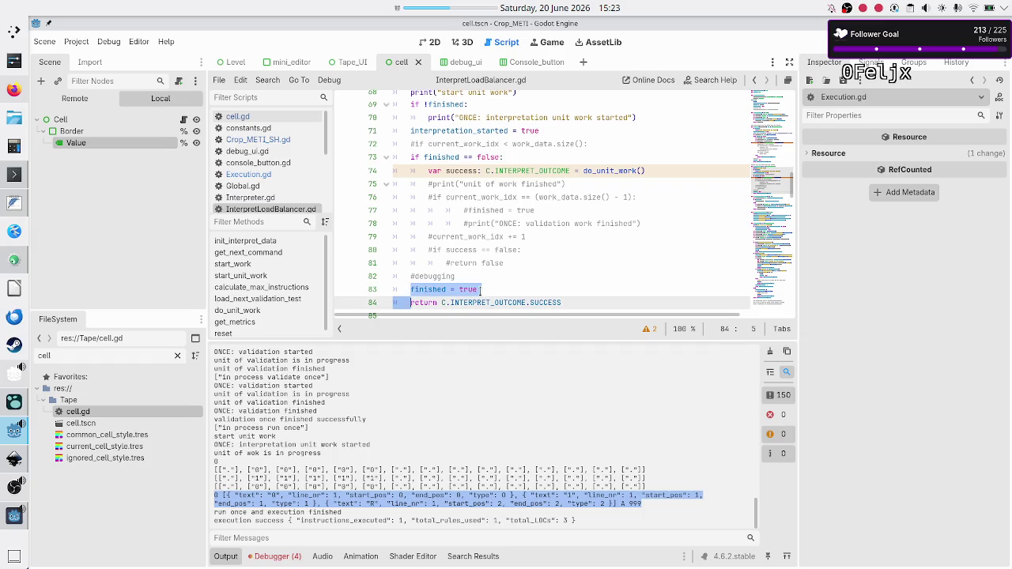
key("shift+Up")
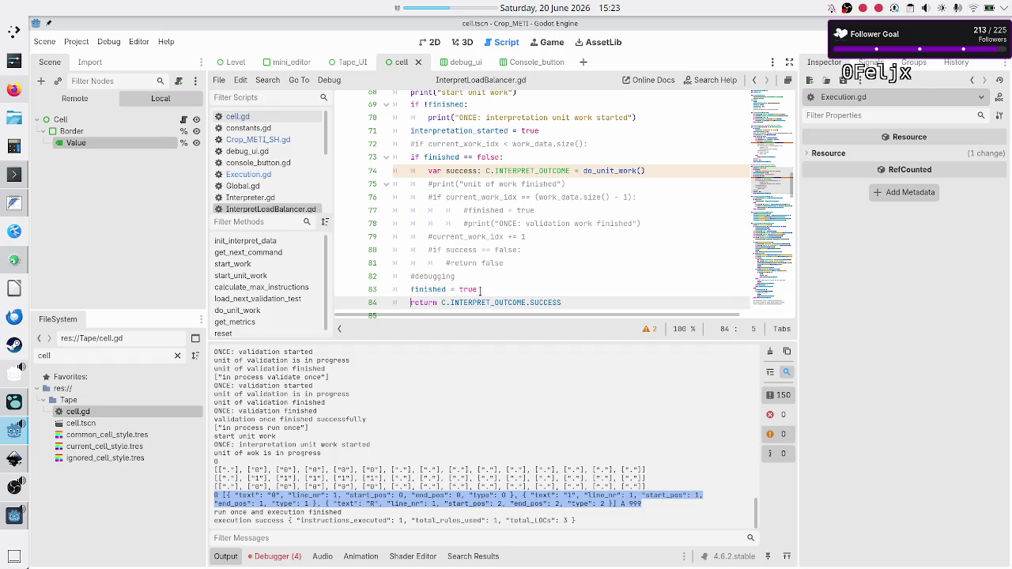
key("ctrl+k")
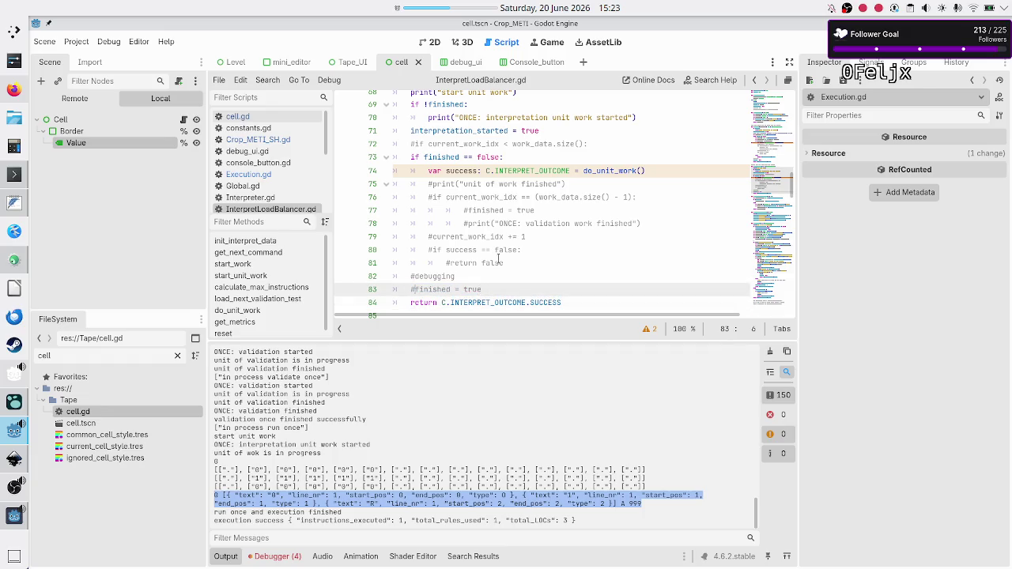
Step: Uncomment the 'unit of work finished' print in start_unit_work
key("Up")
key("Up")
key("Up")
key("Up")
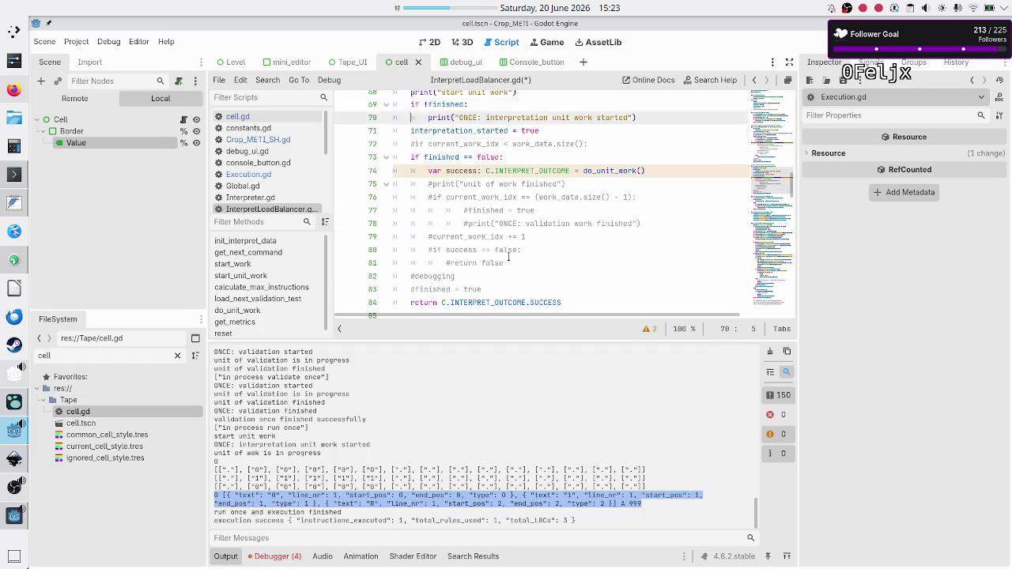
key("Up")
key("Down")
key("Down")
key("Down")
key("Down")
key("Down")
key("Down")
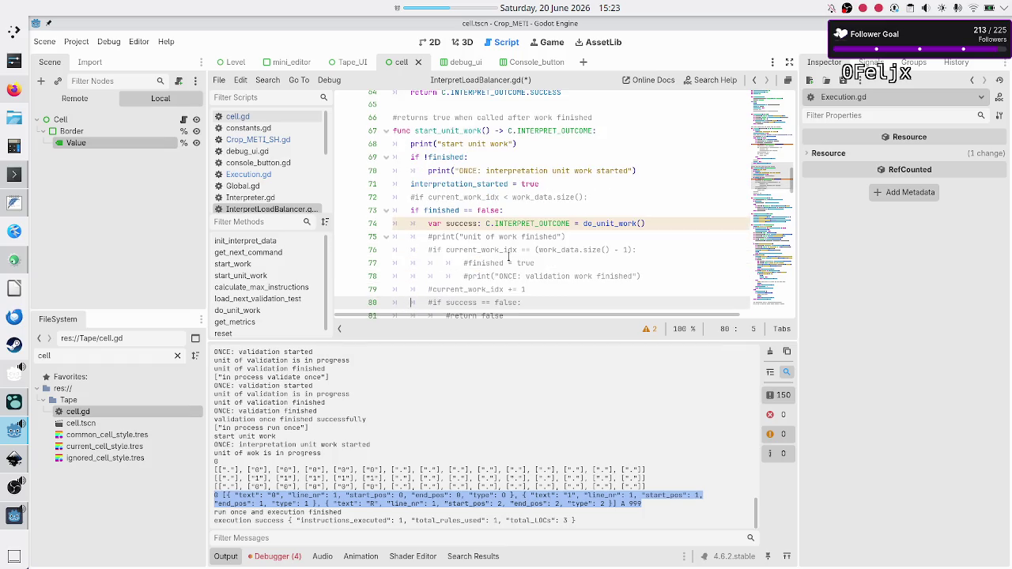
key("Up")
key("Up")
key("Up")
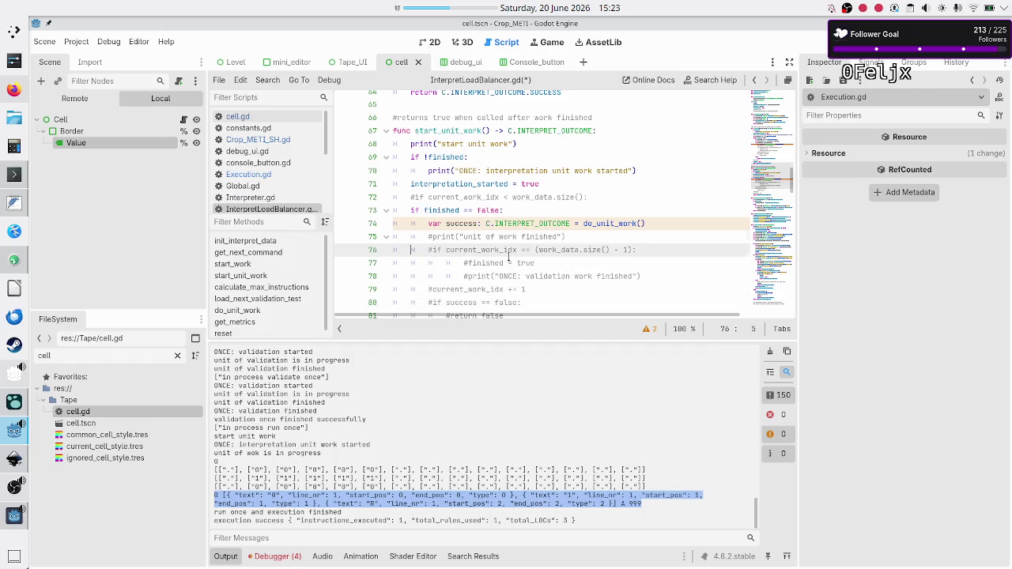
key("Up")
key("Up")
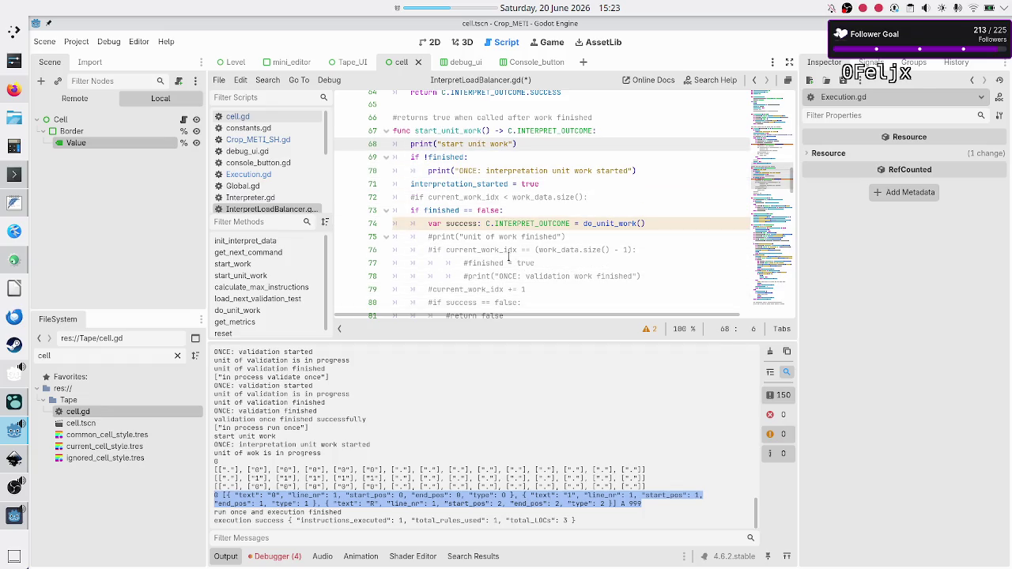
key("Down")
key("Down")
key("Down")
key("Up")
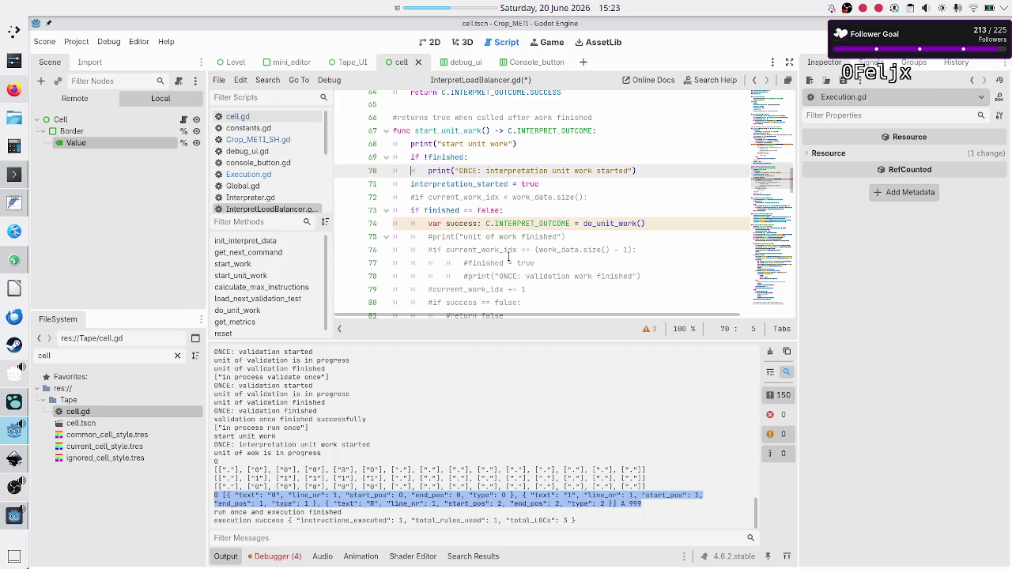
key("Down")
key("Down")
key("Down")
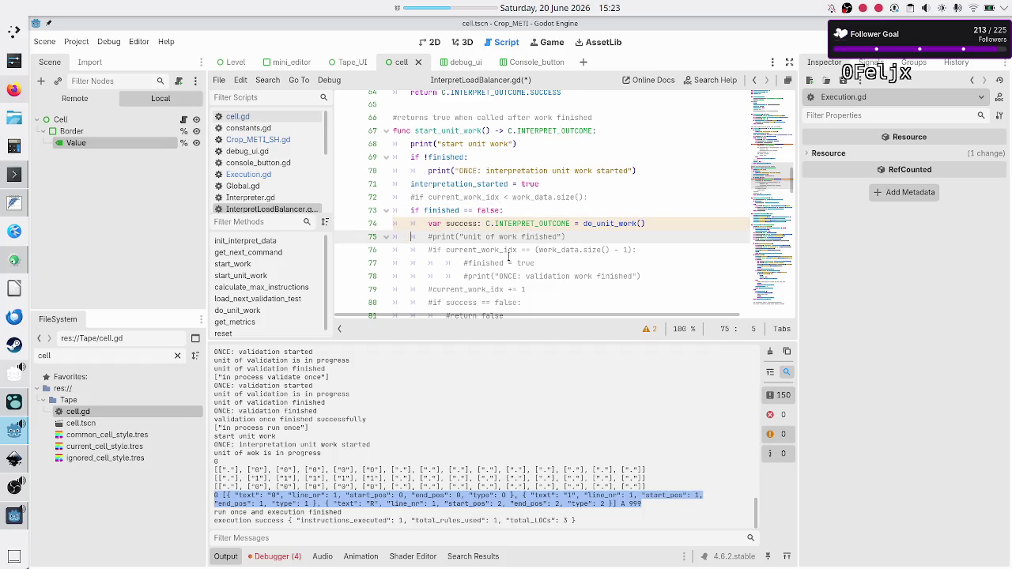
key("BackSpace")
key("Right")
key("Right")
key("Right")
key("Right")
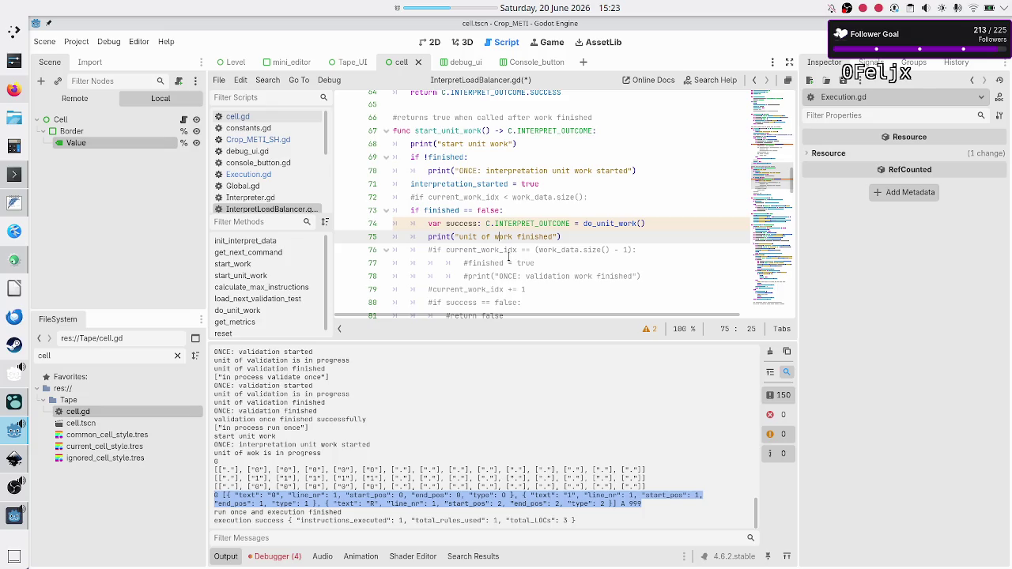
key("End")
key("Right")
Step: Delete the commented-out work-index check, finished and increment lines
key("shift+Down")
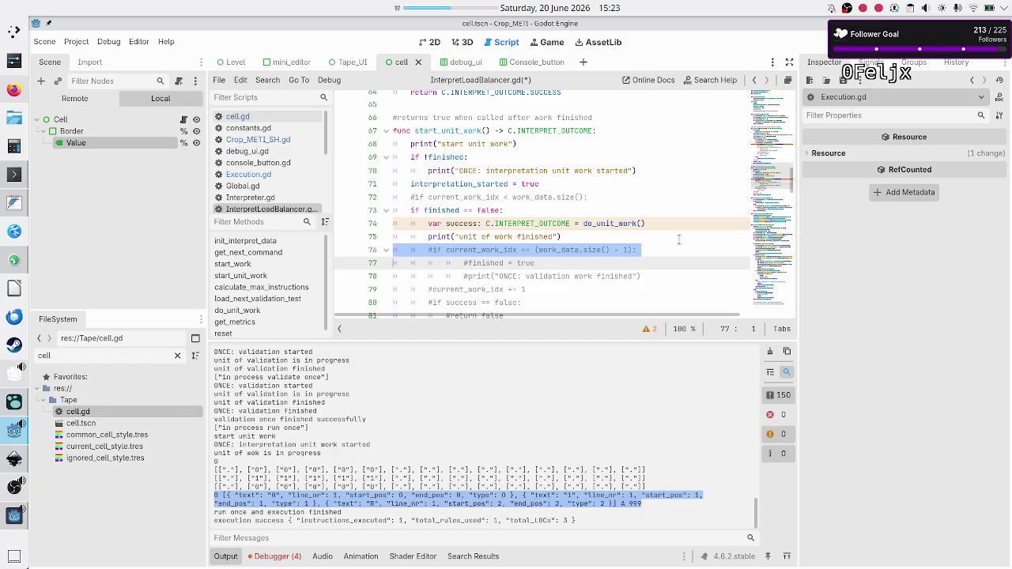
key("shift+Down")
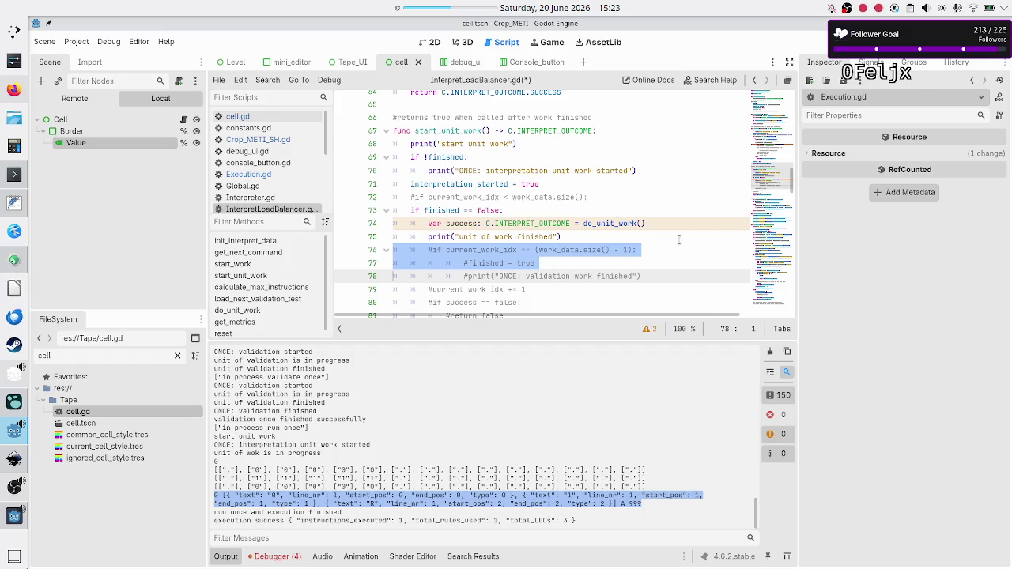
key("shift+Down")
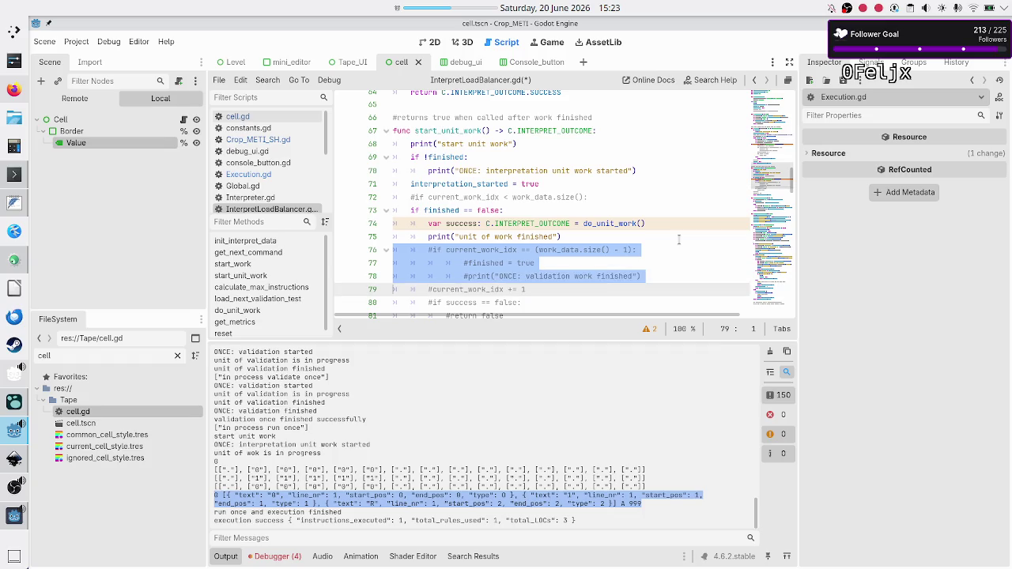
key("shift+Down")
key("shift+Down")
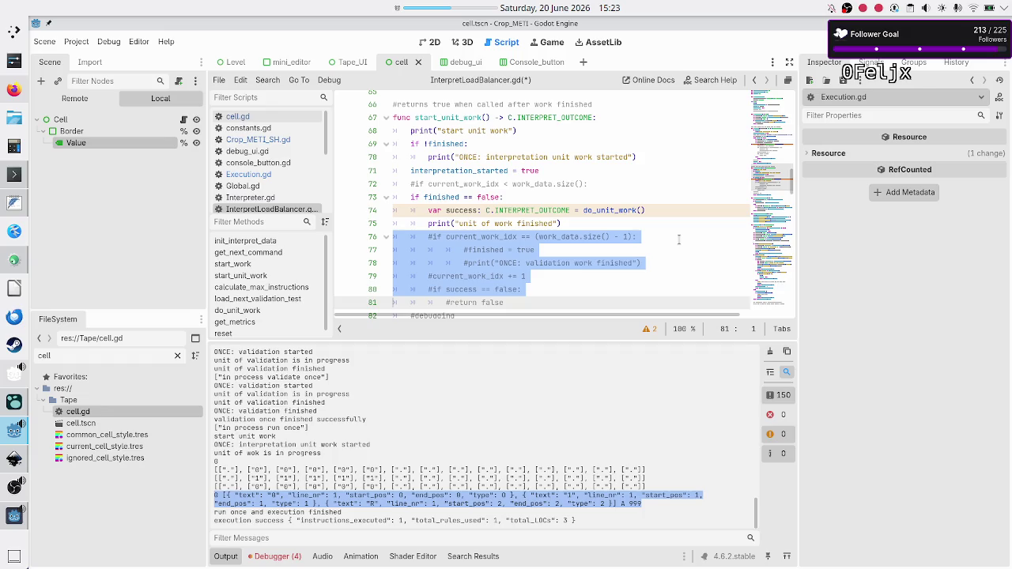
key("shift+Up")
key("shift+Left")
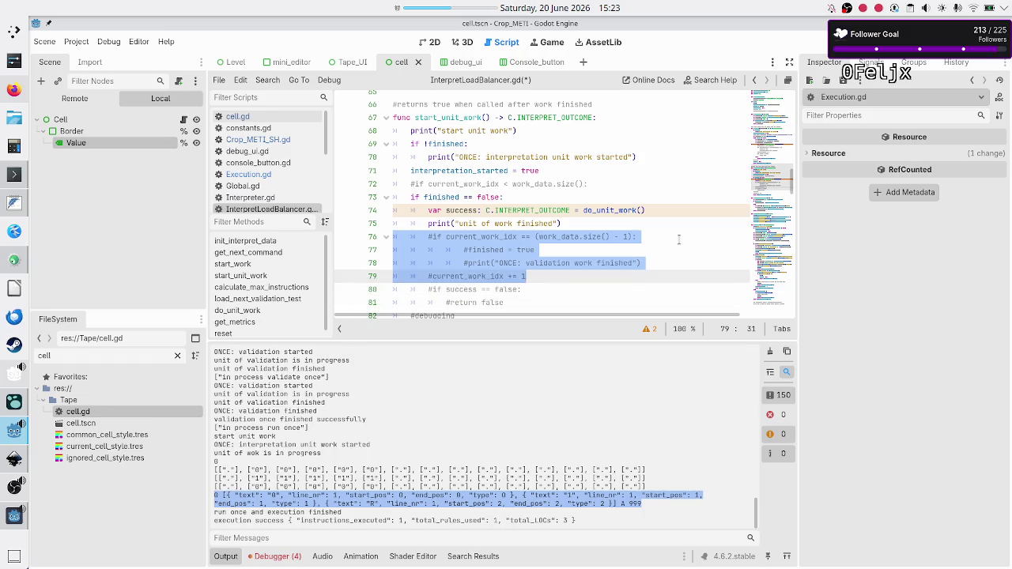
key("BackSpace")
key("BackSpace")
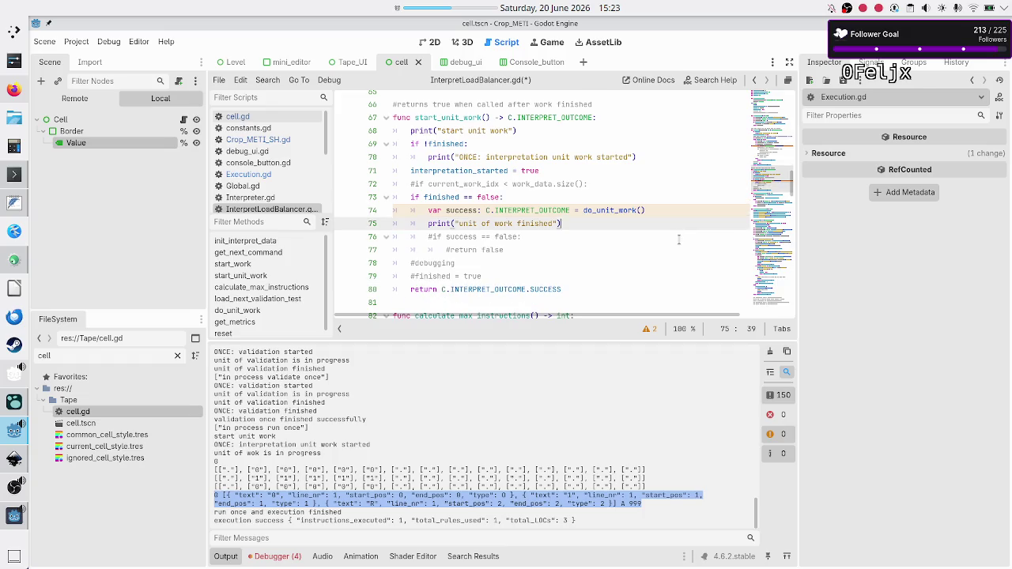
key("Right")
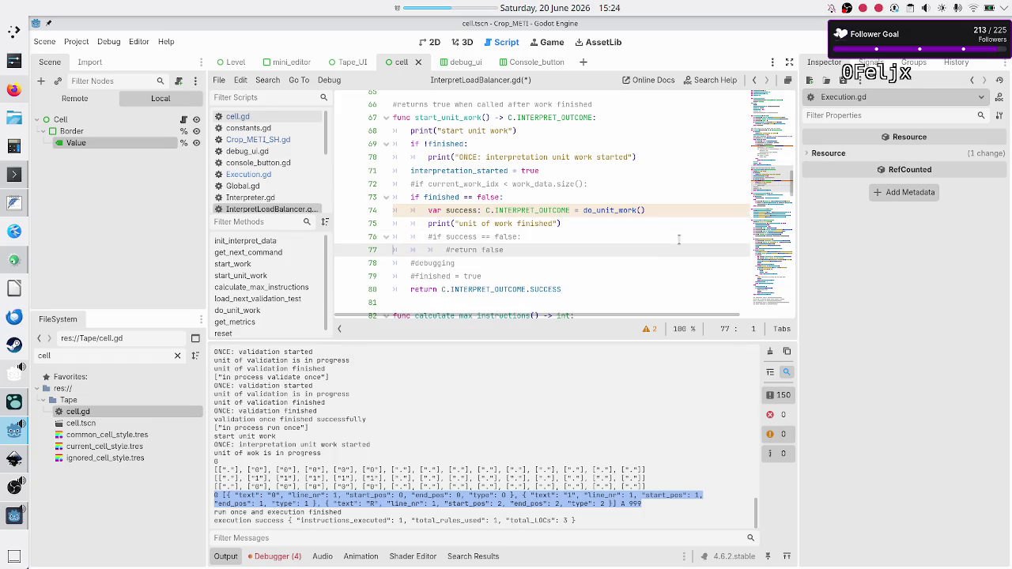
key("Right")
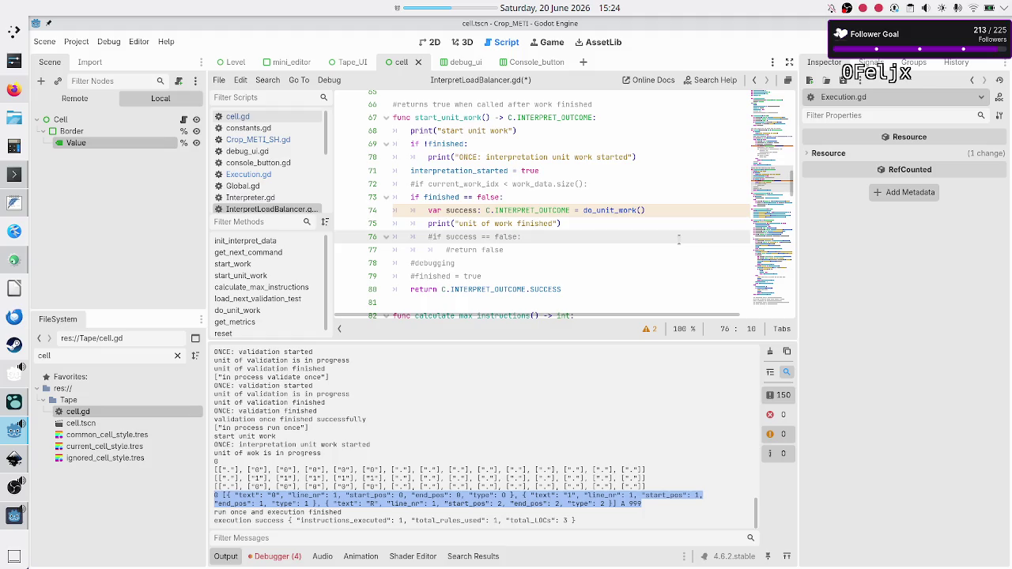
key("Down")
key("Down")
key("Down")
key("Up")
key("Up")
key("Down")
key("Down")
key("Up")
key("Up")
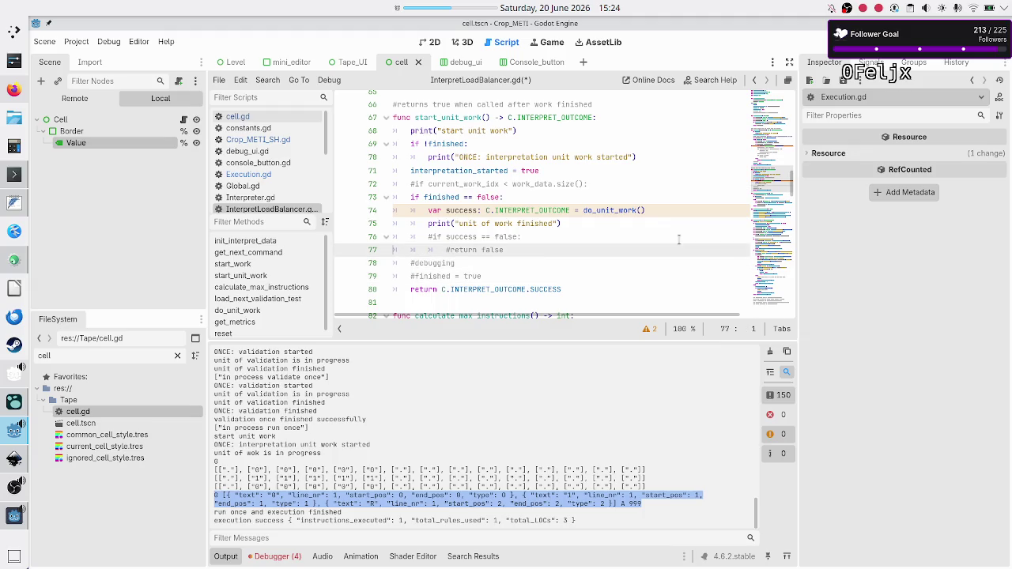
key("Up")
key("Home")
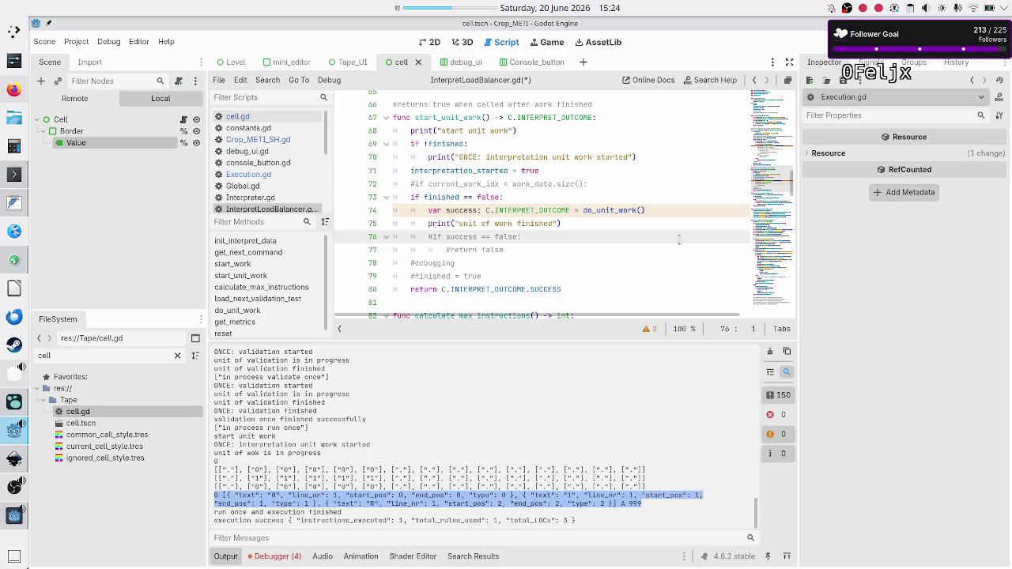
key("Up")
key("Up")
key("Up")
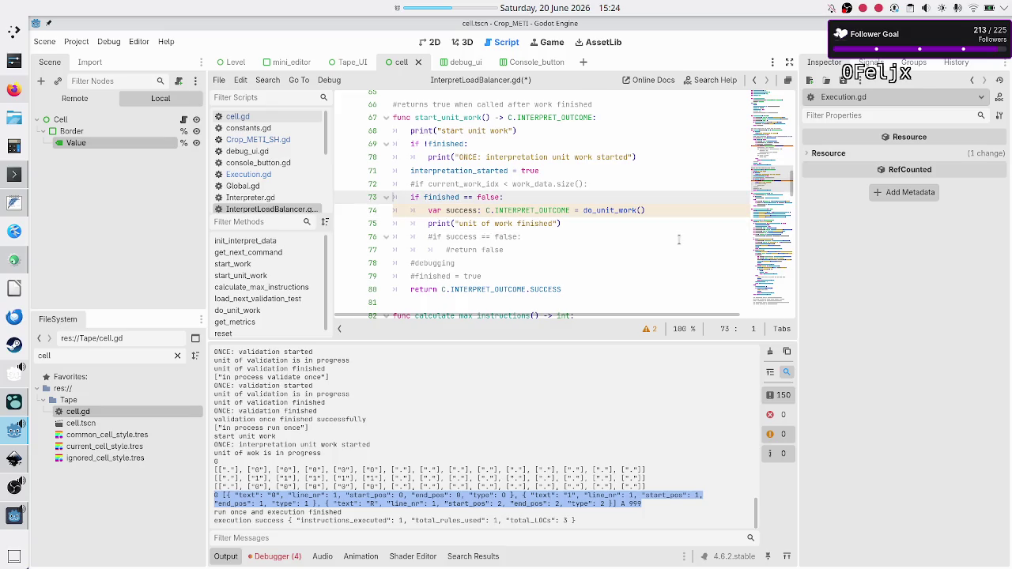
key("Down")
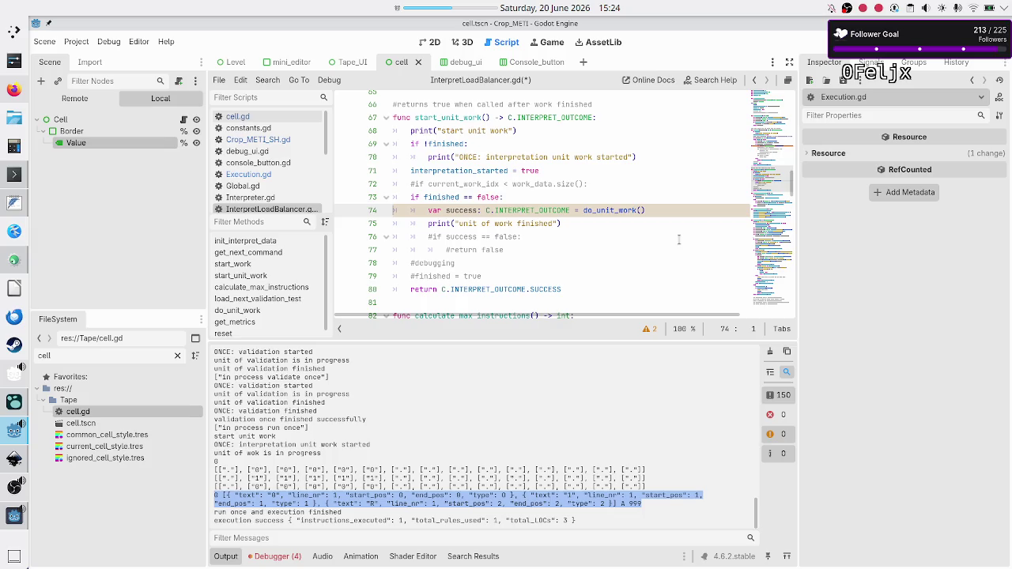
key("shift+Down")
key("shift+Left")
key("shift+Left")
key("shift+Left")
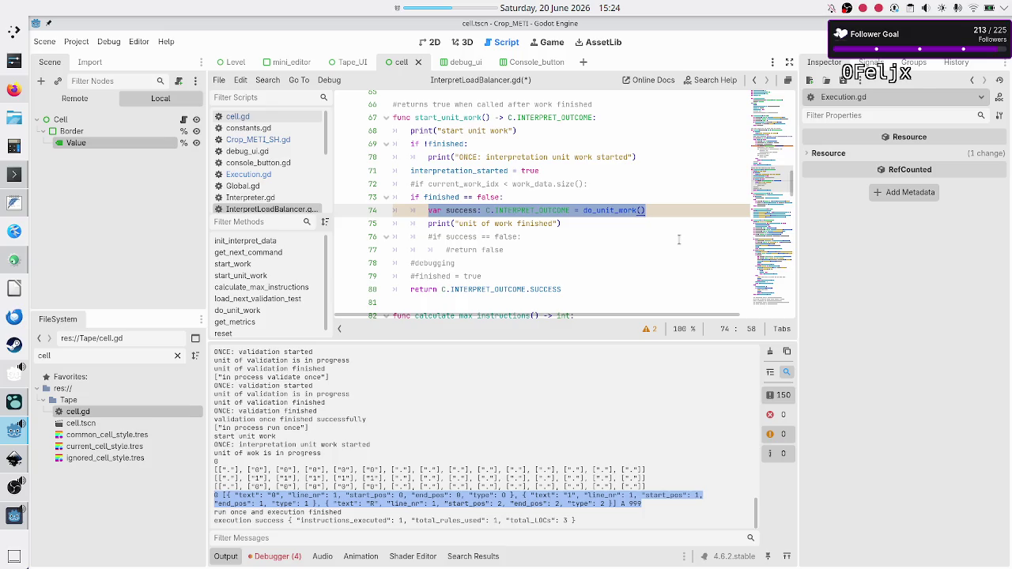
scroll(633, 237, "down", 2)
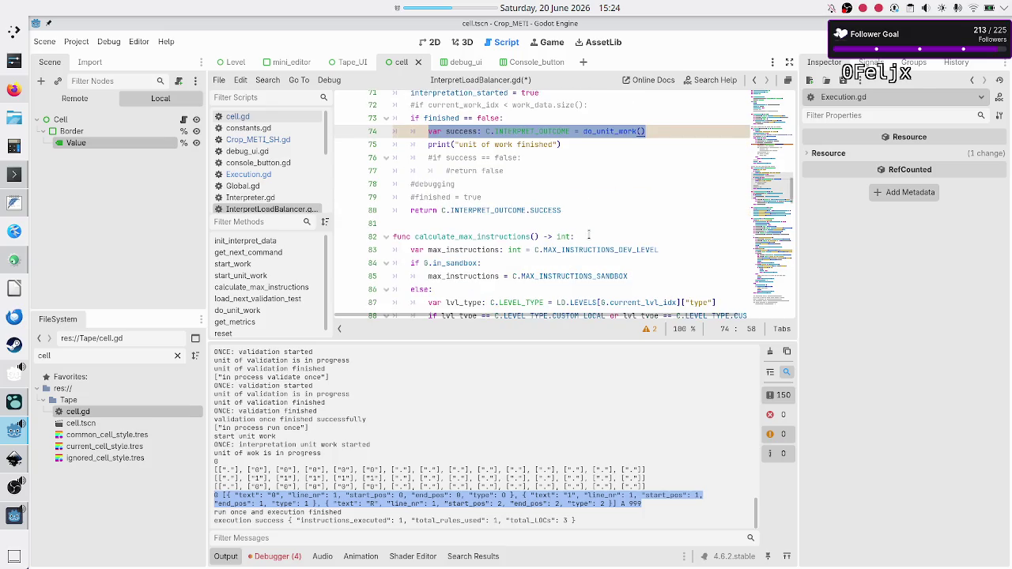
Step: Rename the success variable in start_unit_work to outcome
scroll(588, 235, "down", 6)
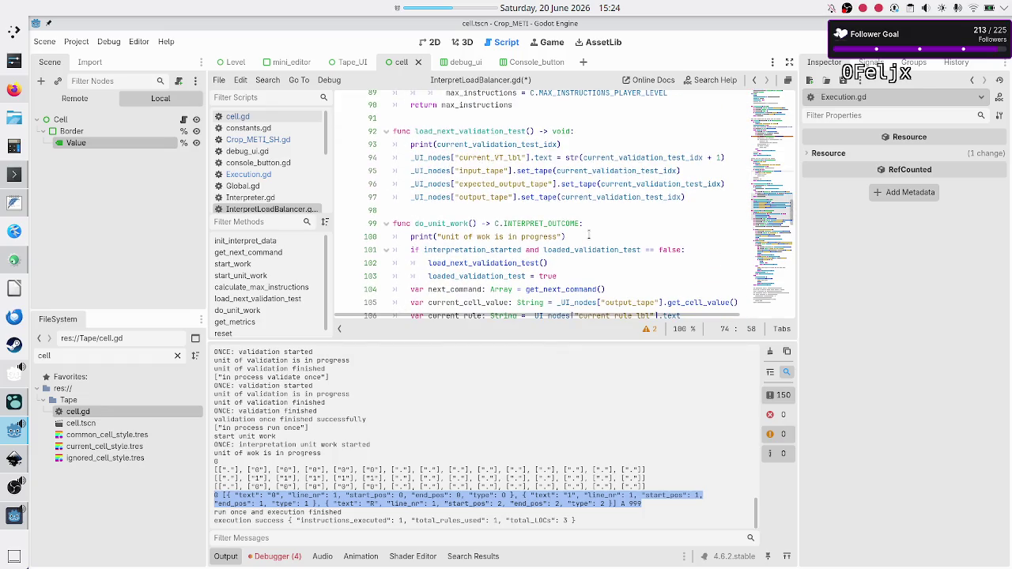
scroll(588, 235, "down", 3)
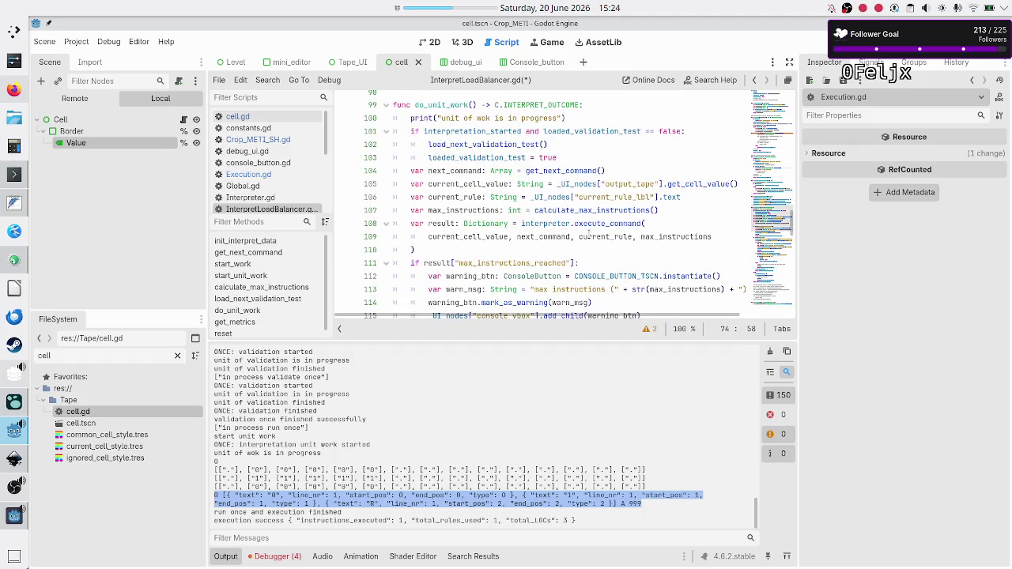
scroll(588, 235, "down", 3)
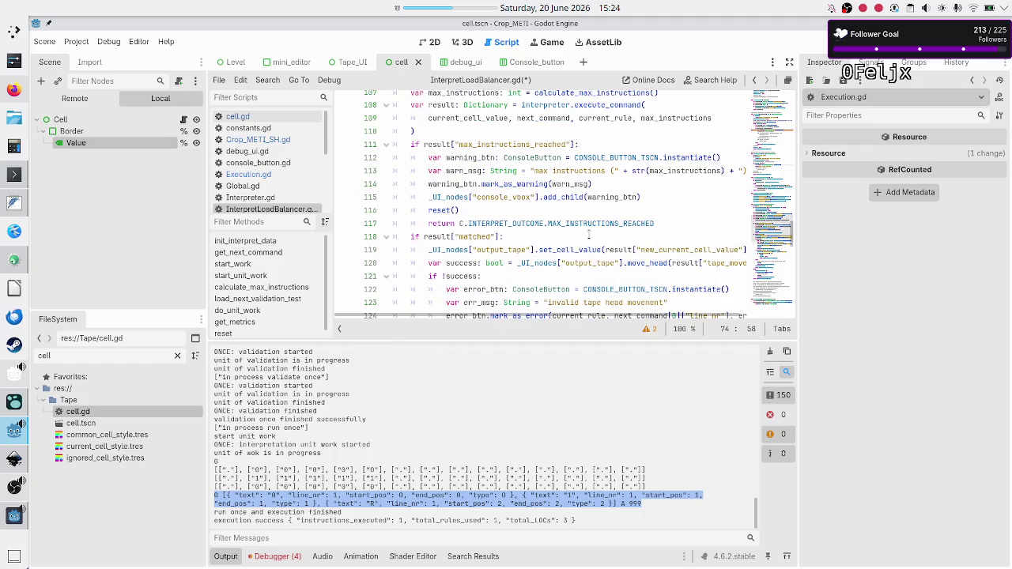
scroll(588, 235, "down", 9)
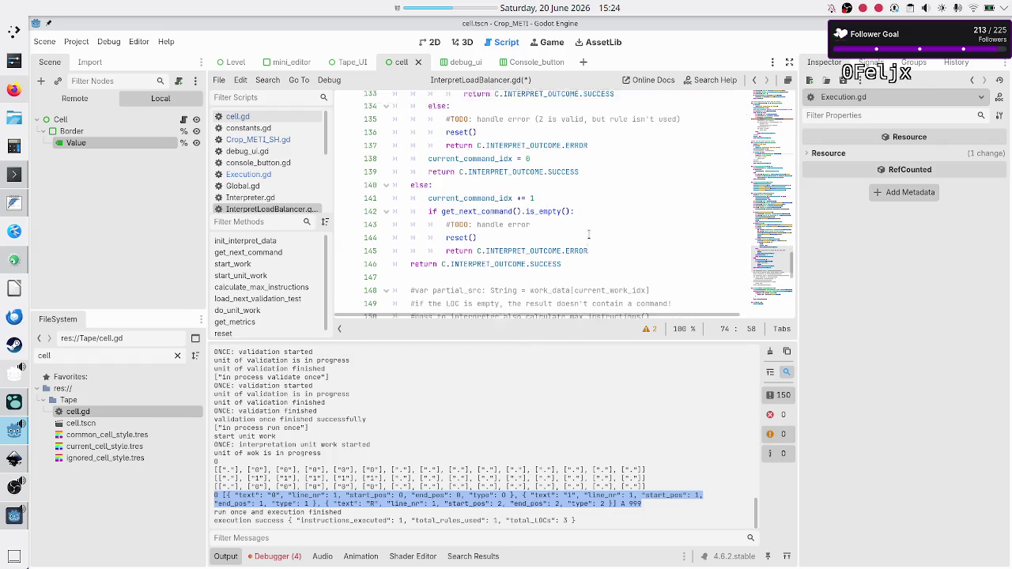
scroll(589, 235, "up", 20)
scroll(589, 234, "up", 3)
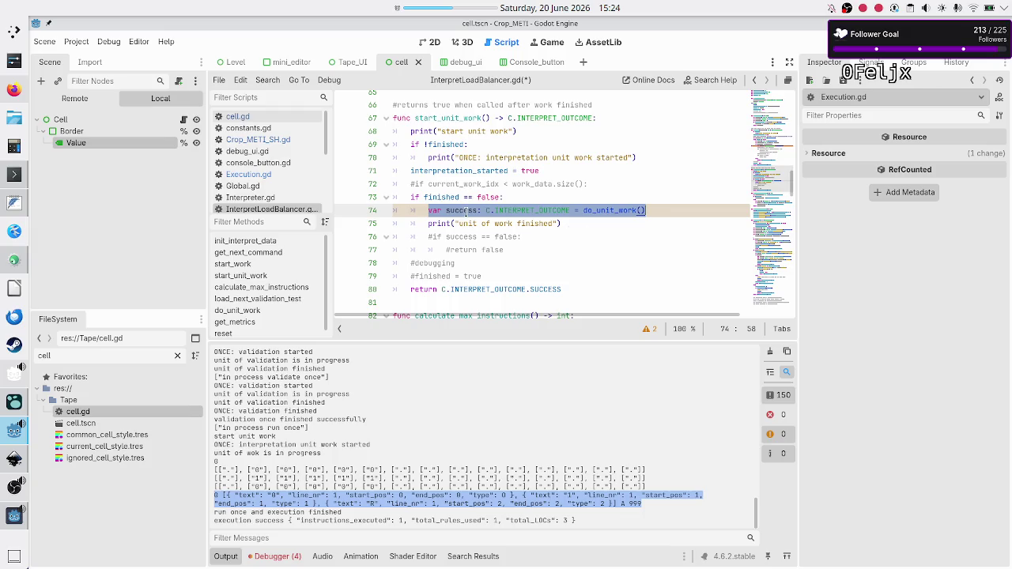
double_click(466, 211)
type("outcome")
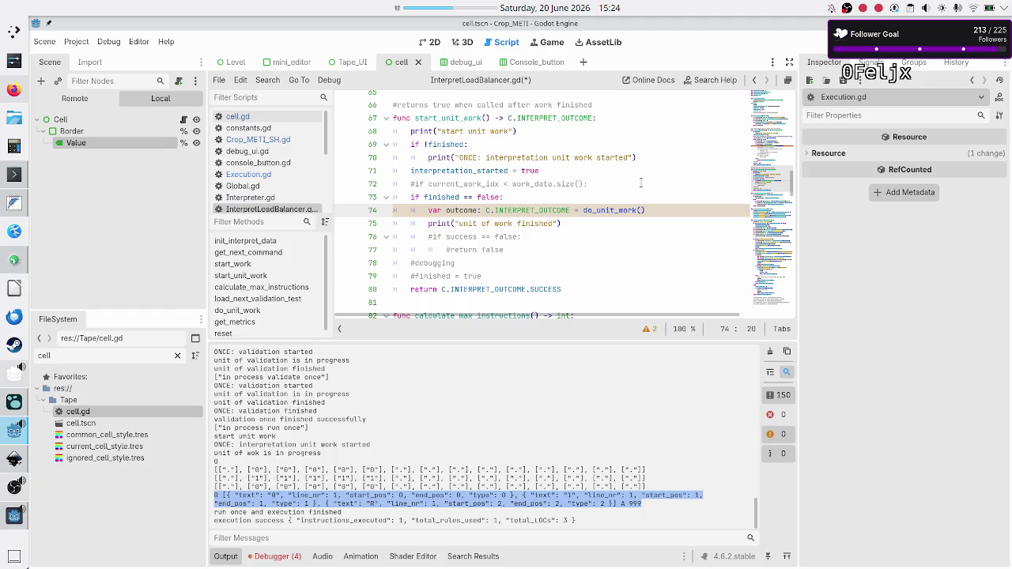
Step: Add 'return outcome' on a new line after the print statement
key("Down")
key("Down")
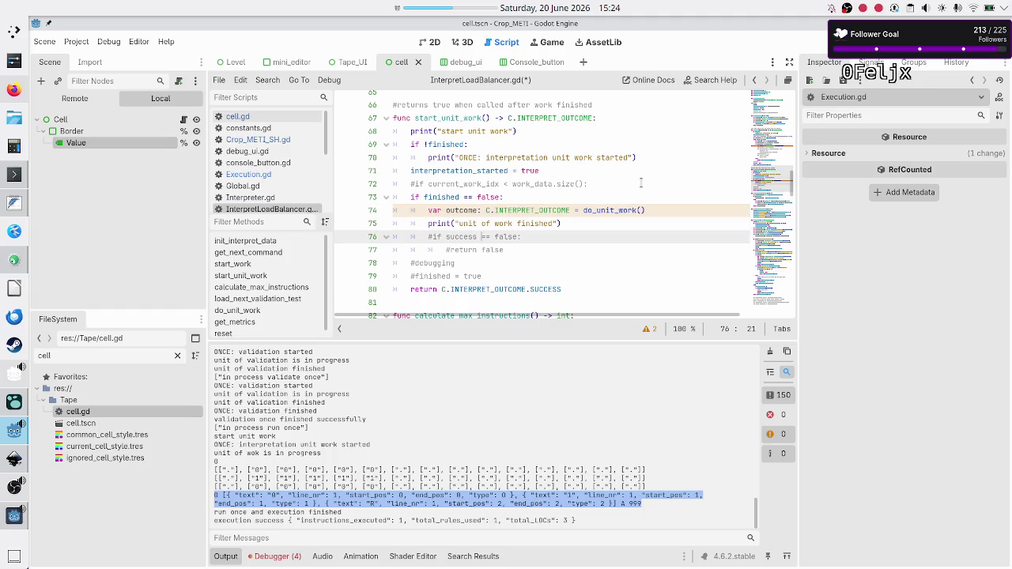
key("Right")
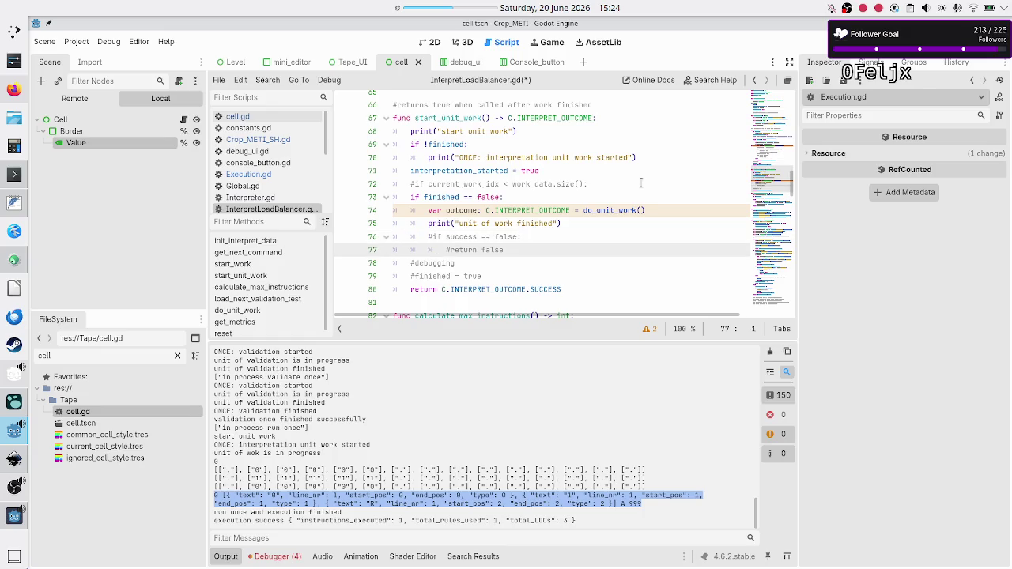
key("Up")
key("Up")
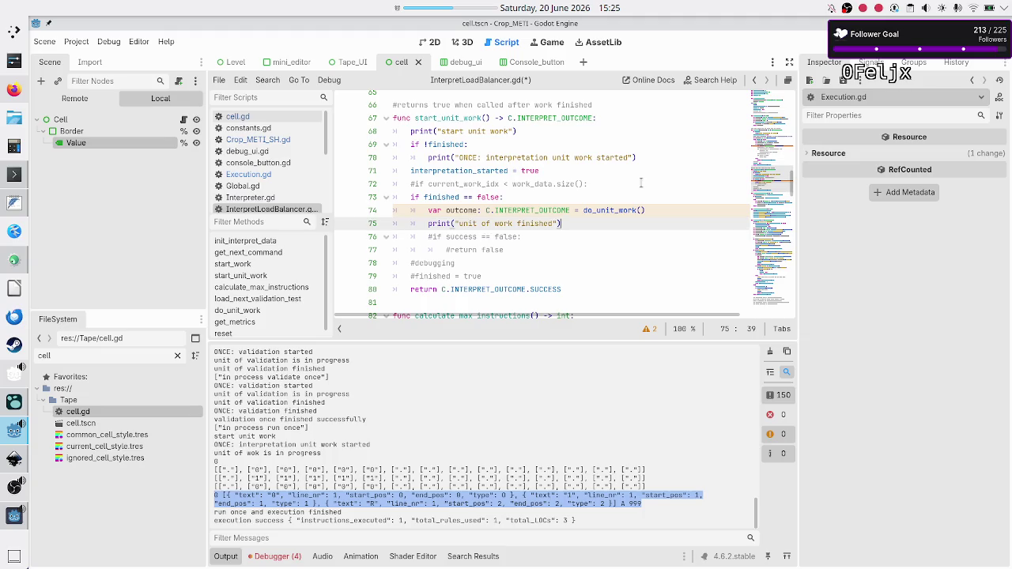
key("End")
key("Return")
type("return ")
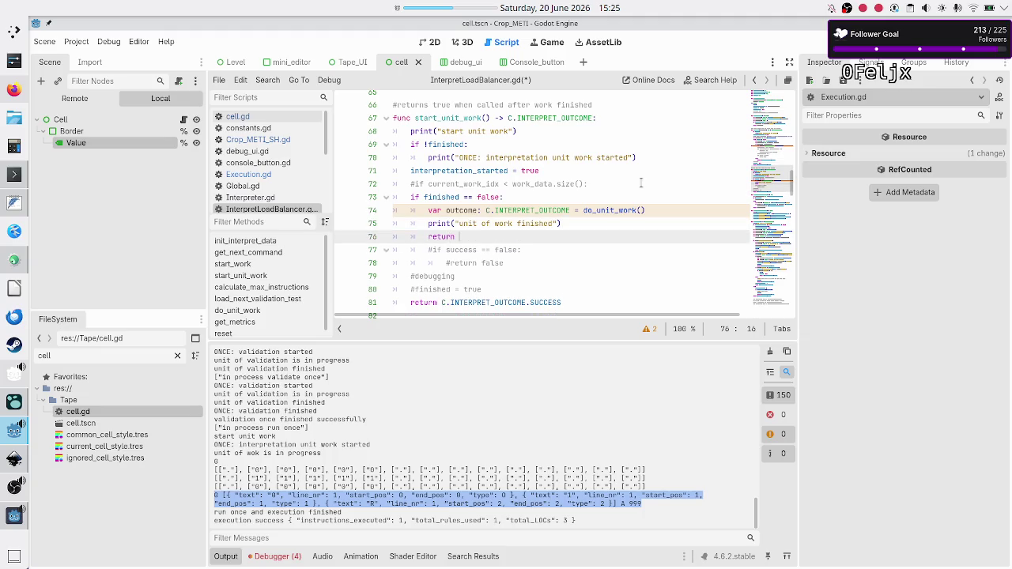
type("outcome")
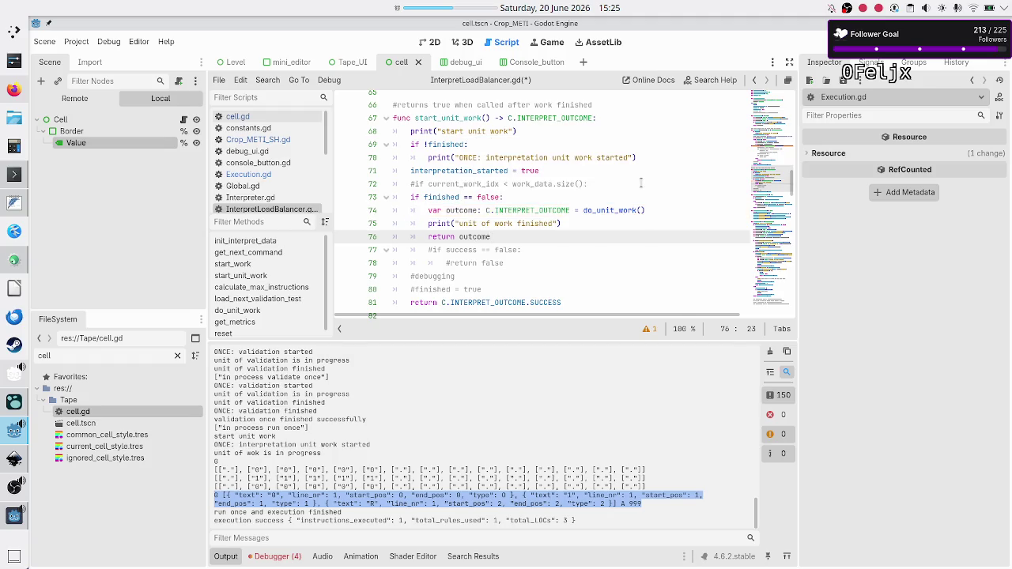
Step: Delete the commented-out dead lines below the return, then save and run the game
key("Right")
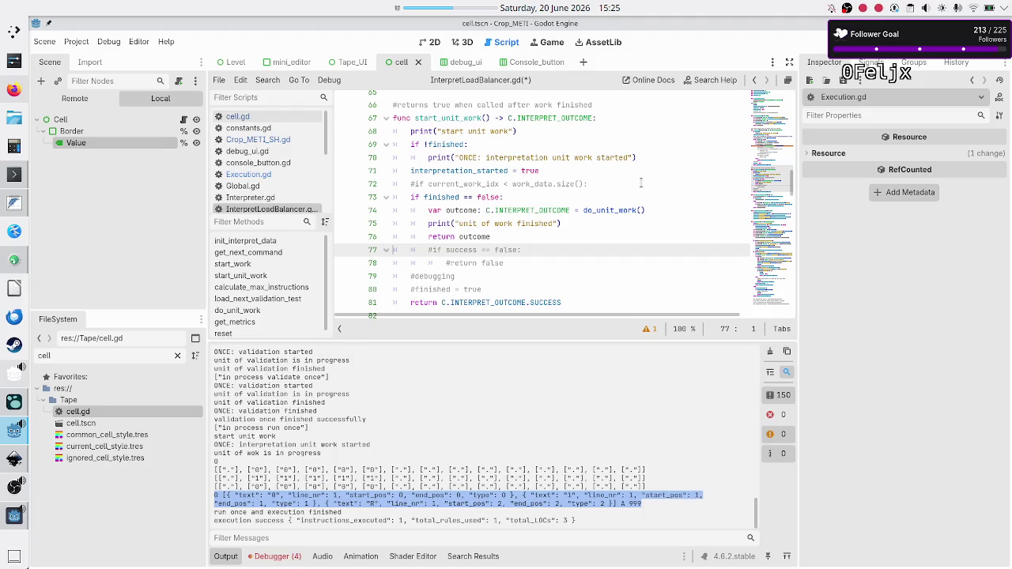
key("shift+Down")
key("shift+Down")
key("shift+Down")
key("shift+End")
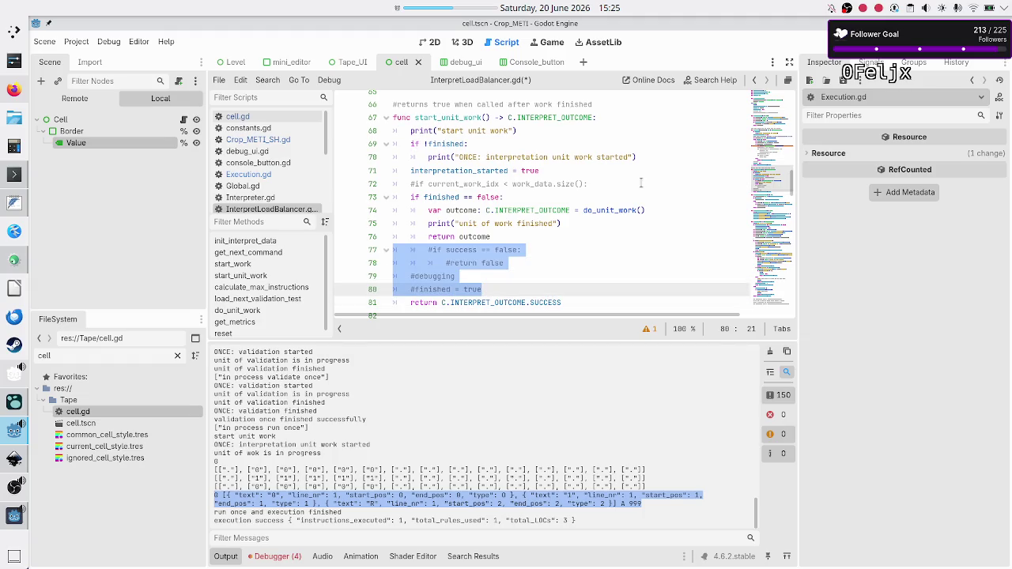
key("Delete")
key("Delete")
key("Up")
key("Up")
key("Up")
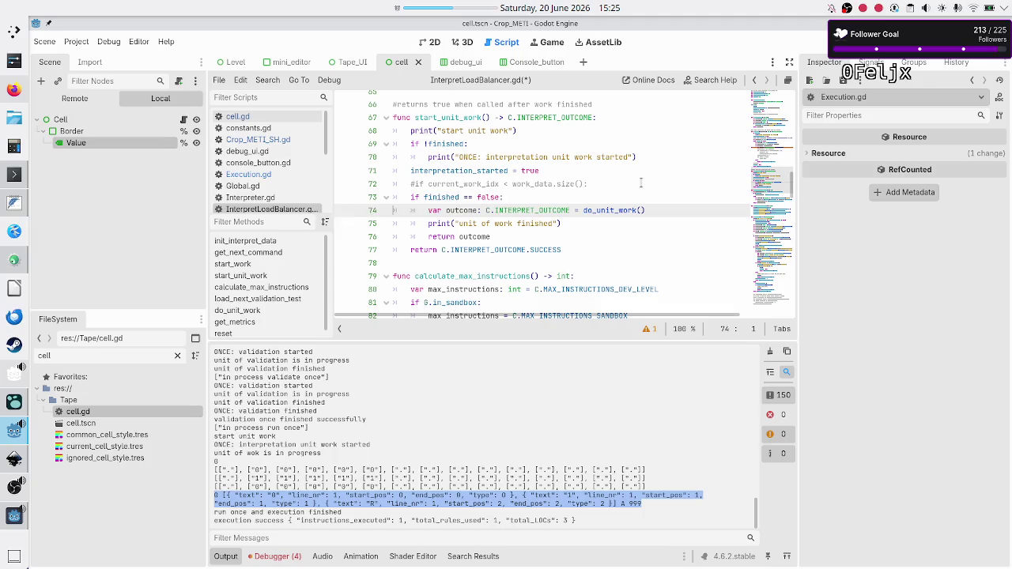
key("Up")
key("shift+End")
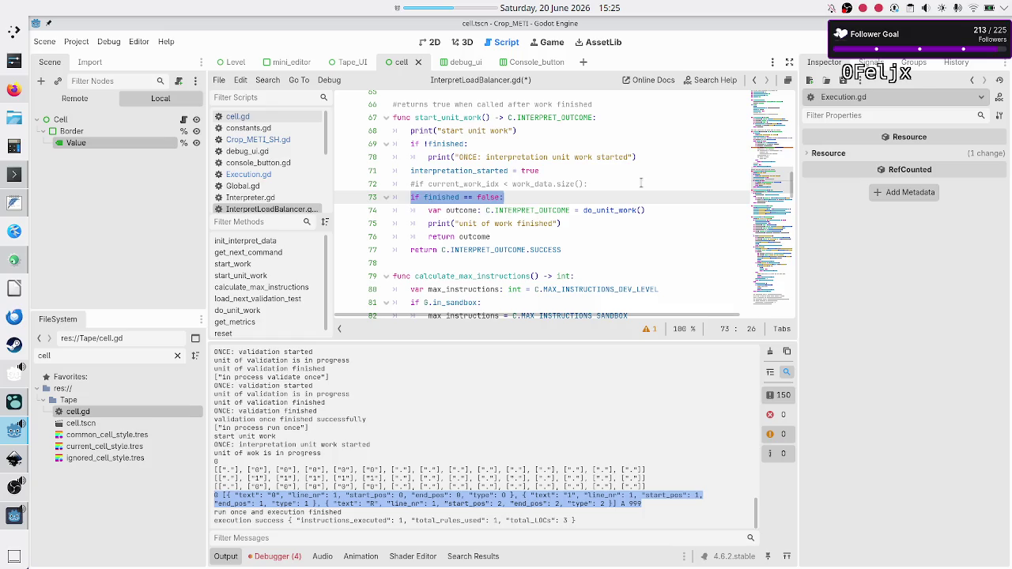
key("Down")
key("Down")
key("Down")
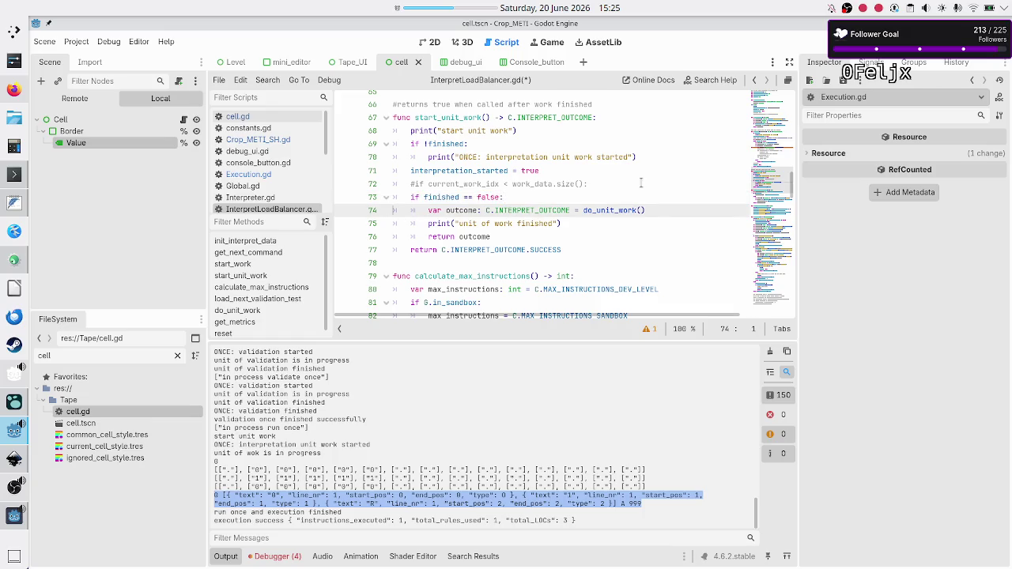
key("Down")
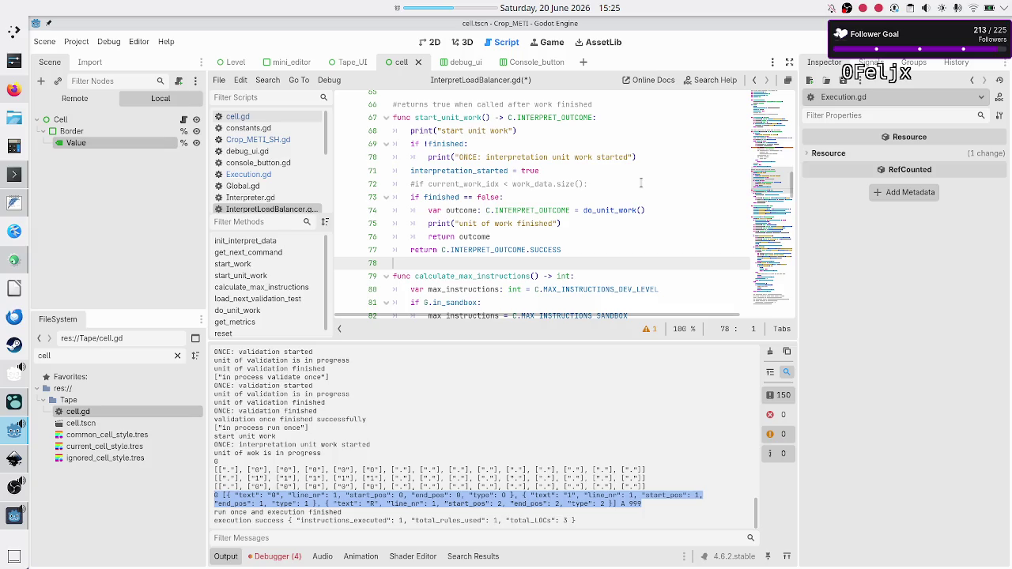
key("F5")
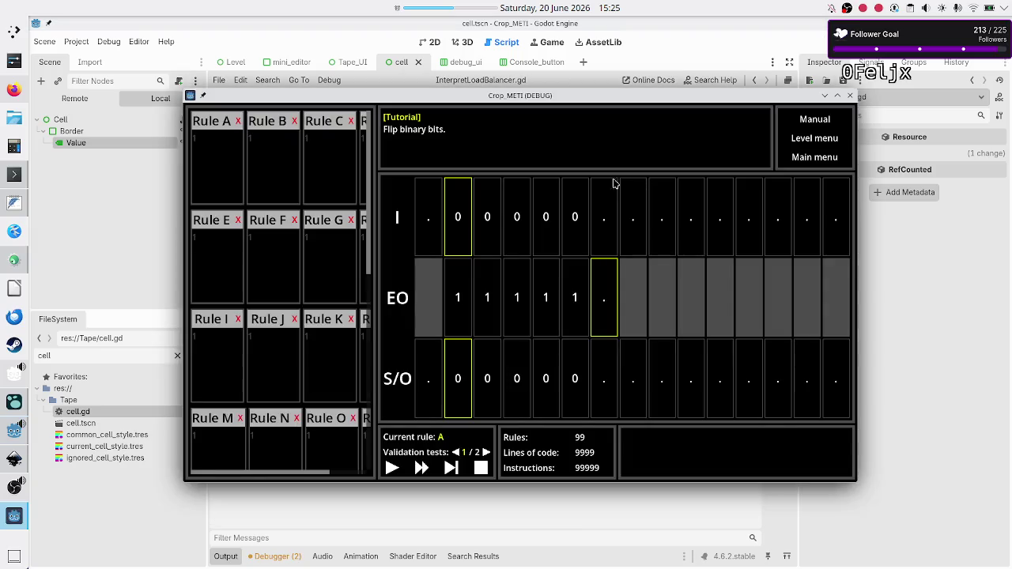
Step: Paste the bit-flipping rules into Rule A and return to validation test 1
left_click(223, 150)
type("01R 10R ..$")
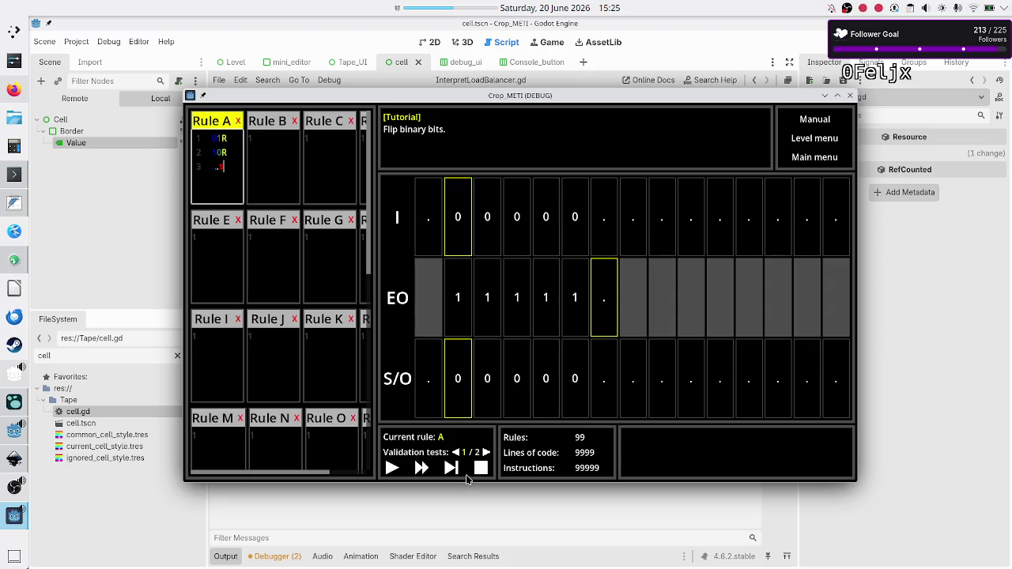
left_click(452, 468)
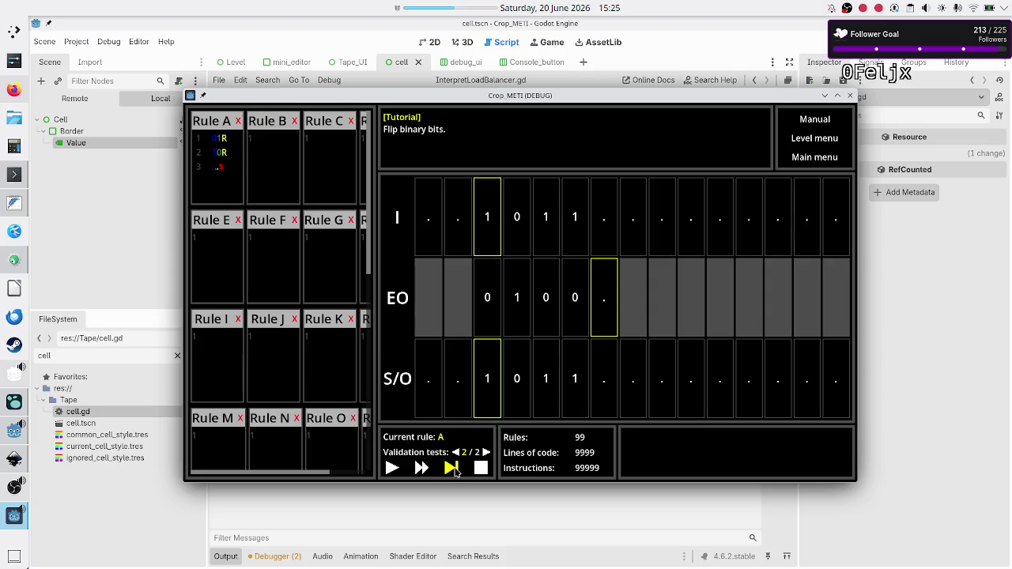
left_click(452, 468)
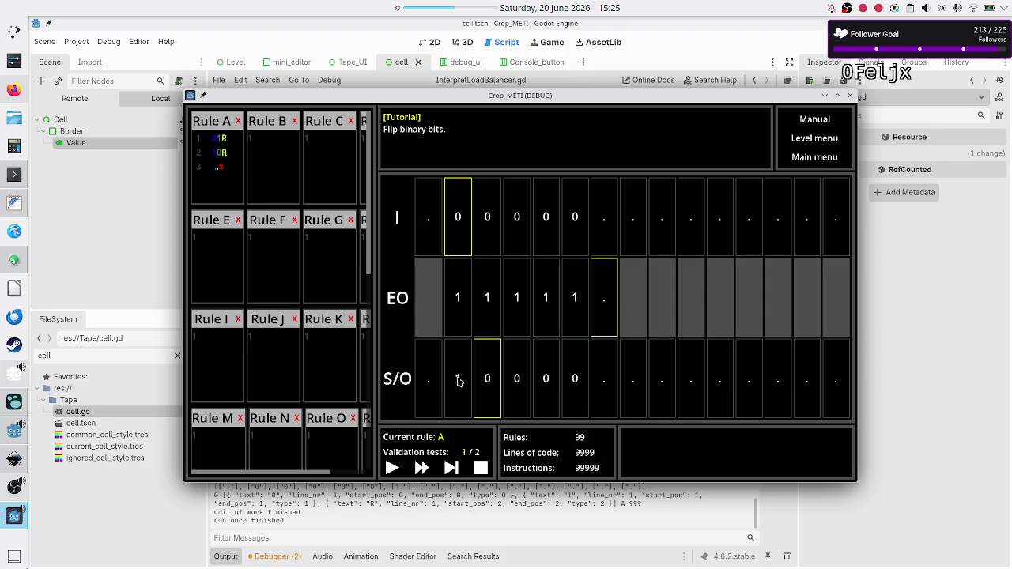
Step: Step validation test 1's tape until it reads 11111, then close the game
left_click(450, 468)
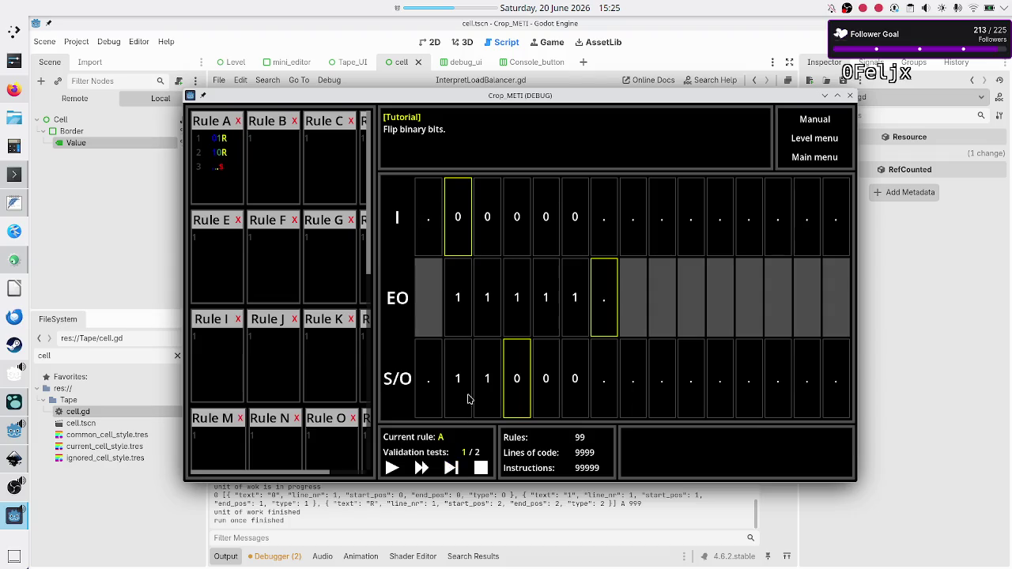
left_click(453, 469)
left_click(453, 469)
left_click(453, 469)
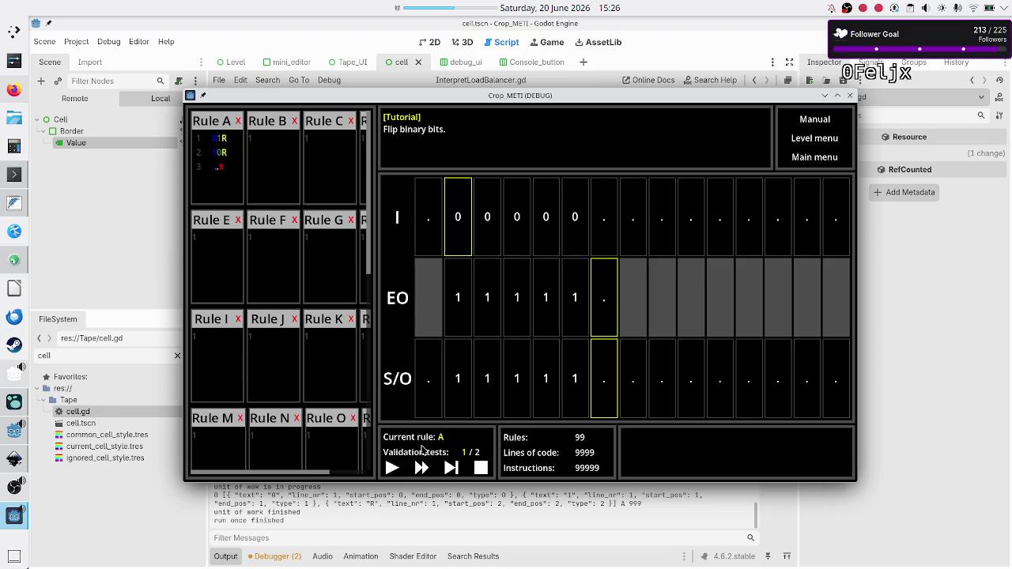
left_click(455, 470)
key("F8")
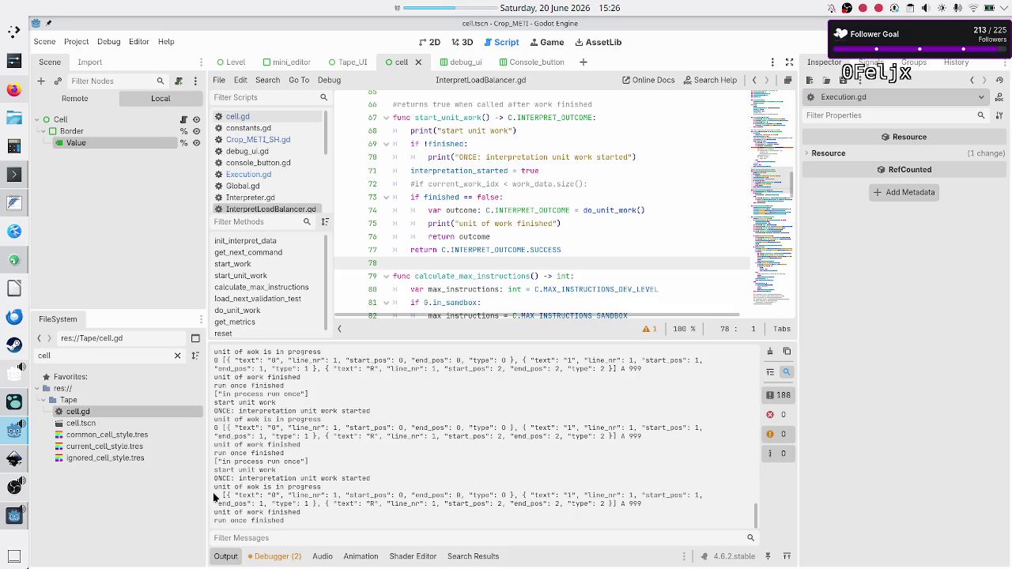
Step: Select the logged command dictionaries (tokens 0, 1, R) in the Output log to inspect them
left_click_drag(214, 495, 306, 504)
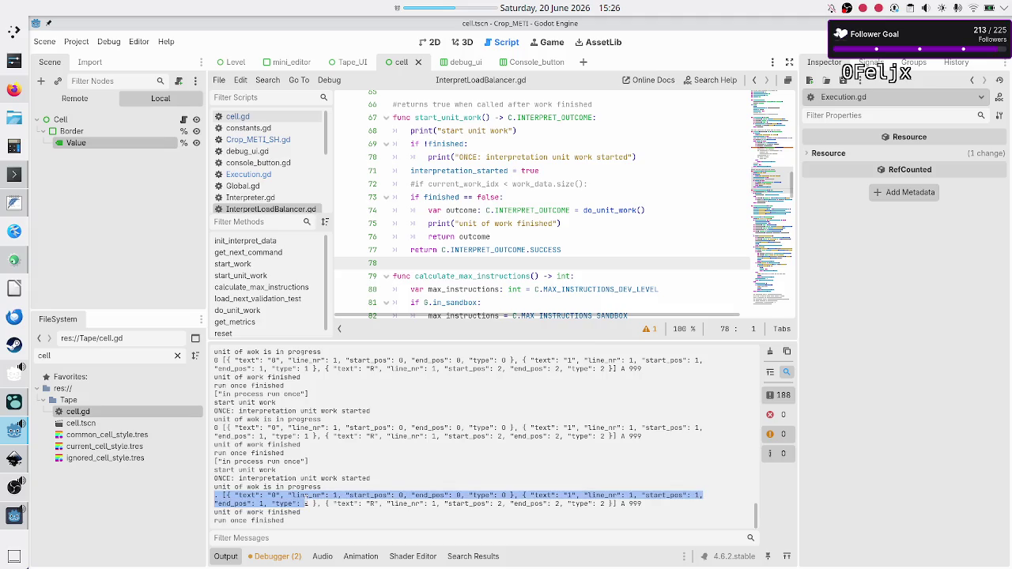
left_click(306, 500)
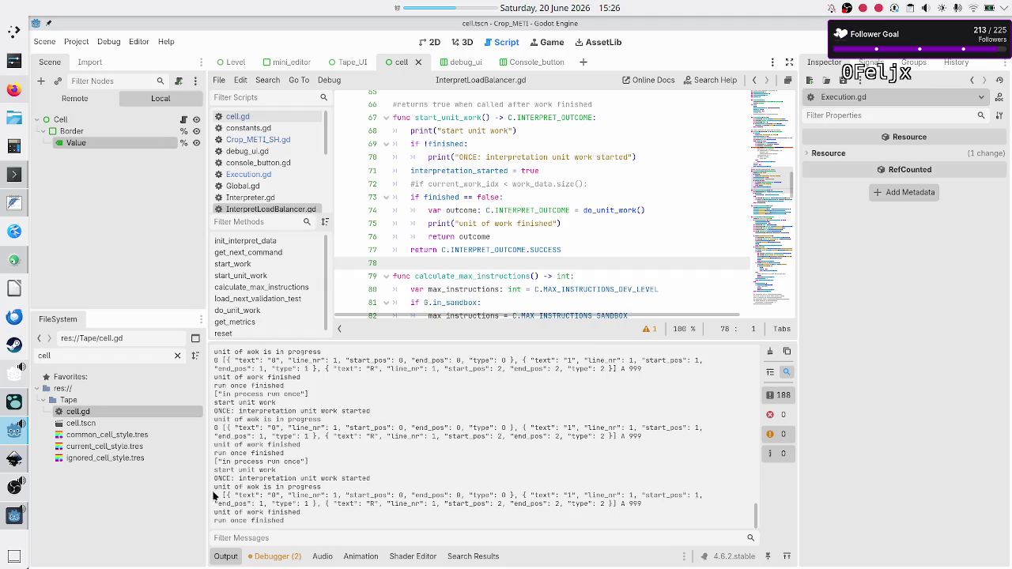
left_click_drag(213, 498, 253, 503)
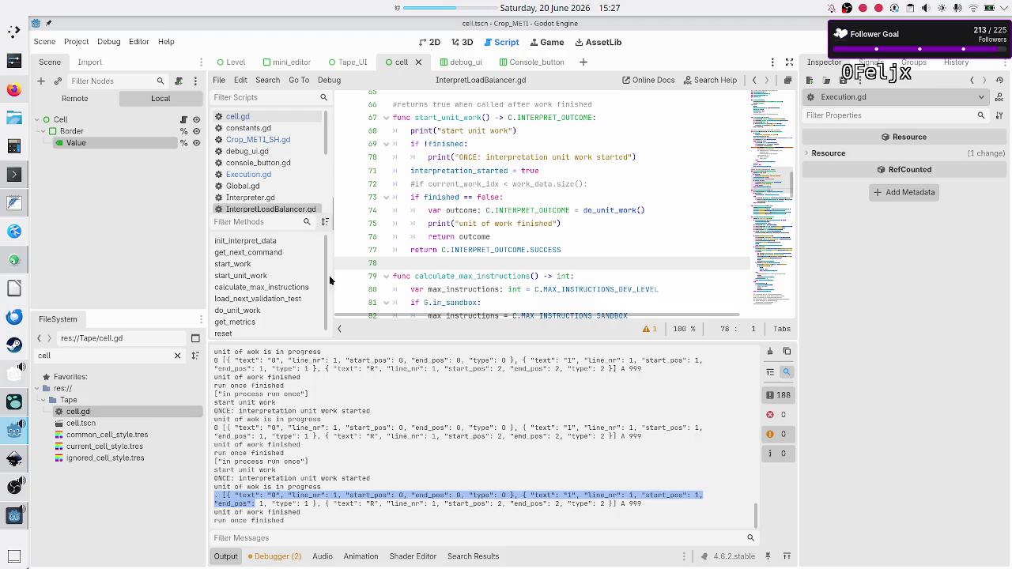
scroll(273, 136, "down", 5)
Step: Open Interpreter.gd and select the cell value in the last Output log line
scroll(273, 136, "up", 3)
left_click(265, 153)
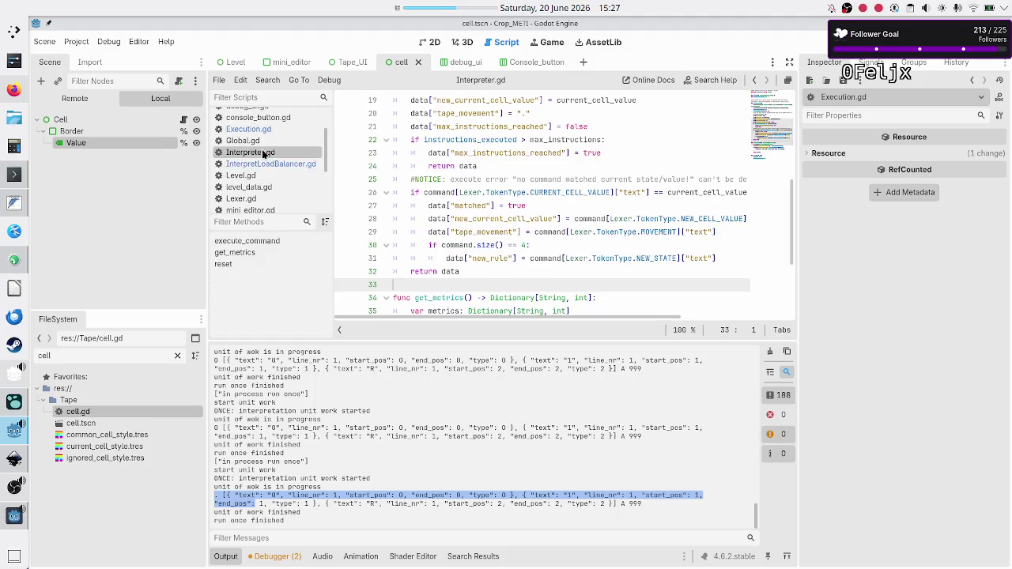
scroll(532, 214, "up", 6)
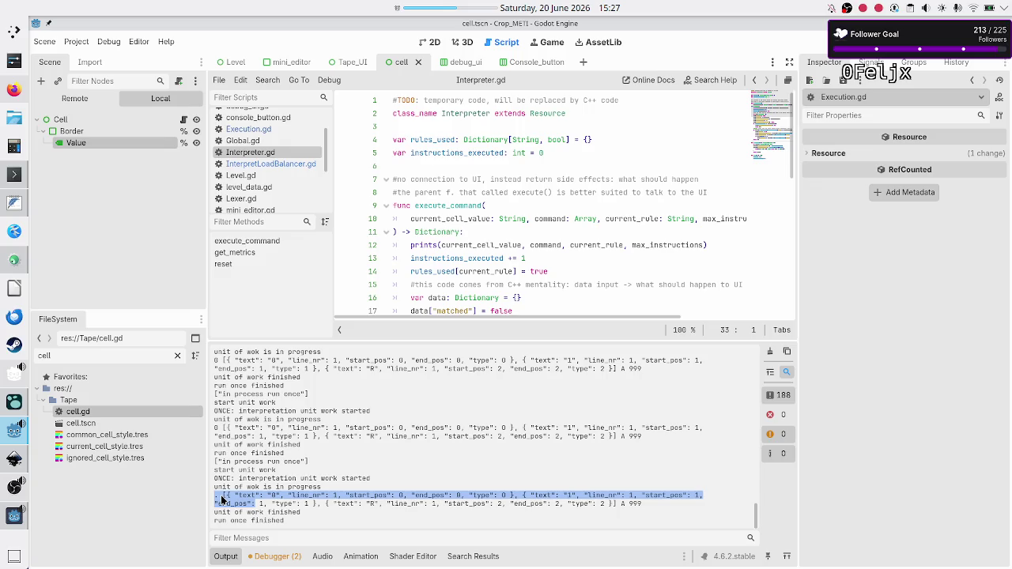
left_click(277, 504)
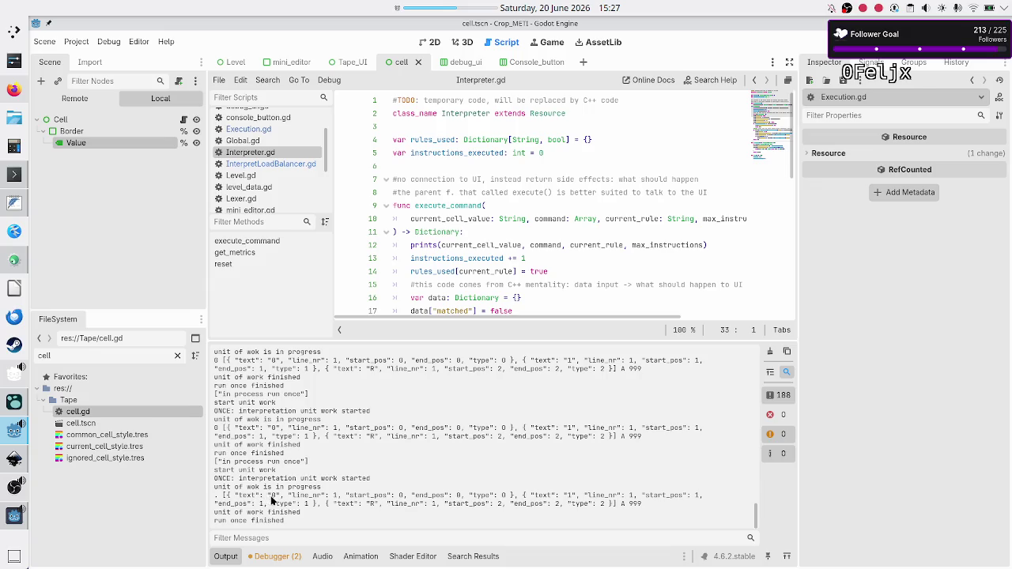
left_click_drag(281, 497, 259, 503)
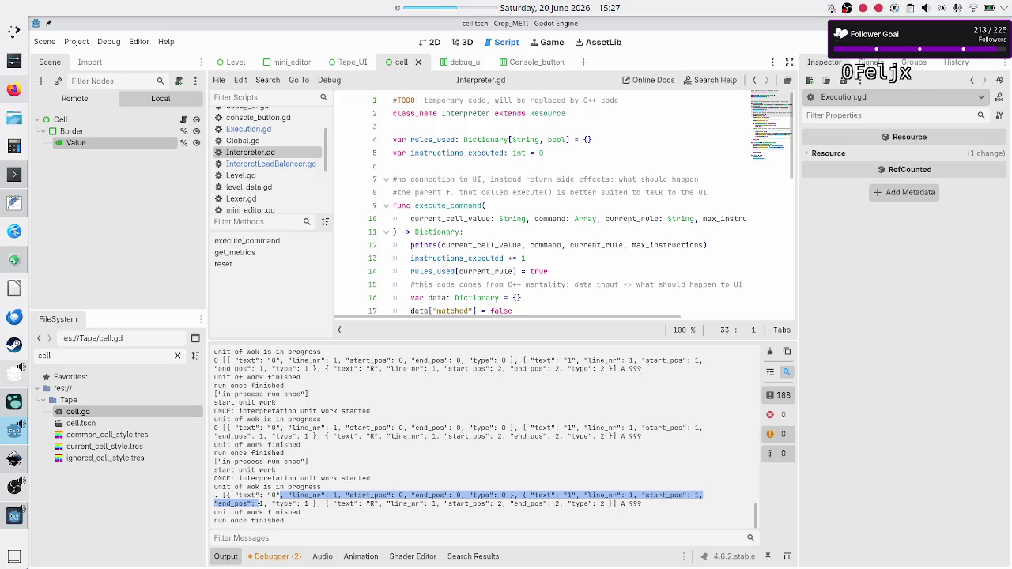
scroll(475, 240, "down", 3)
scroll(475, 241, "down", 2)
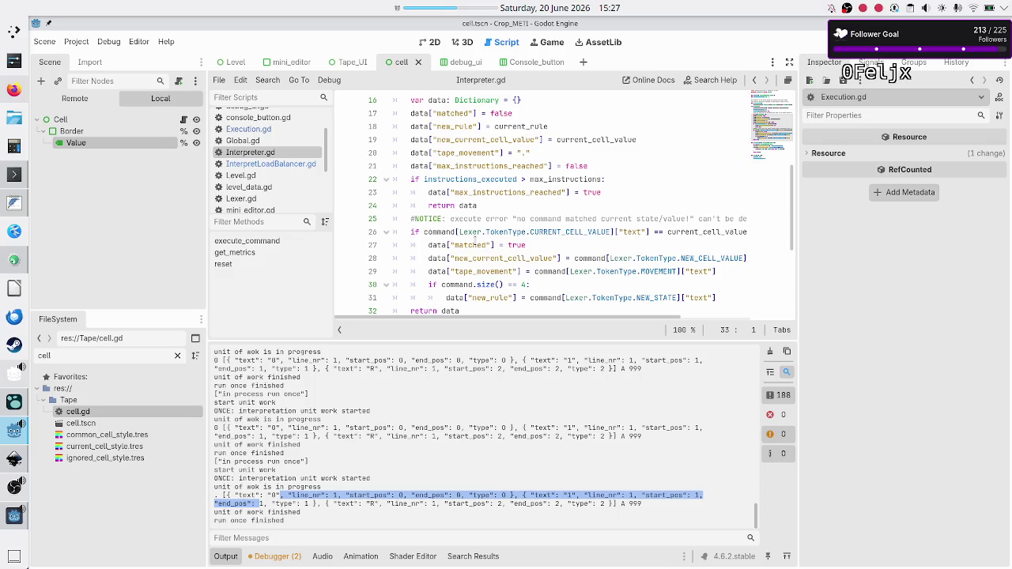
scroll(475, 245, "up", 1)
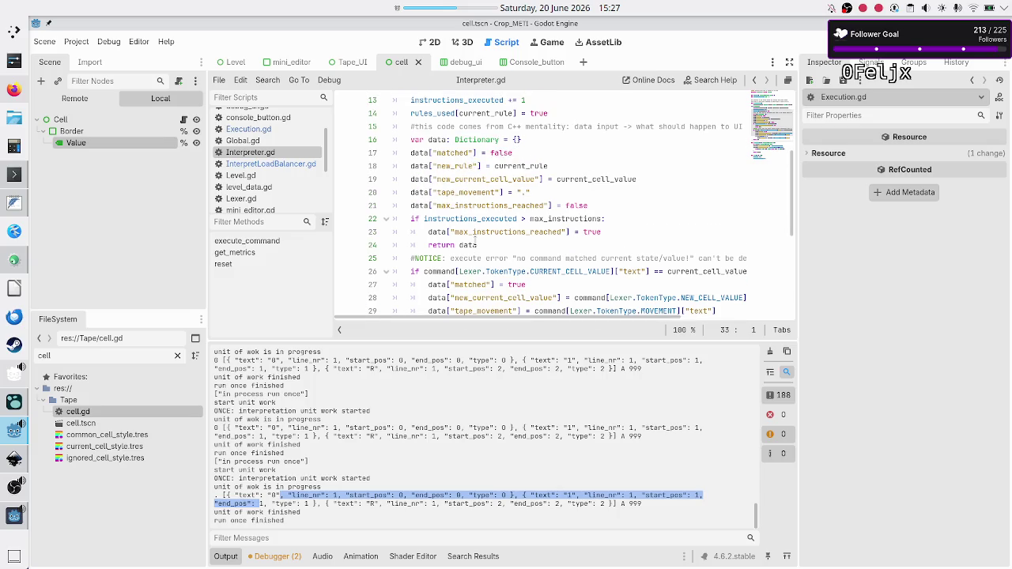
scroll(475, 243, "down", 1)
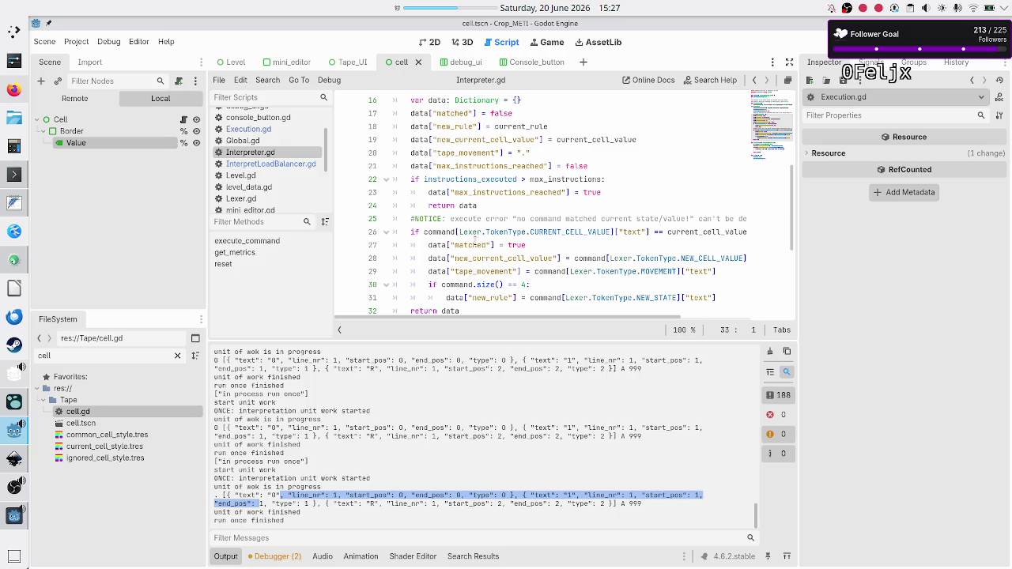
scroll(475, 239, "down", 1)
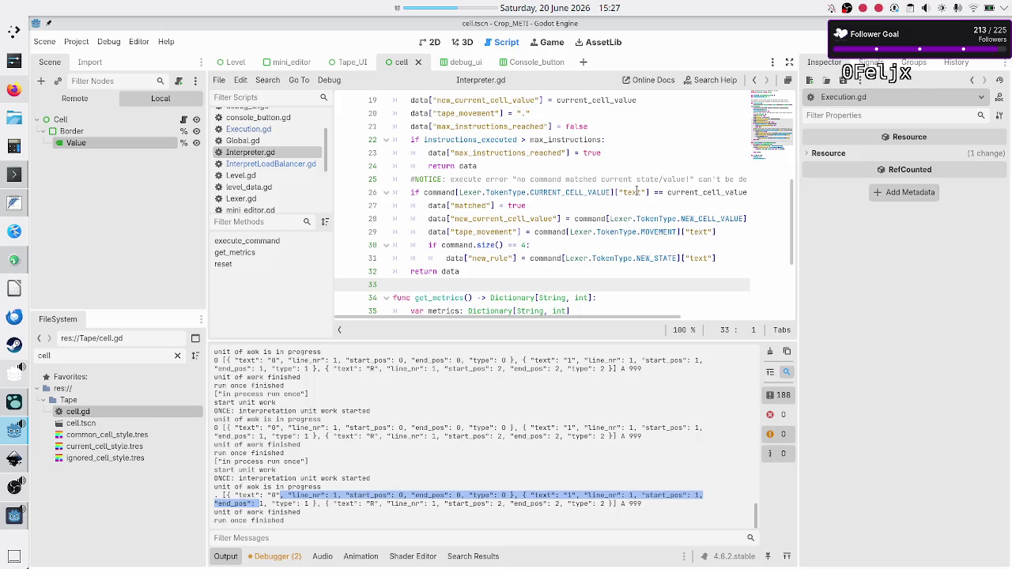
Step: Highlight the text, current_cell_value, matched, new_rule and tape_movement keys, then return to InterpretLoadBalancer.gd
double_click(637, 191)
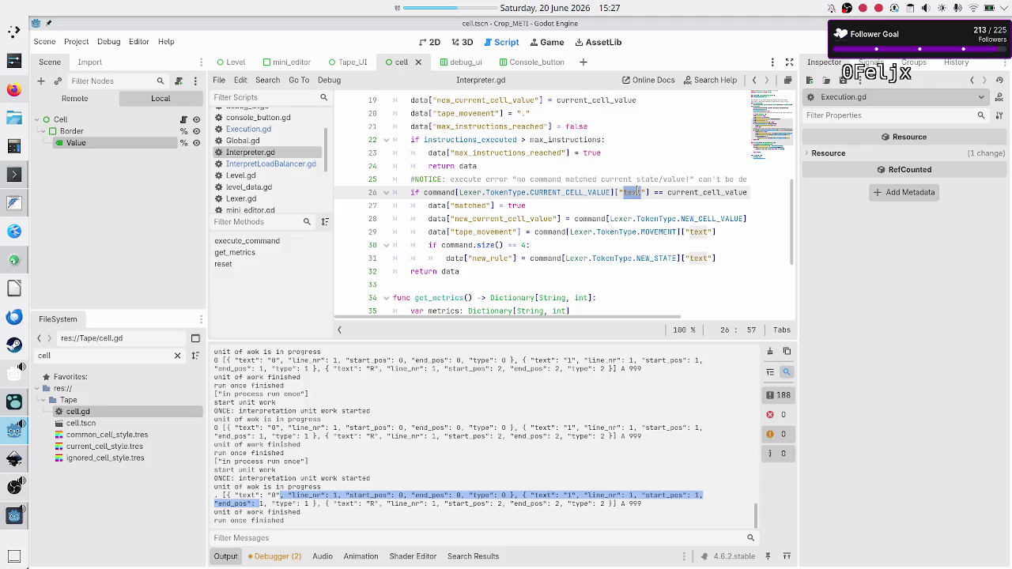
double_click(715, 192)
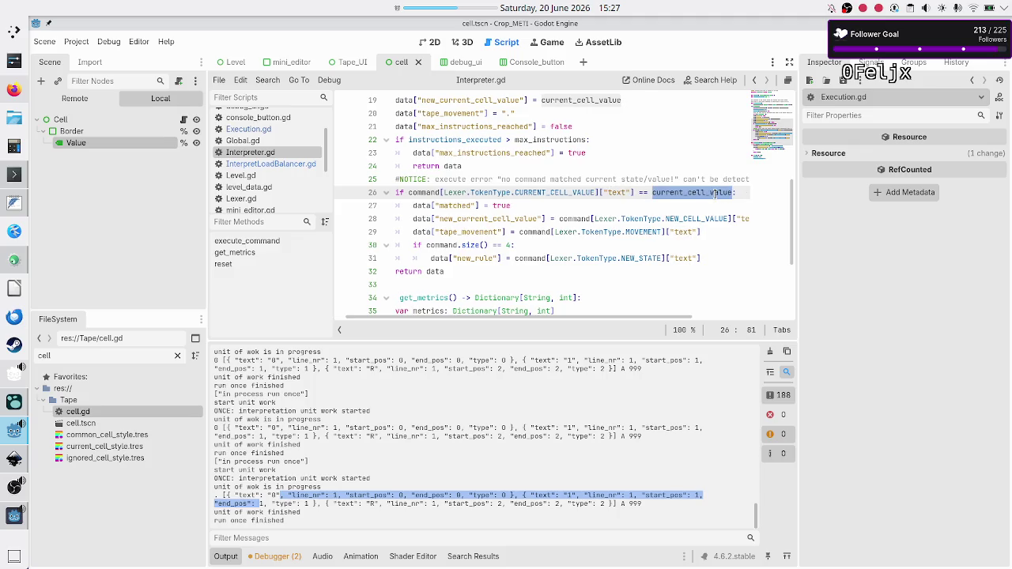
scroll(587, 209, "left", 1)
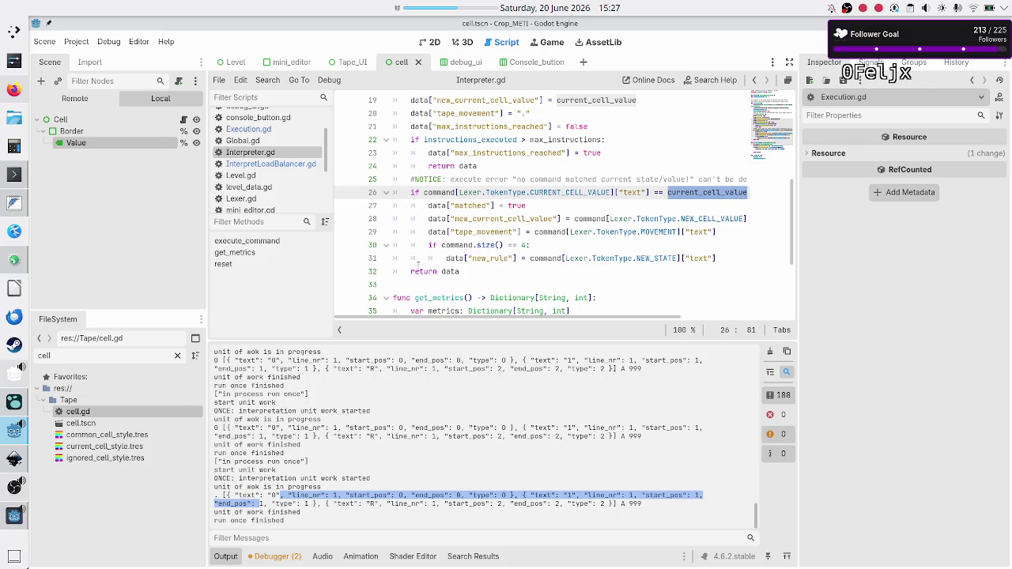
scroll(417, 266, "up", 1)
scroll(417, 267, "up", 1)
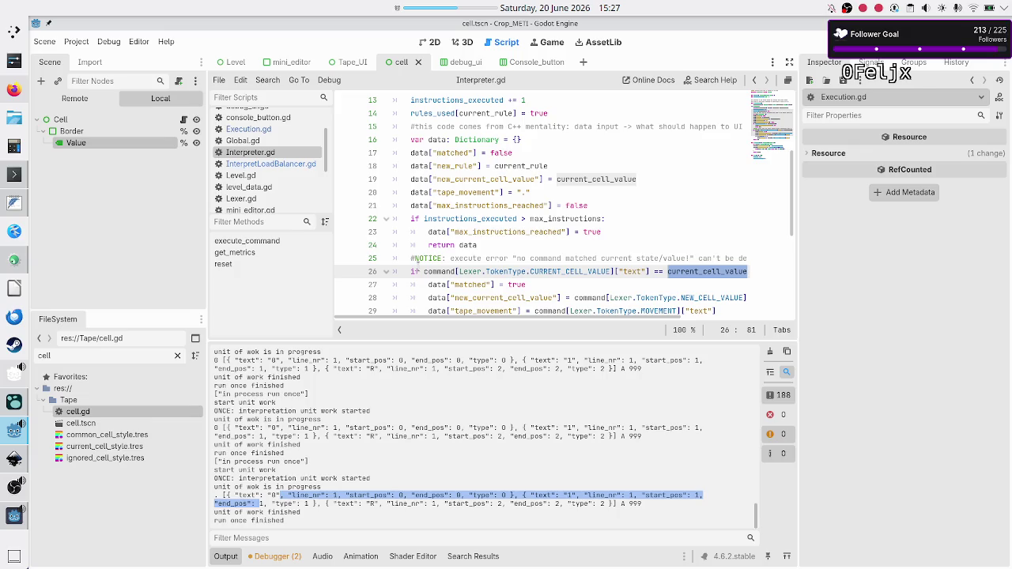
scroll(417, 267, "down", 1)
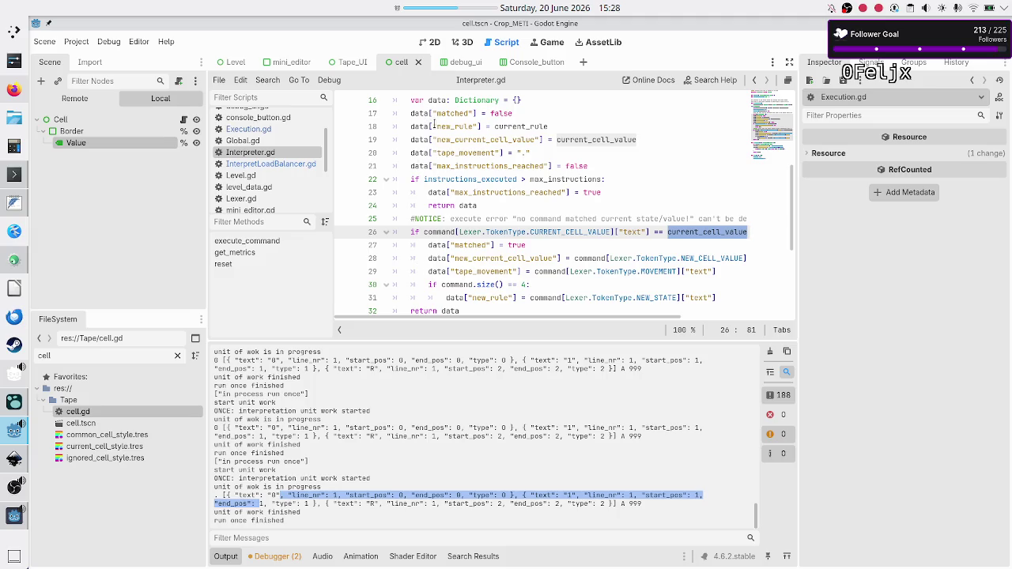
double_click(457, 113)
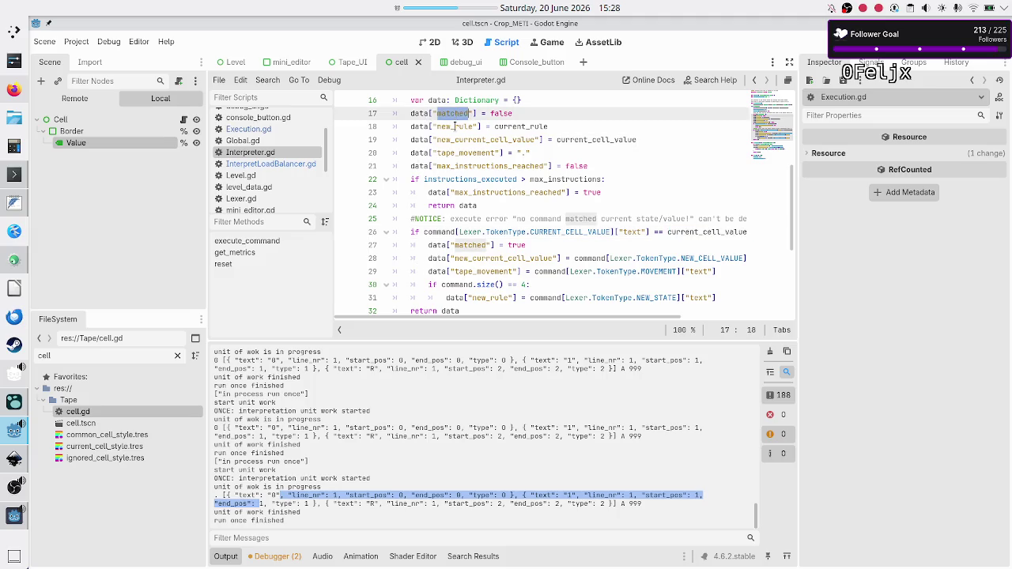
double_click(455, 127)
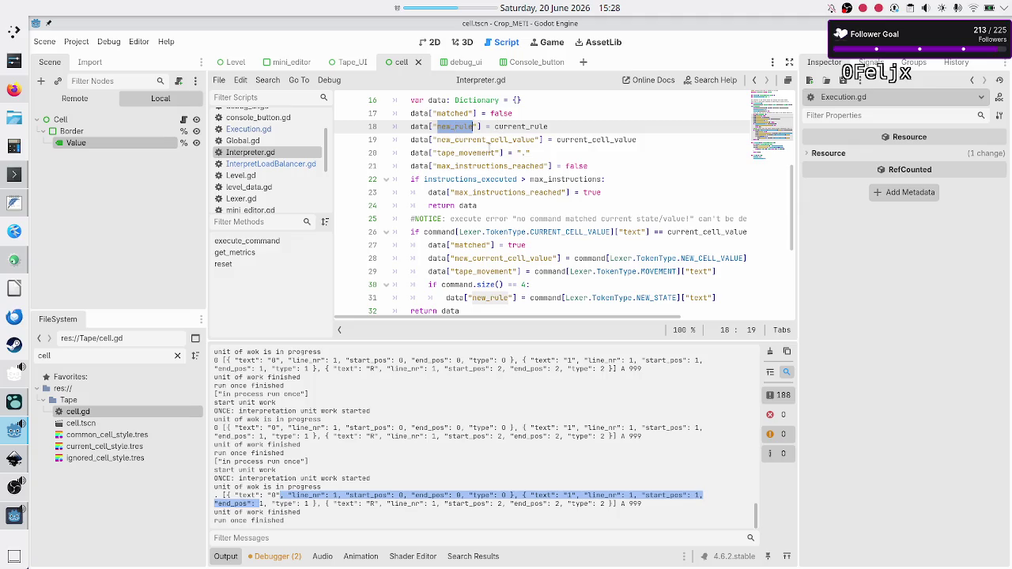
double_click(489, 152)
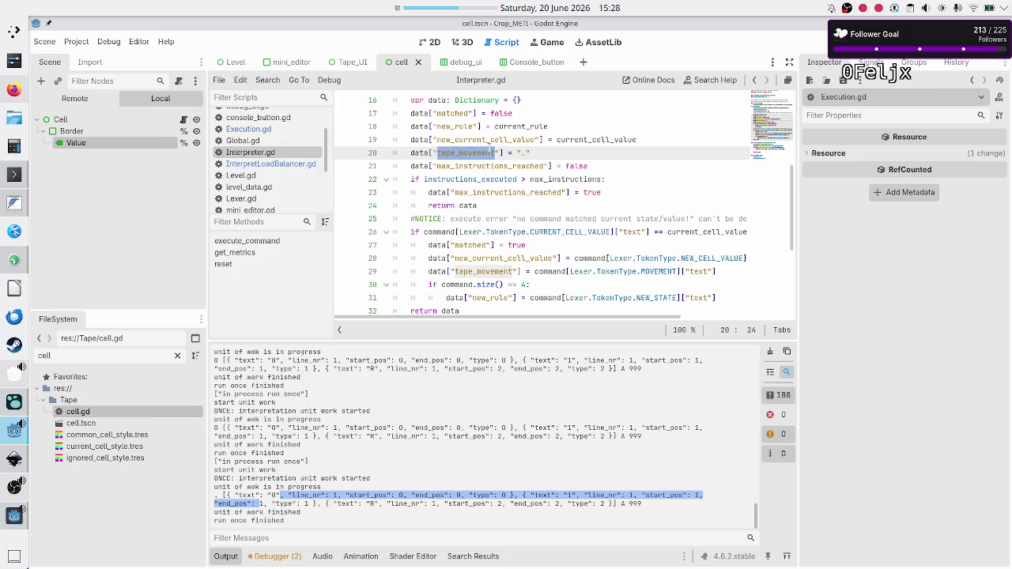
left_click(289, 164)
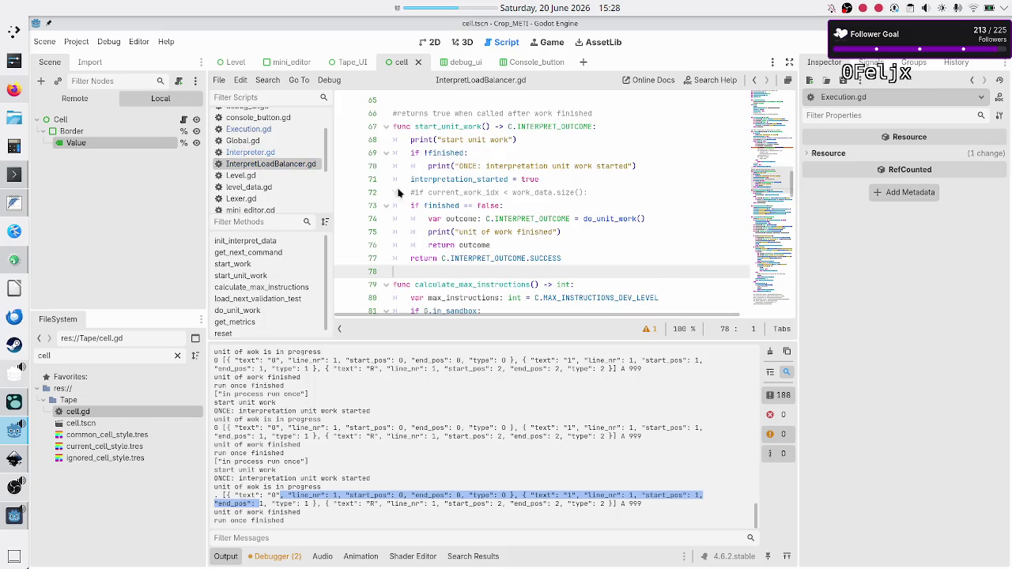
scroll(502, 196, "down", 15)
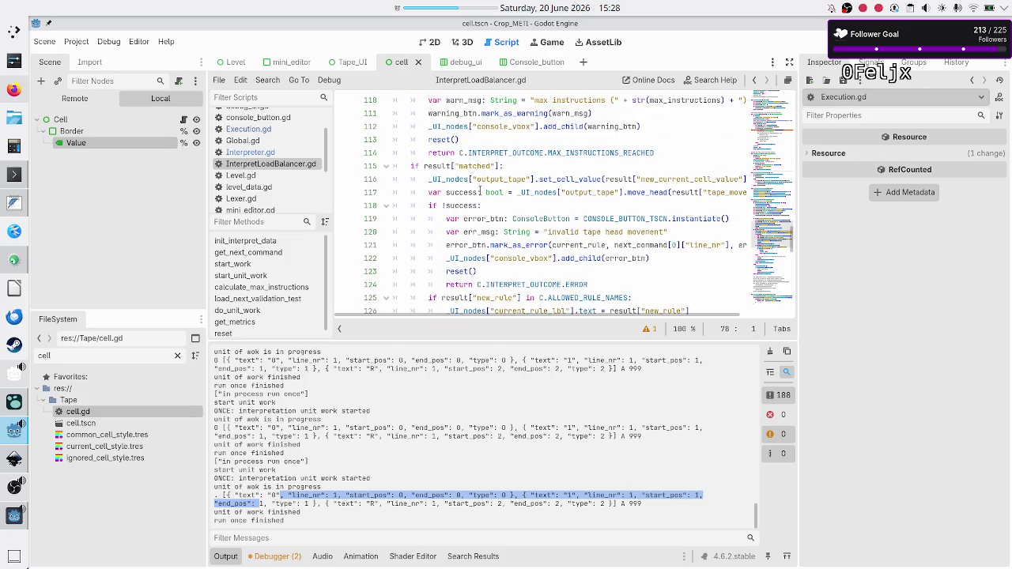
left_click(253, 152)
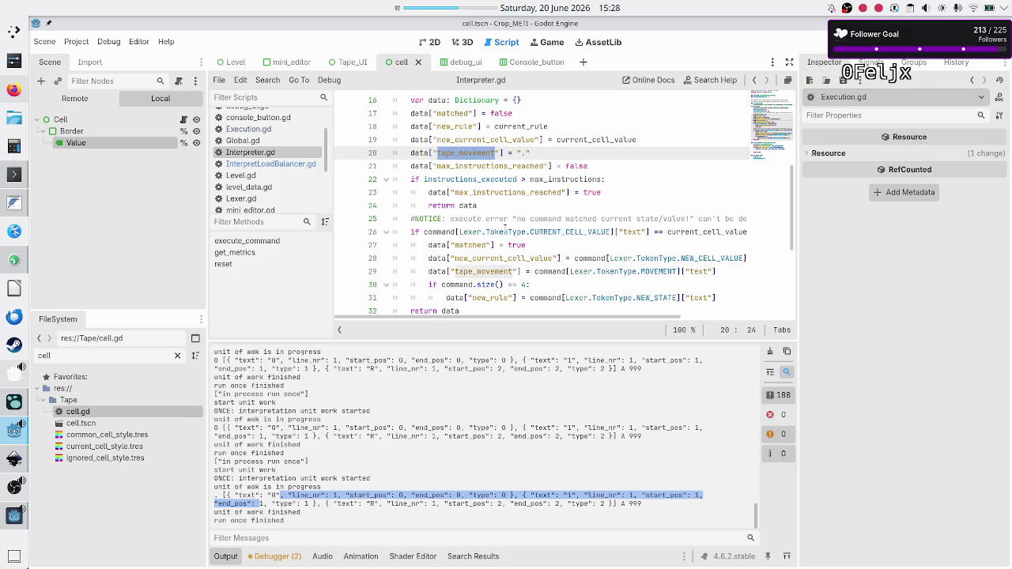
scroll(505, 230, "up", 1)
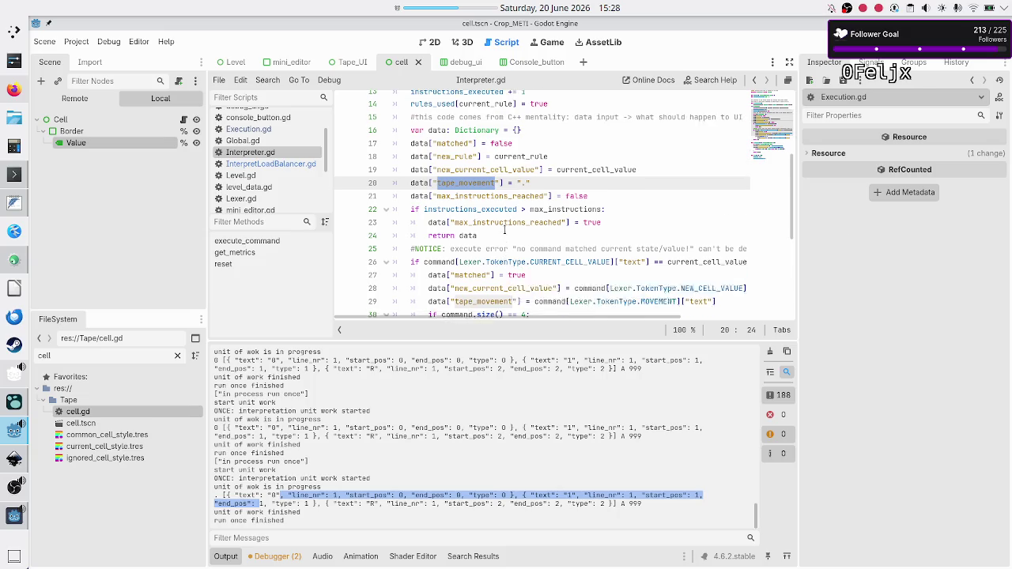
left_click(278, 165)
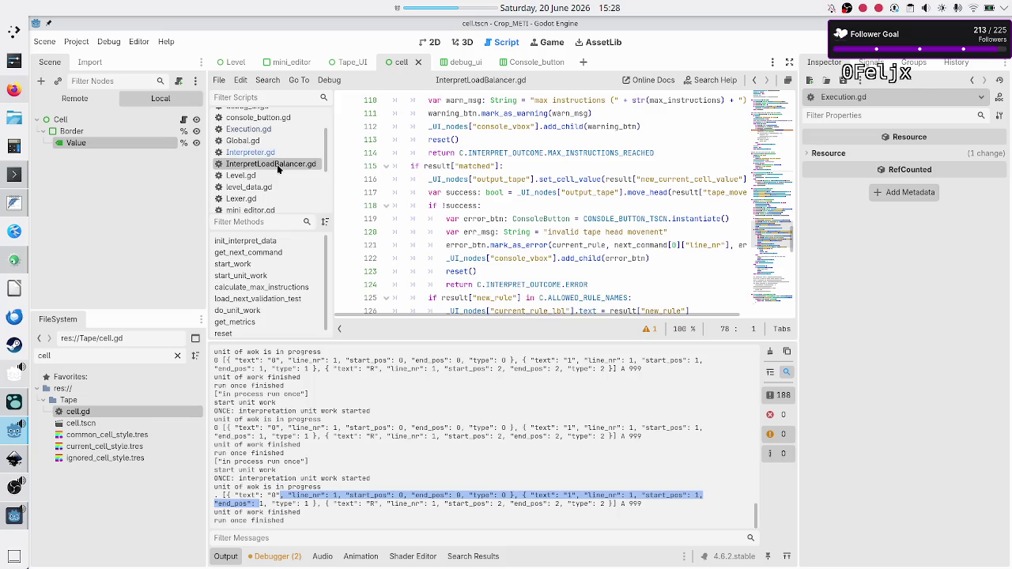
scroll(446, 182, "down", 5)
scroll(446, 182, "up", 4)
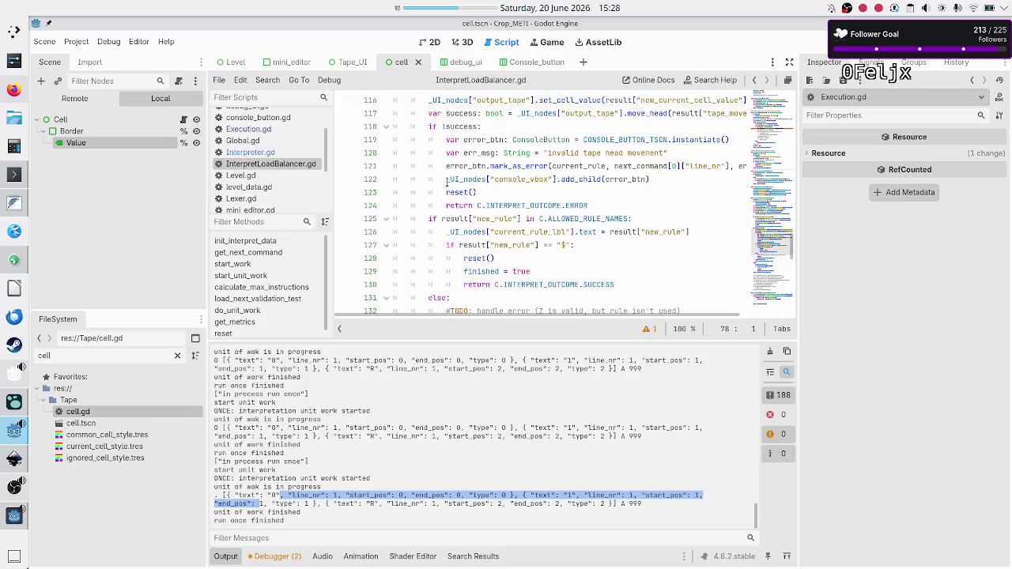
scroll(447, 182, "up", 1)
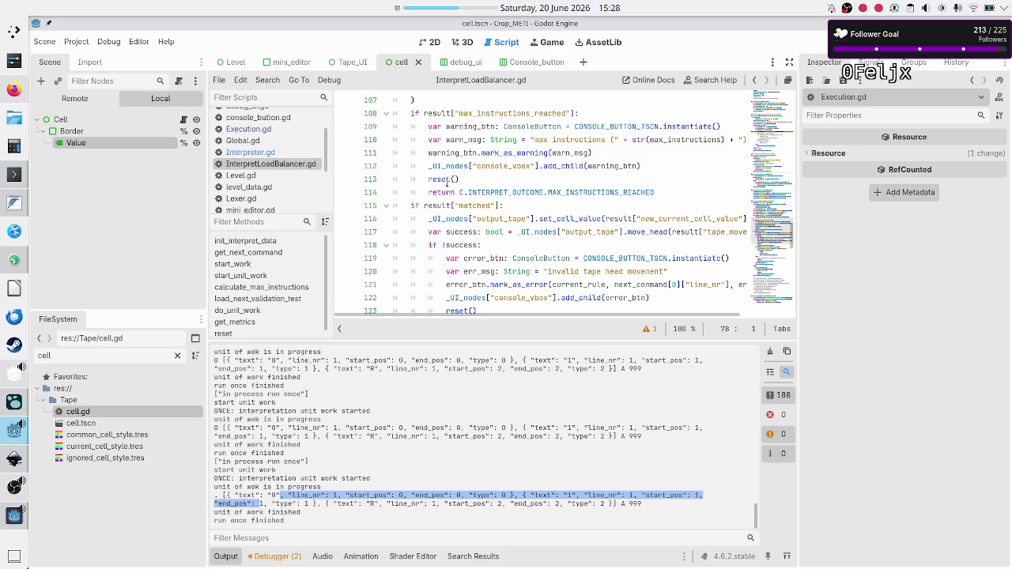
left_click(409, 205)
left_click_drag(409, 205, 507, 207)
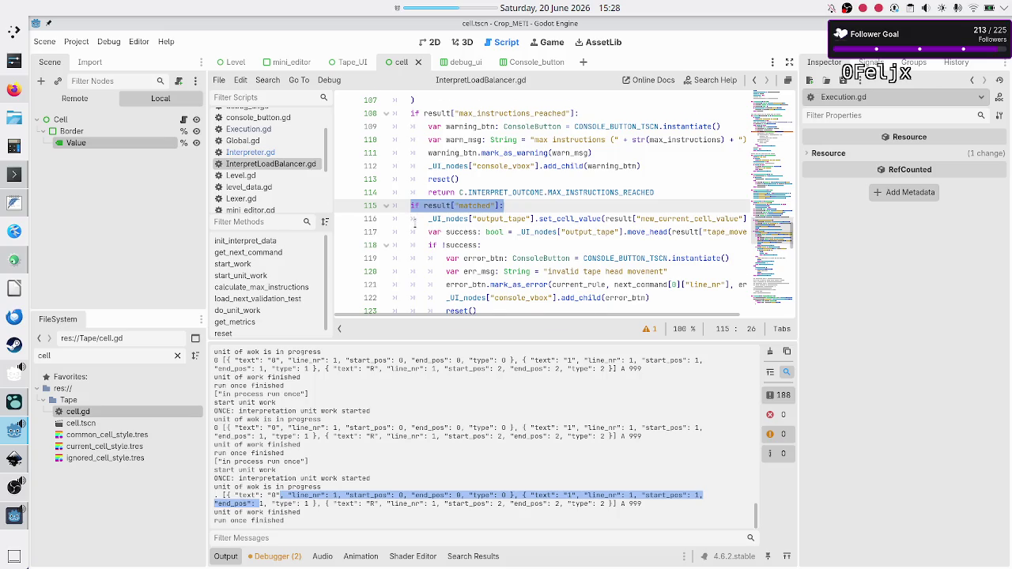
scroll(414, 226, "down", 4)
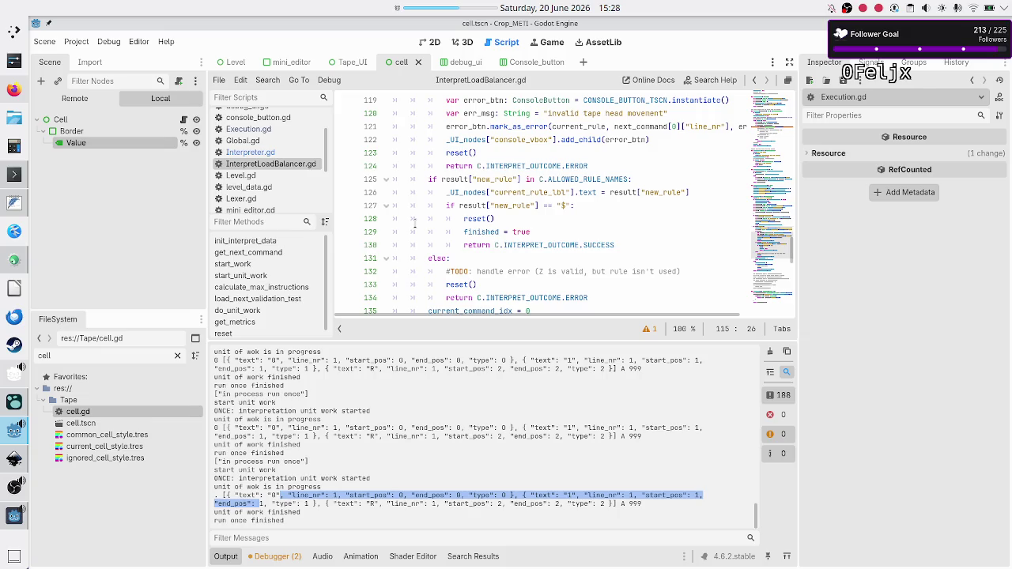
scroll(415, 225, "down", 4)
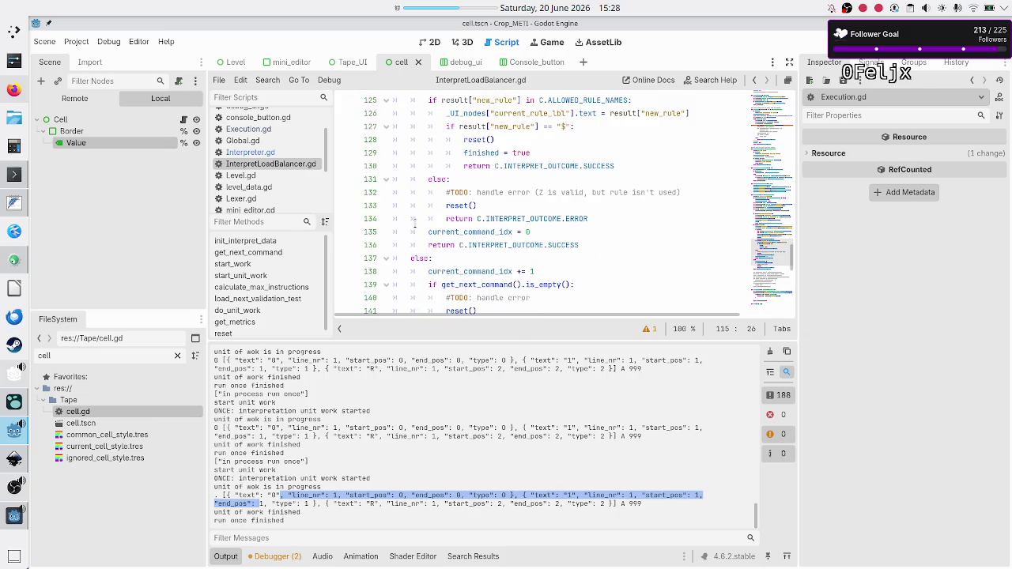
double_click(414, 179)
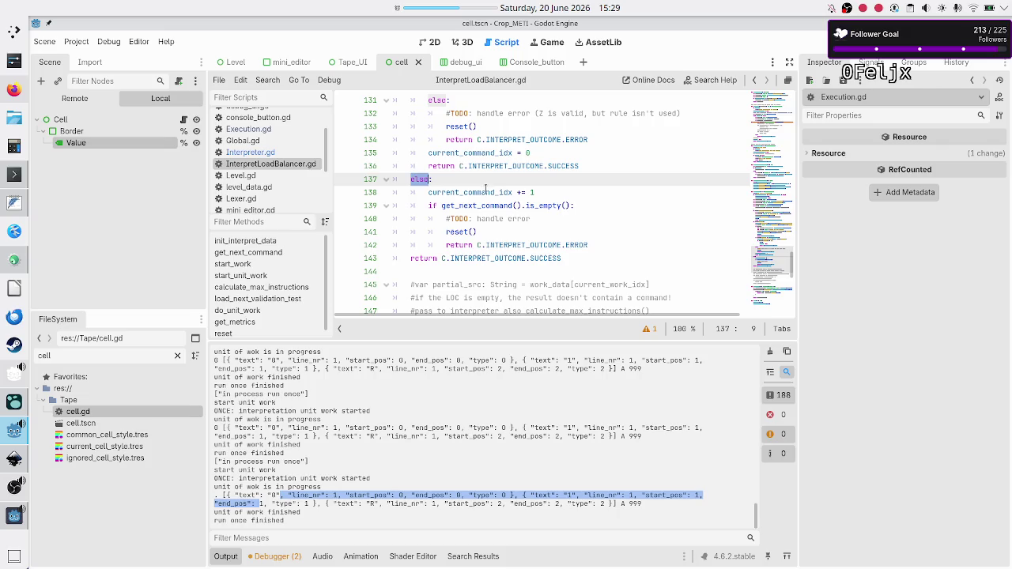
double_click(479, 193)
left_click(539, 192)
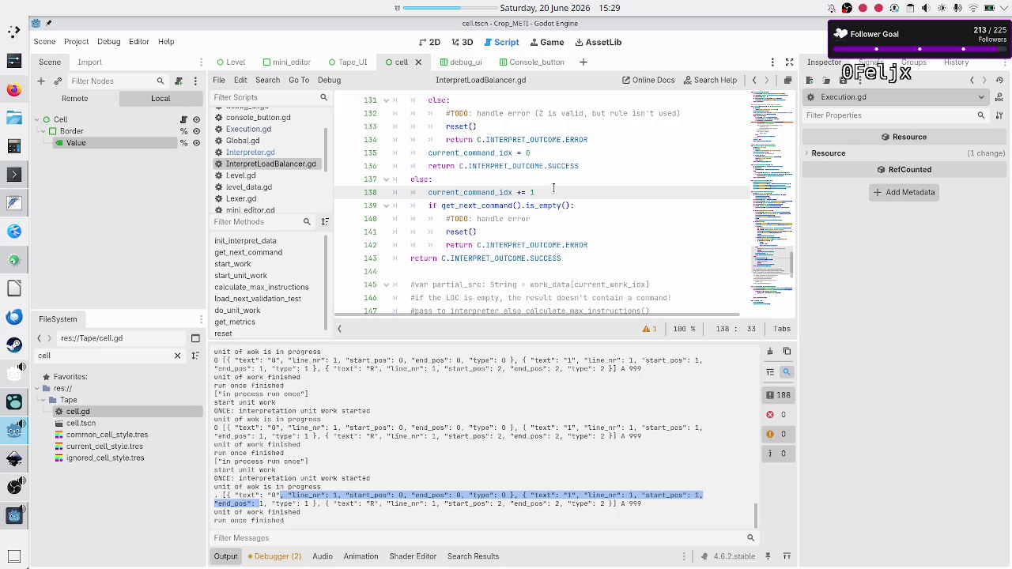
Step: Add print("past the last command") under the is_empty() check on line 140
key("Down")
key("Home")
key("Right")
key("Down")
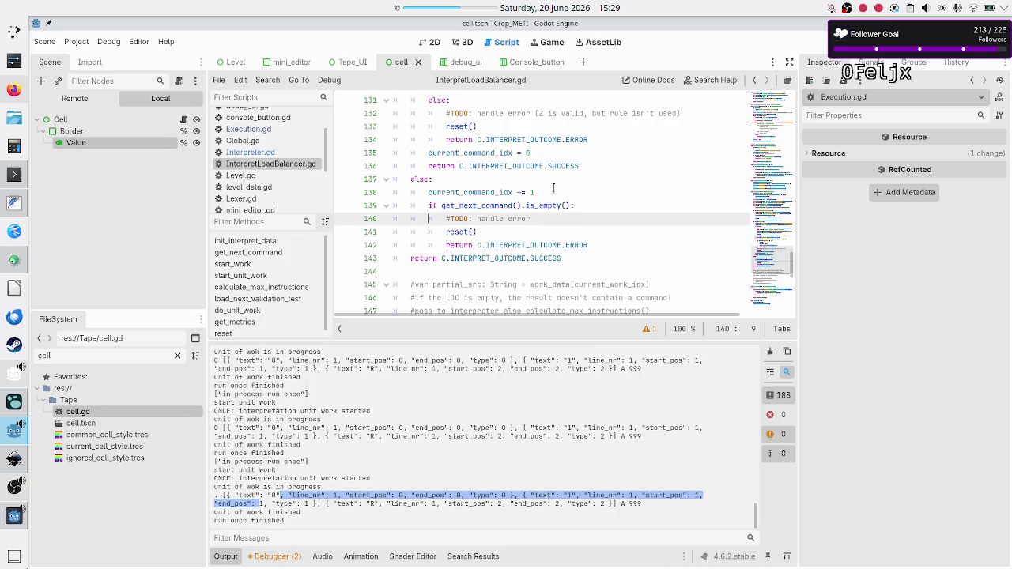
key("Up")
key("End")
key("Return")
type("print")
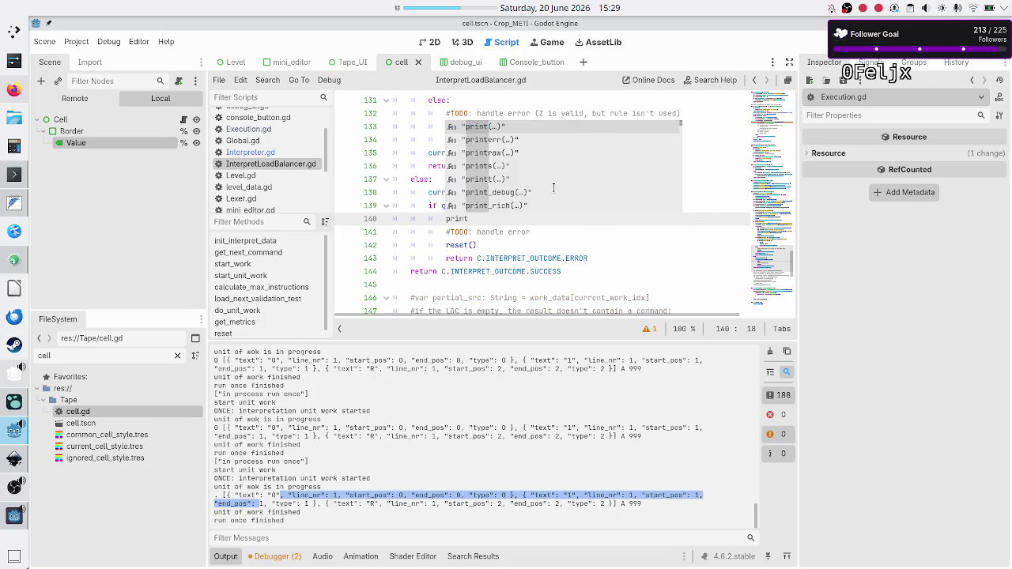
key("Return")
type("\"")
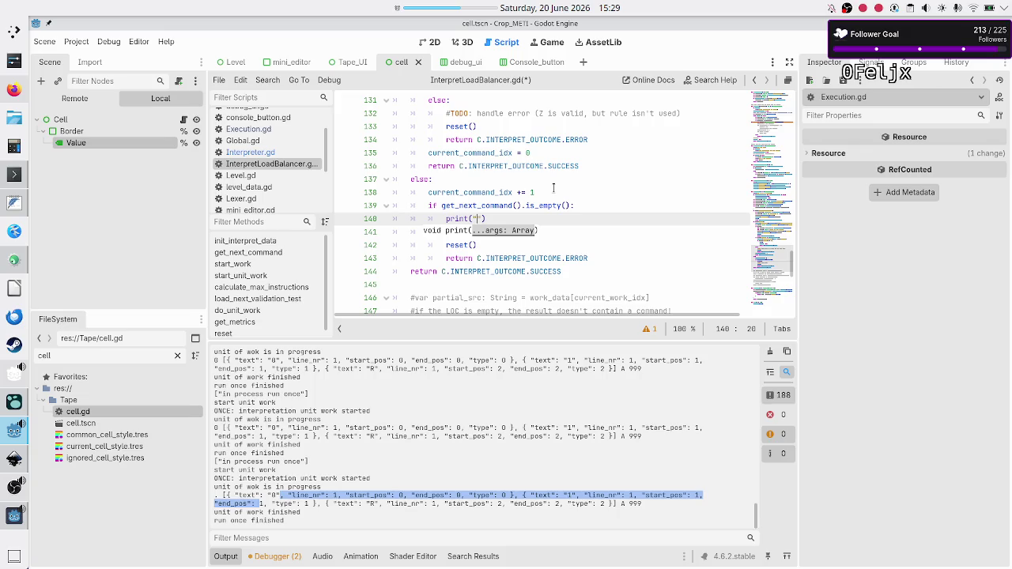
type("on")
key("BackSpace")
key("BackSpace")
key("BackSpace")
type("past the last command")
Step: Stop the running game and relaunch it so the new code runs
key("Down")
key("Home")
key("Escape")
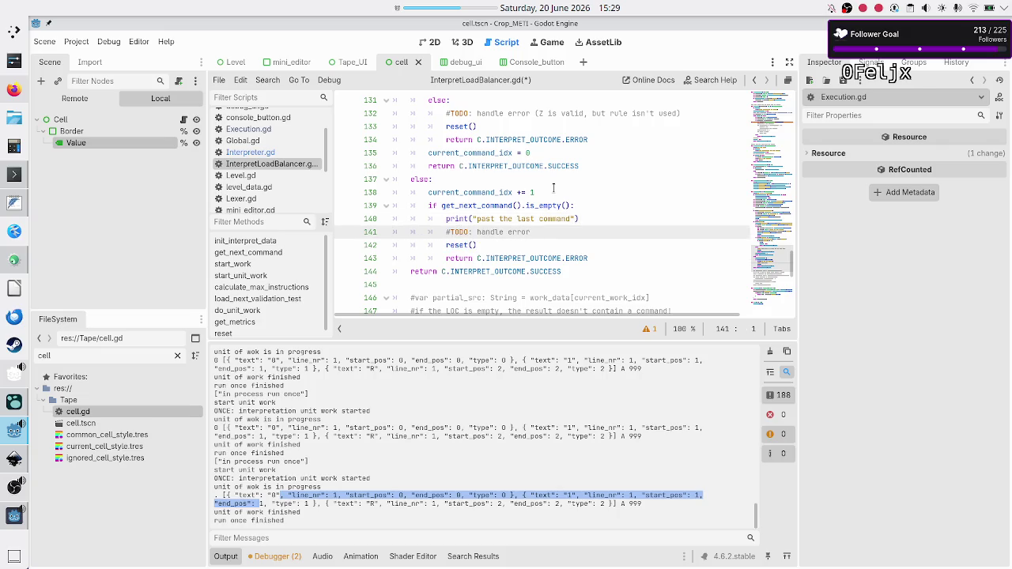
key("F8")
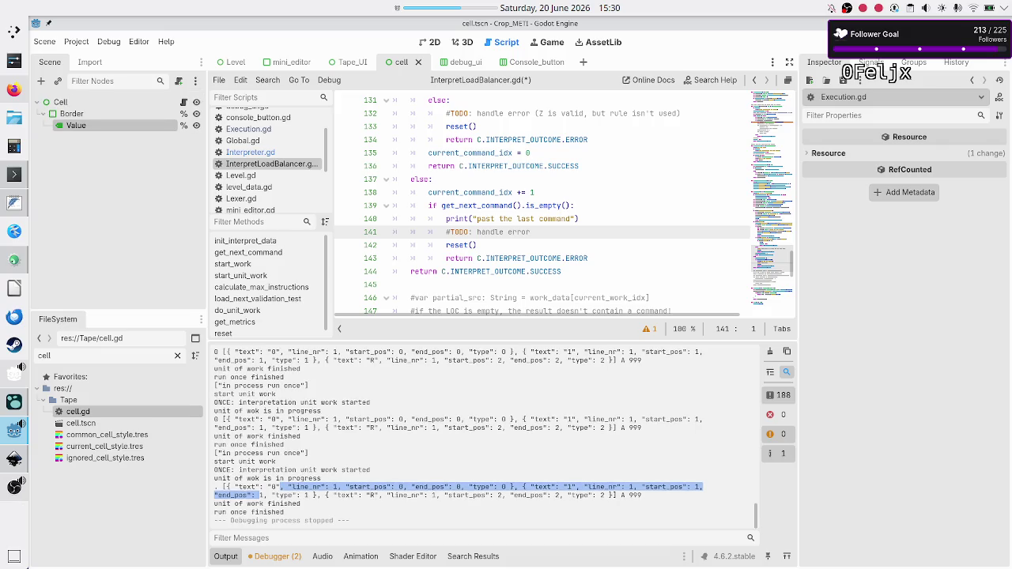
key("F5")
Step: Select Rule A, step the tape program once, check the latest run's log entries, and return to the game
left_click(229, 166)
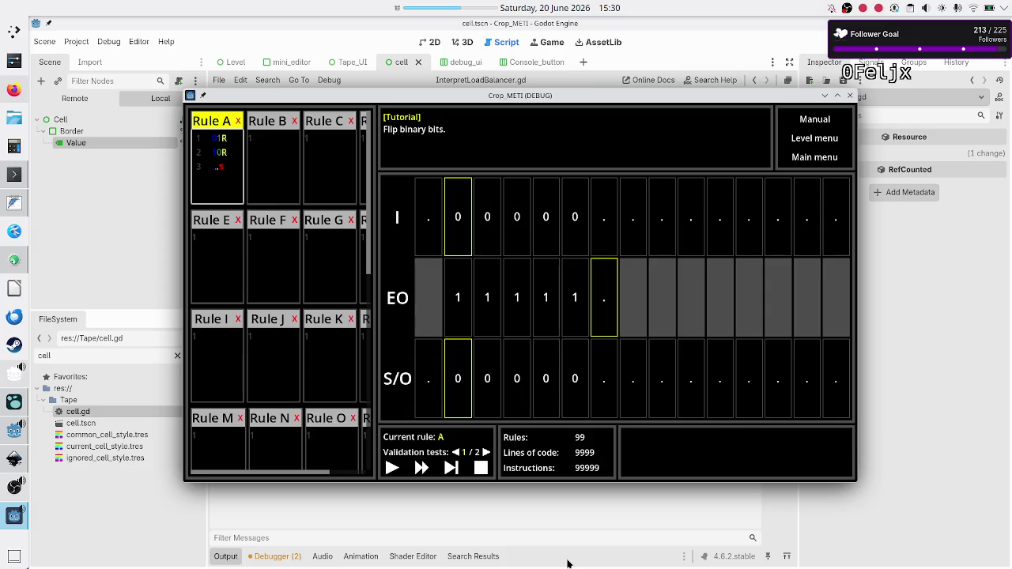
left_click(451, 469)
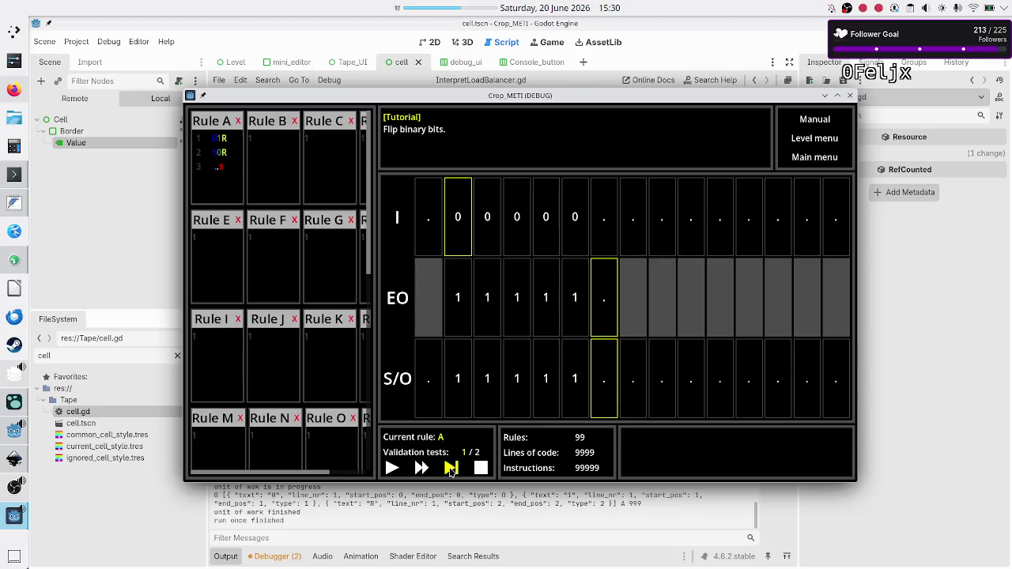
left_click(357, 508)
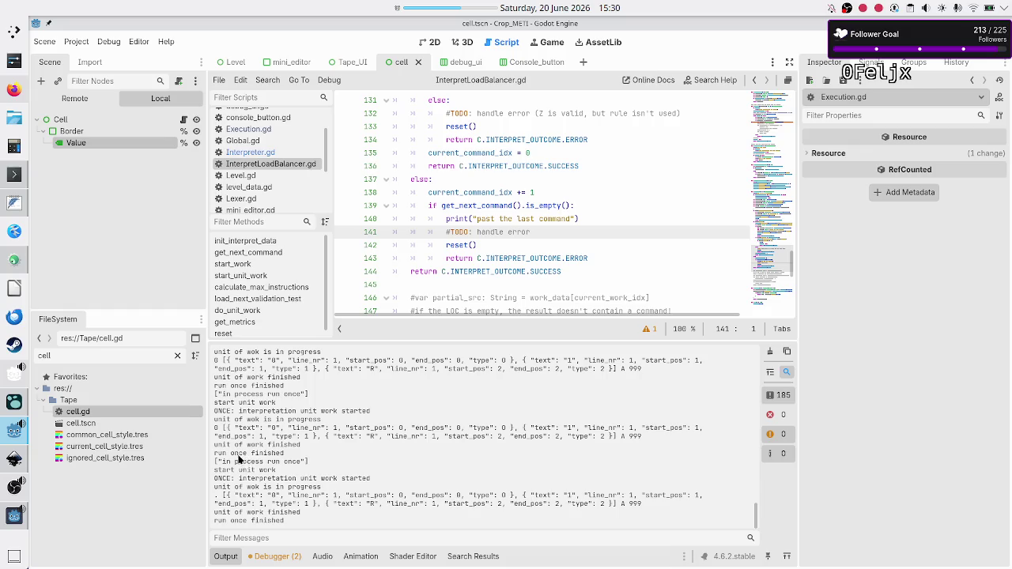
mouse_move(213, 419)
left_mouse_down()
mouse_move(306, 454)
mouse_move(311, 445)
mouse_move(323, 480)
mouse_move(364, 477)
mouse_move(316, 486)
mouse_move(319, 497)
mouse_move(537, 524)
mouse_move(650, 503)
left_mouse_up()
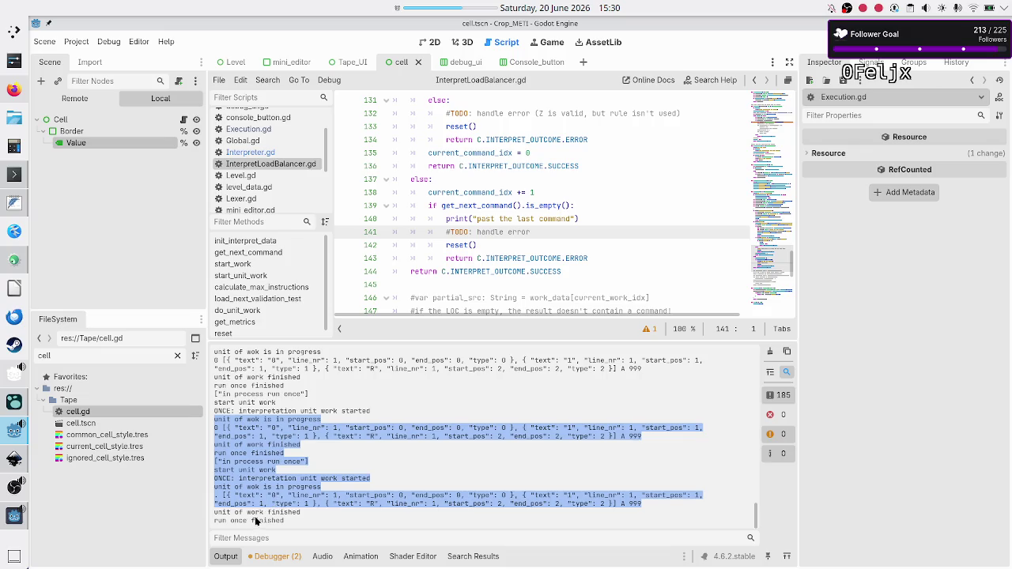
key("F5")
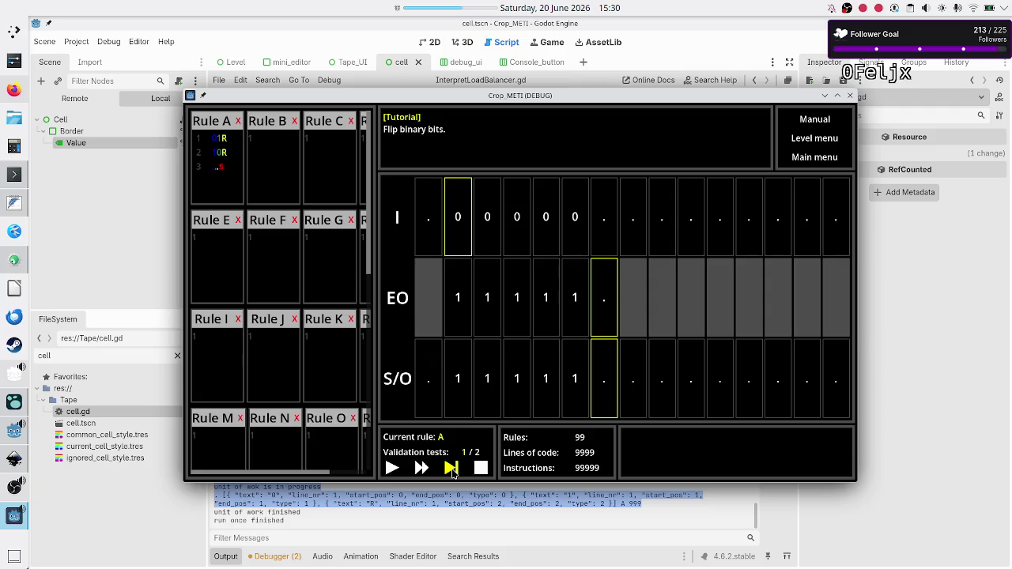
Step: Step Rule A past its 1 R line onto the $ terminating line, then return to the editor
left_click(451, 469)
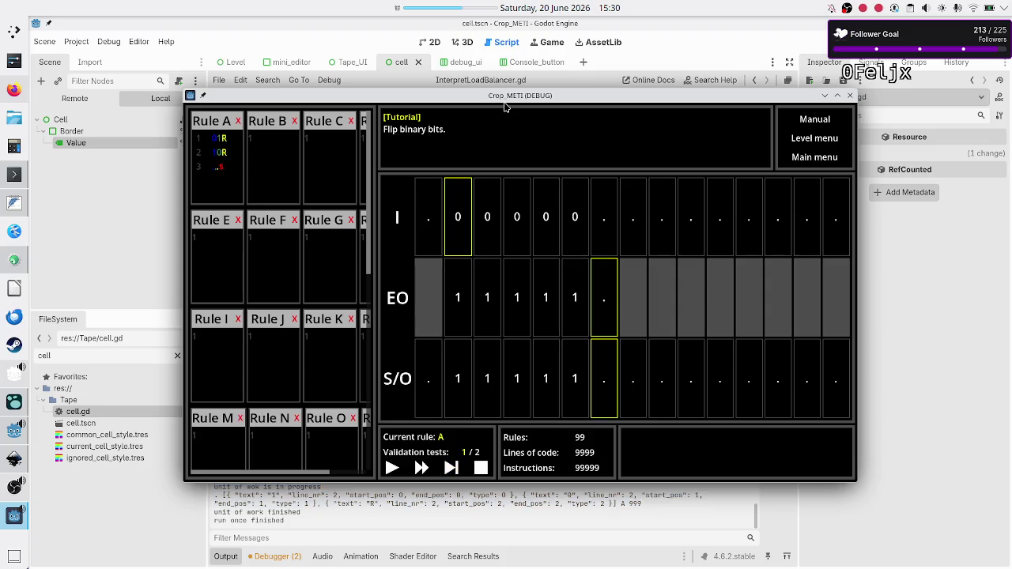
left_click_drag(510, 101, 515, 41)
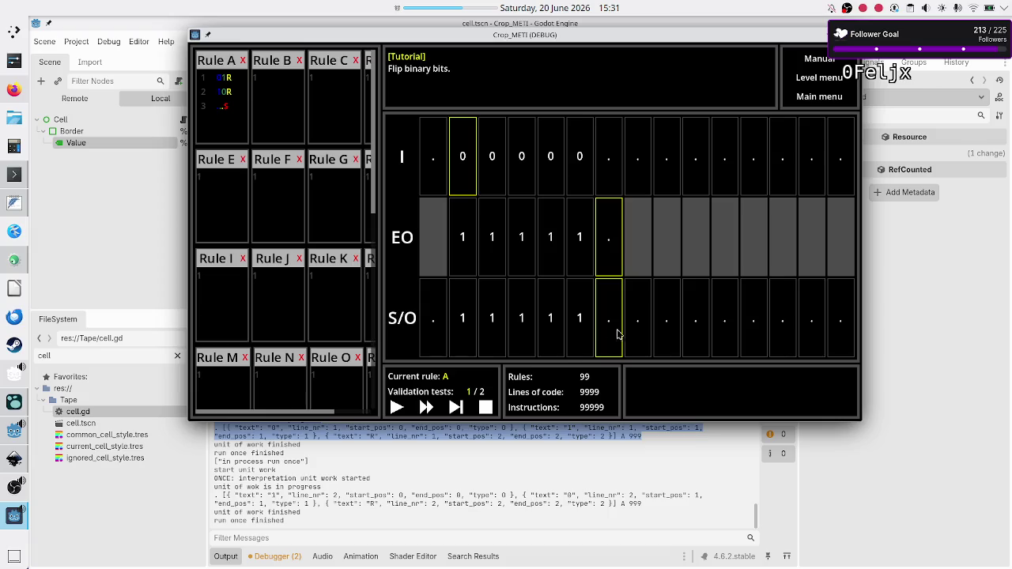
double_click(229, 91)
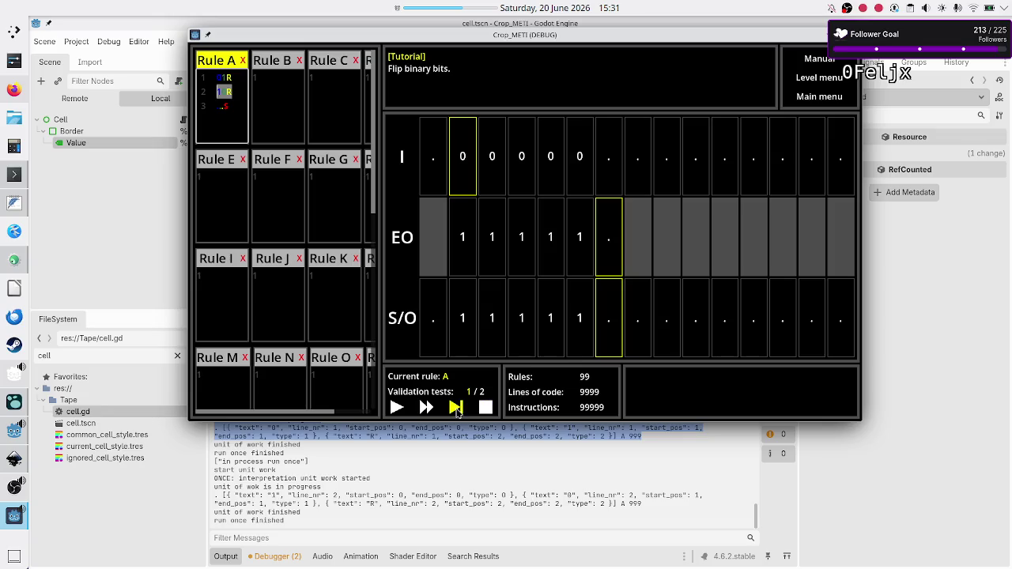
left_click(457, 408)
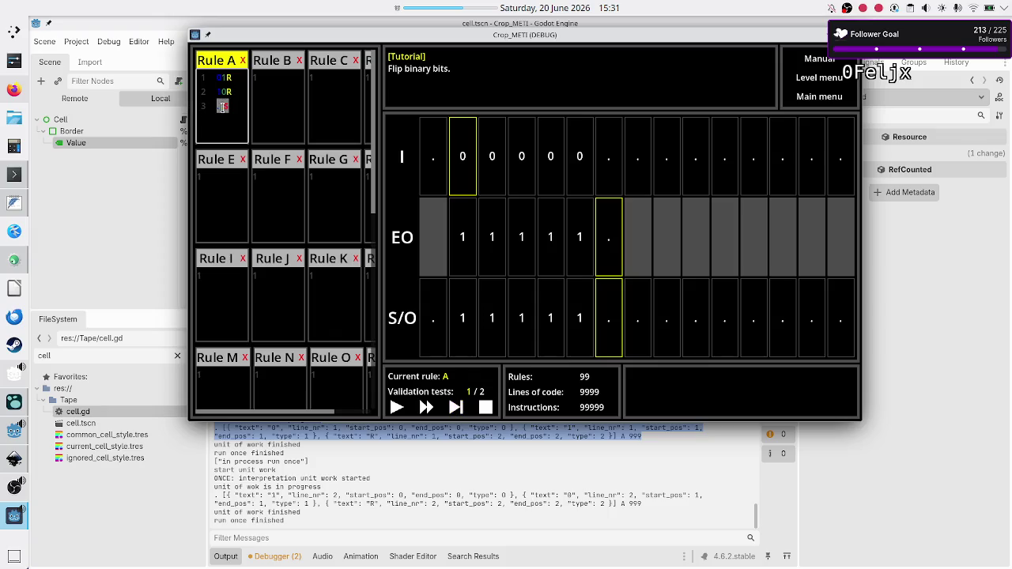
left_click(456, 408)
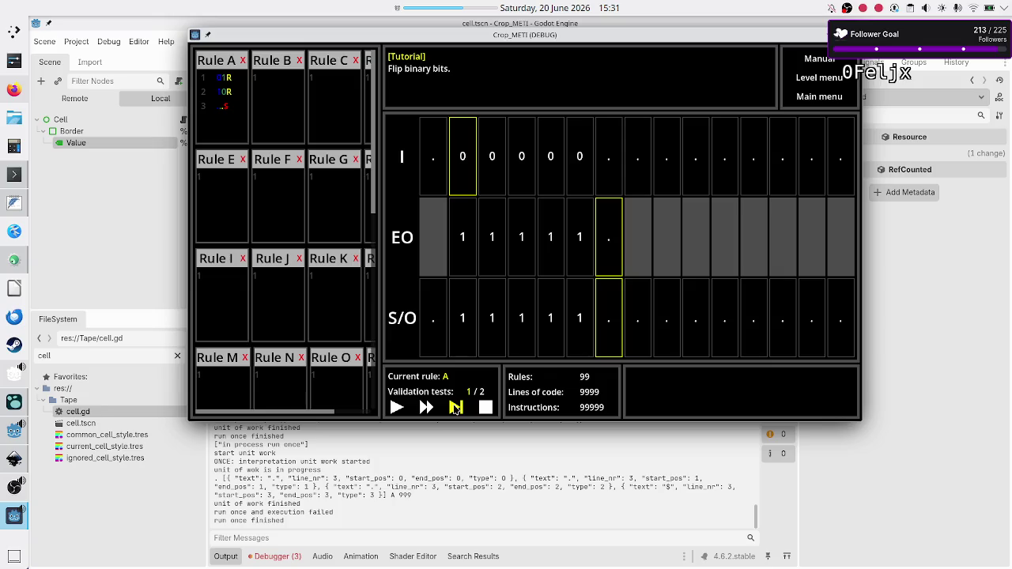
left_click(367, 489)
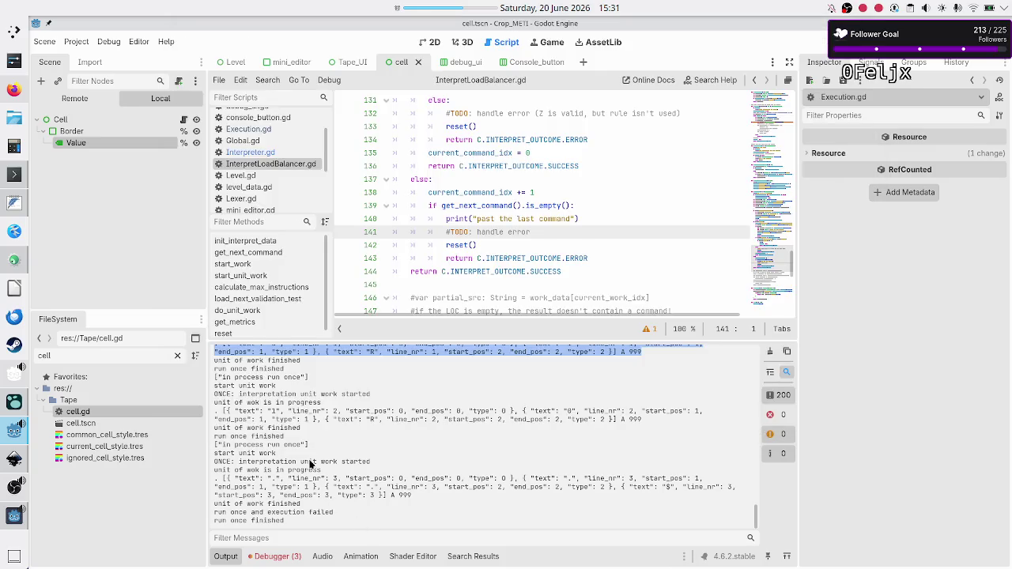
left_click(310, 464)
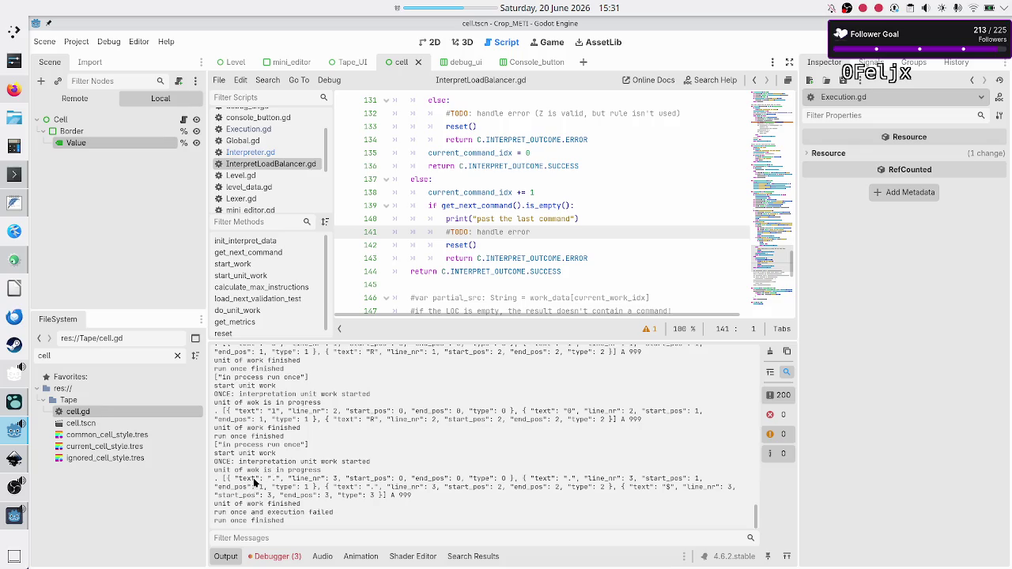
left_click_drag(278, 480, 211, 478)
left_click_drag(675, 488, 626, 487)
mouse_move(410, 493)
left_mouse_down()
mouse_move(213, 496)
mouse_move(205, 481)
left_mouse_up()
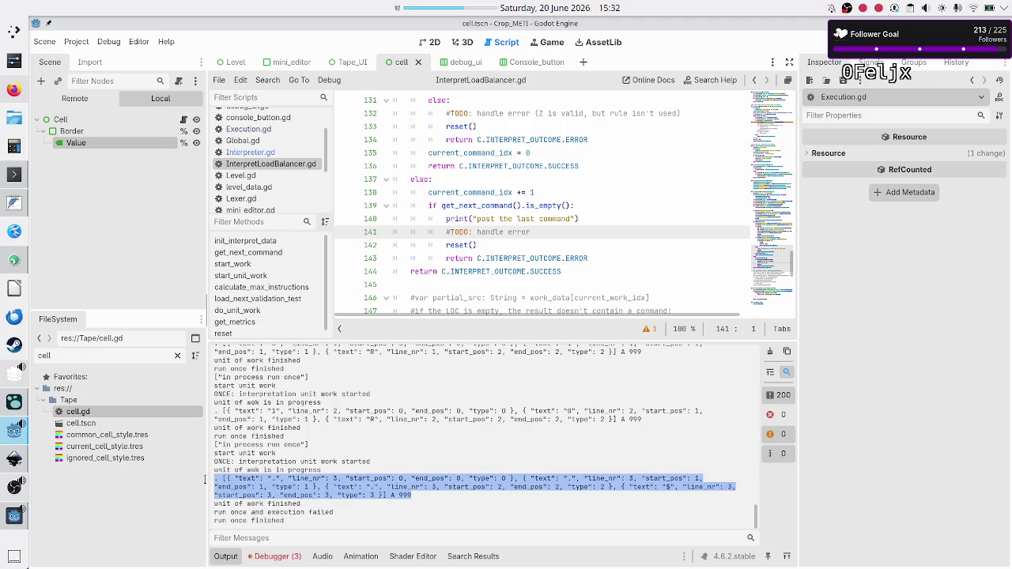
left_click(411, 500)
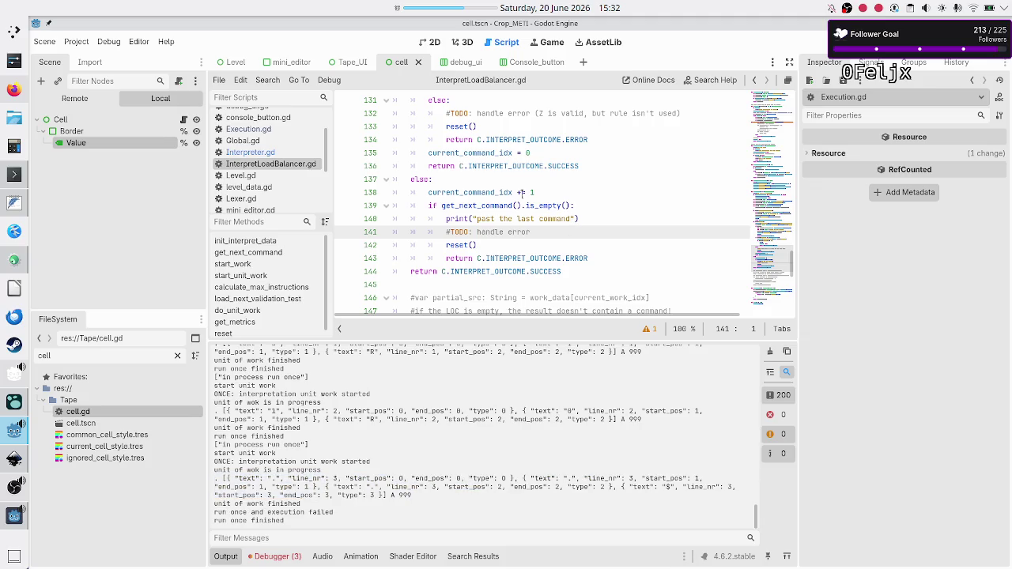
left_click(273, 164)
left_click(258, 154)
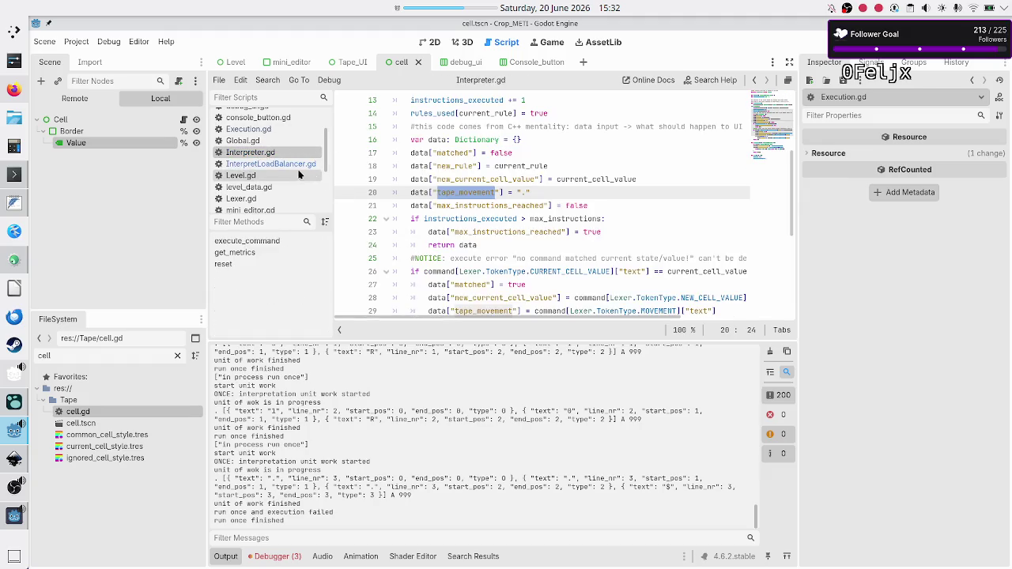
left_click(292, 165)
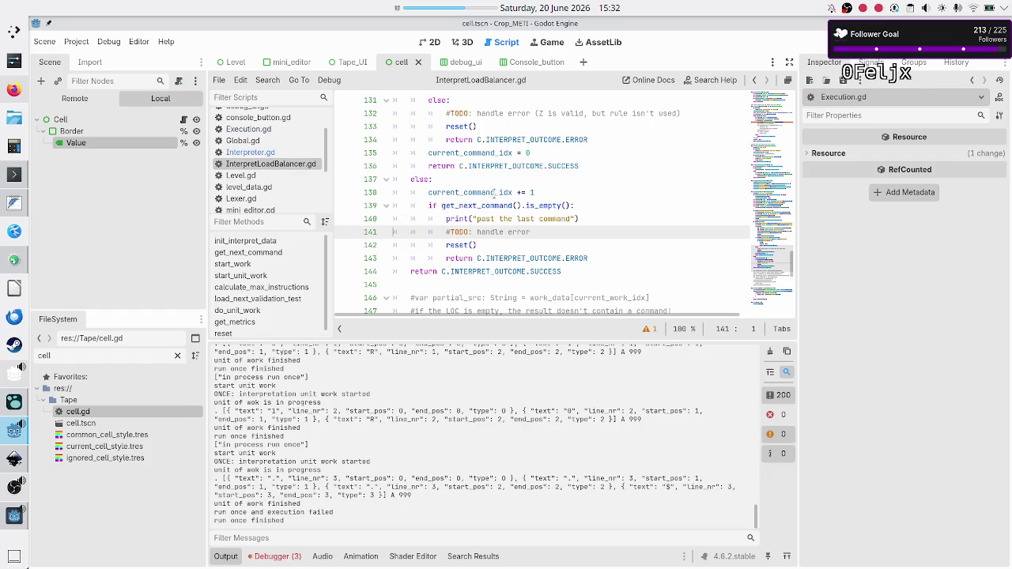
scroll(492, 193, "up", 8)
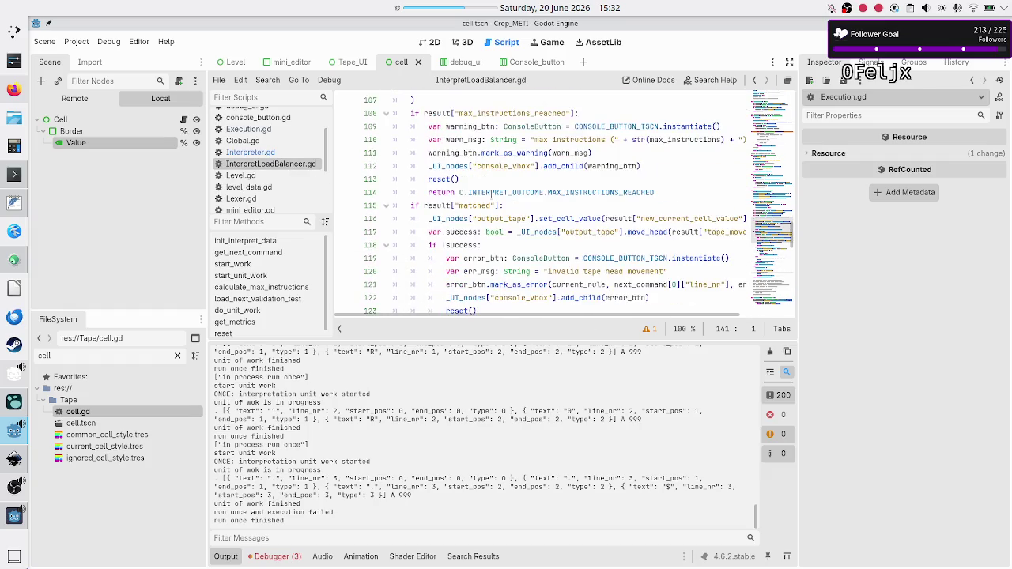
scroll(491, 193, "up", 1)
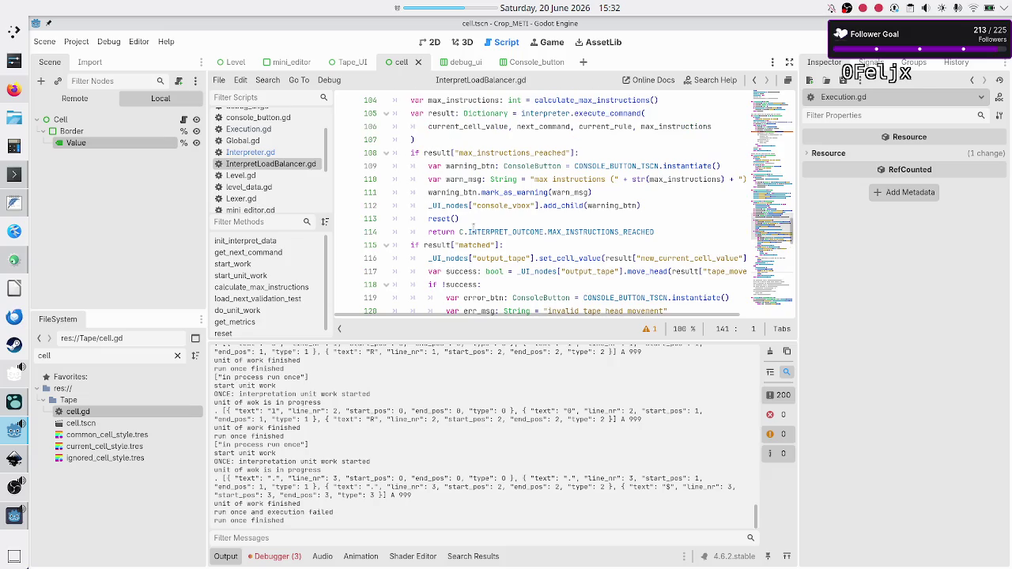
double_click(439, 246)
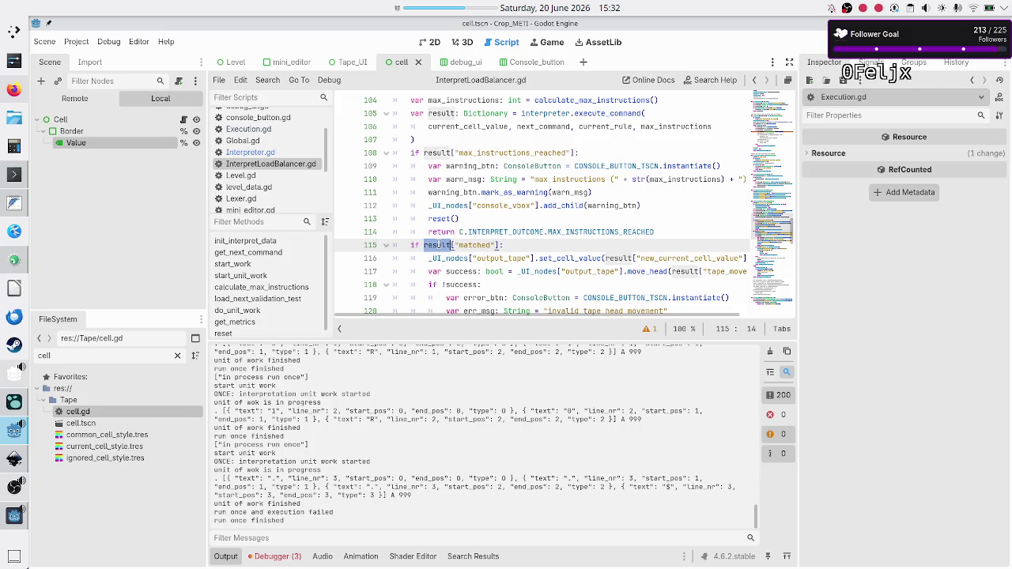
double_click(475, 245)
scroll(471, 241, "down", 2)
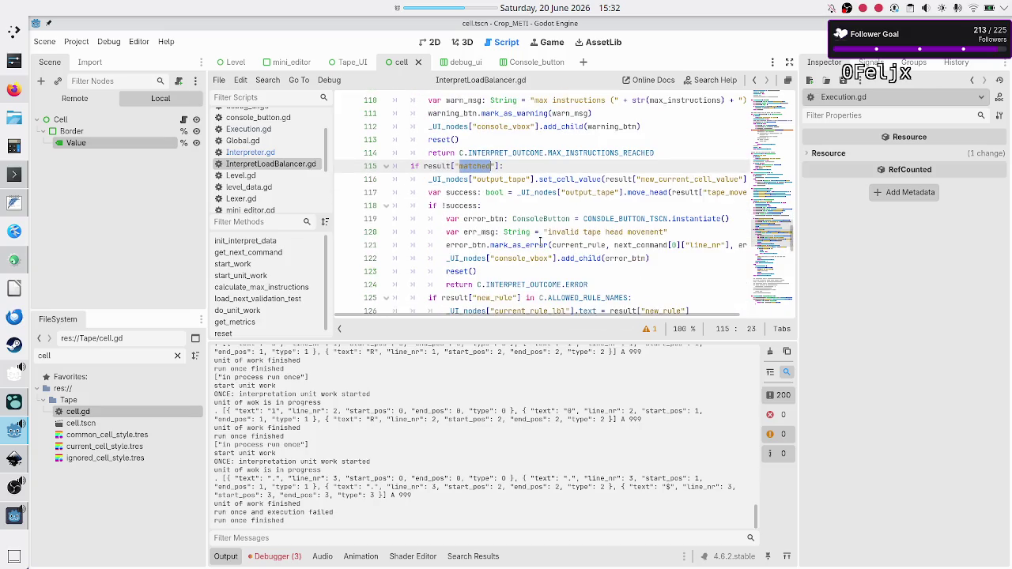
double_click(582, 179)
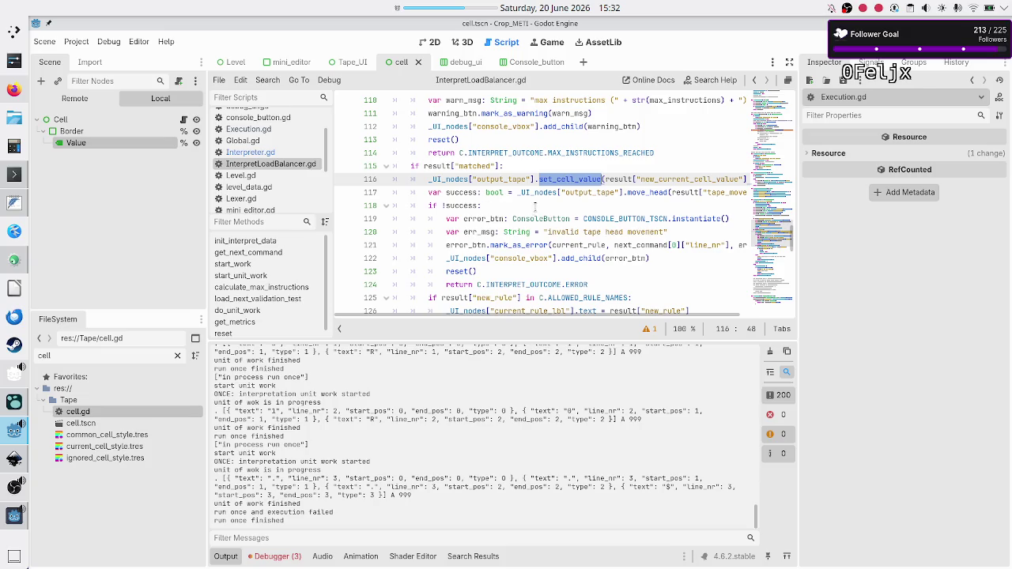
double_click(647, 193)
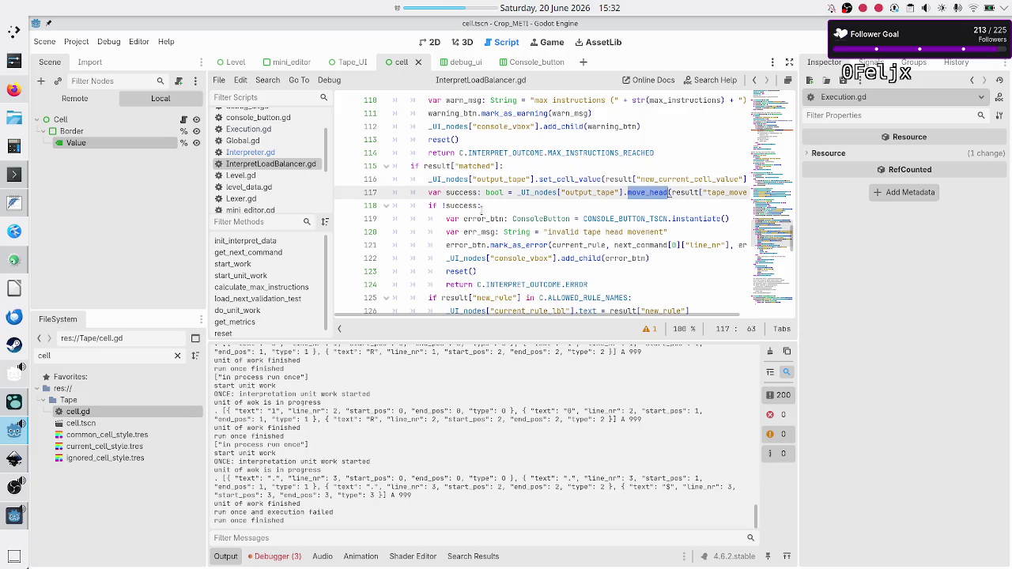
left_click(484, 205)
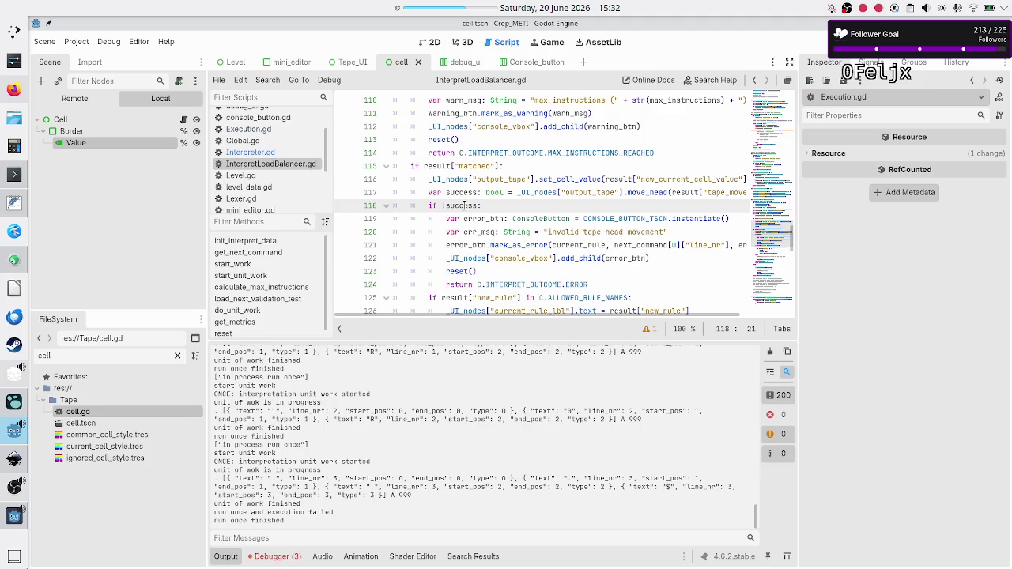
scroll(443, 271, "down", 4)
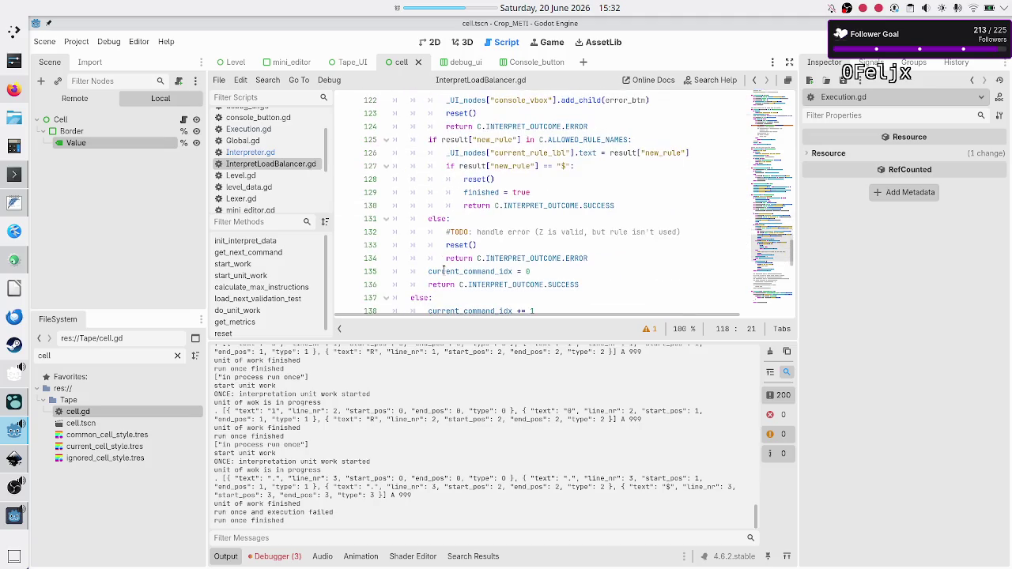
double_click(455, 139)
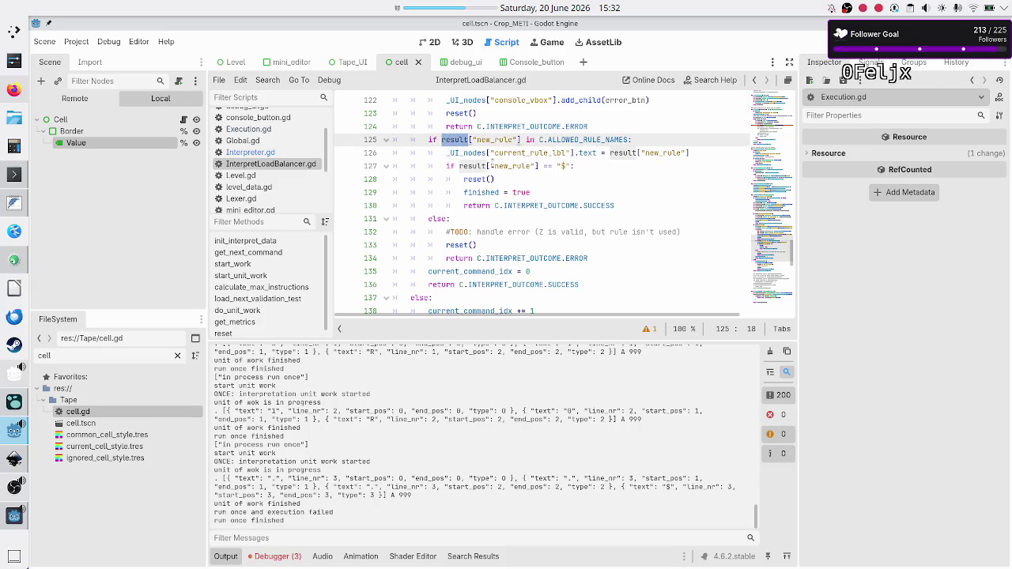
left_click(595, 166)
key("Down")
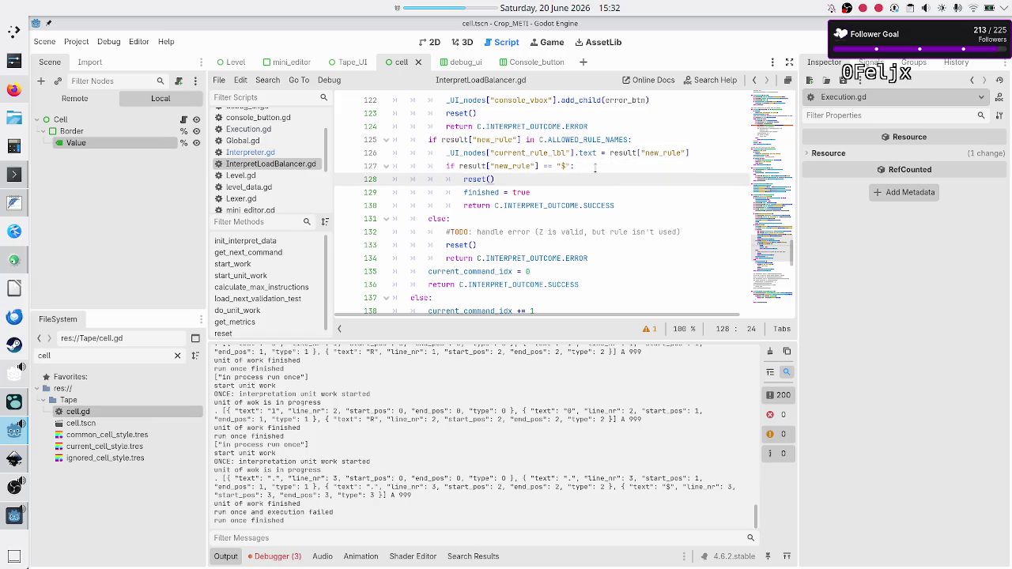
key("Up")
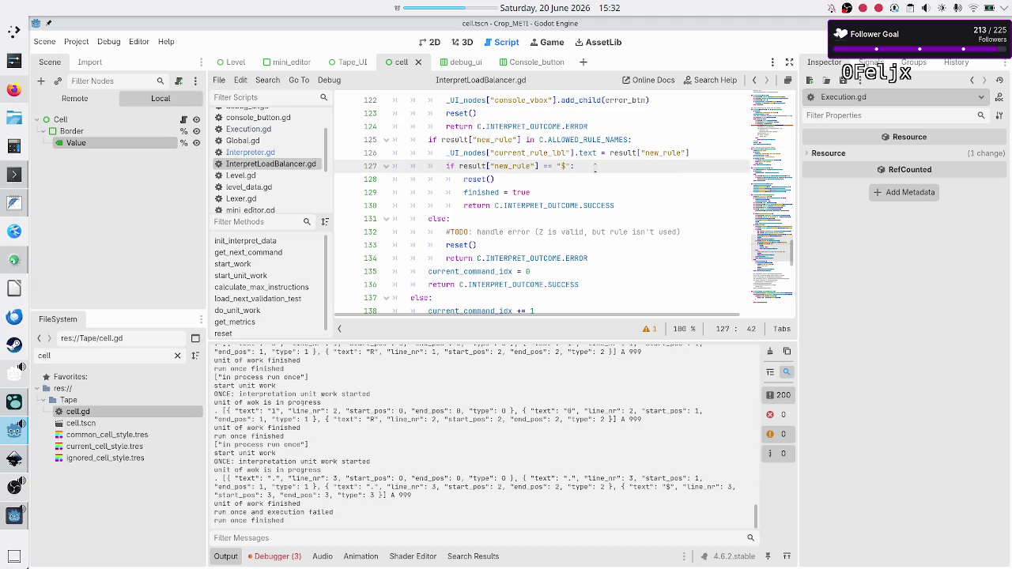
key("Down")
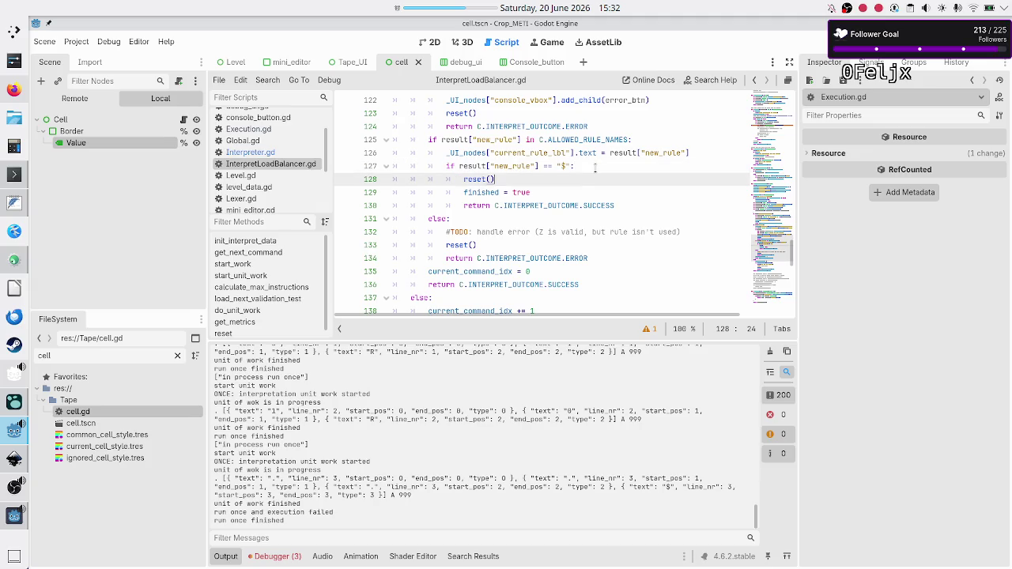
Step: Start a print("") line after reset() on line 128 and check the log's 'execution failed' message
key("Return")
type("print\"")
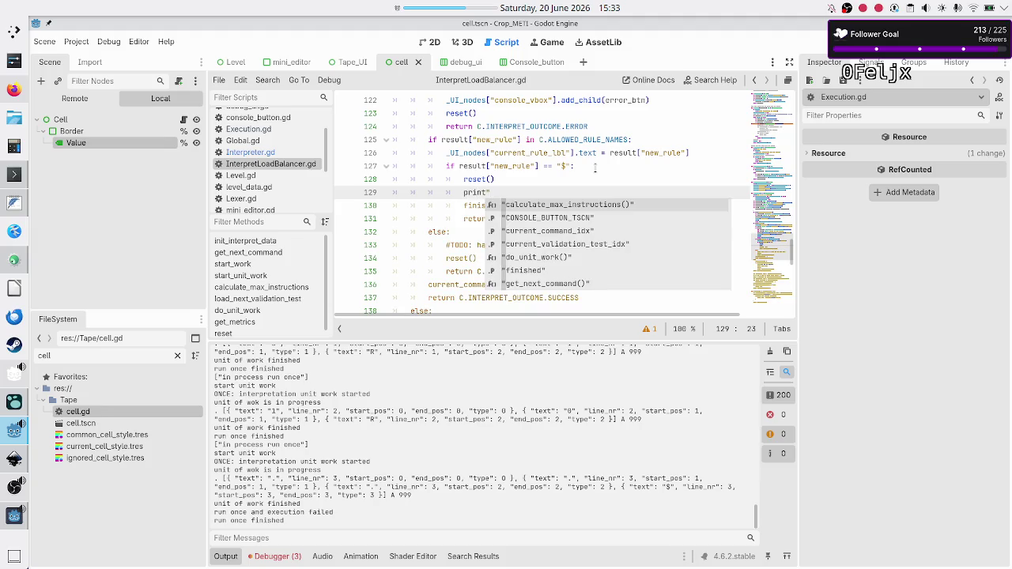
key("BackSpace")
type("(\"")
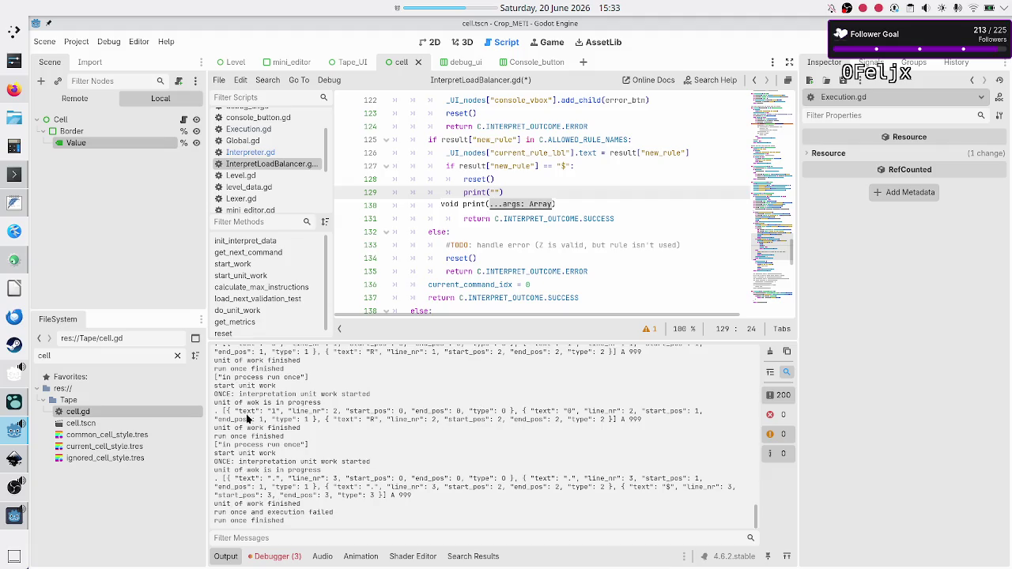
left_click_drag(252, 512, 336, 512)
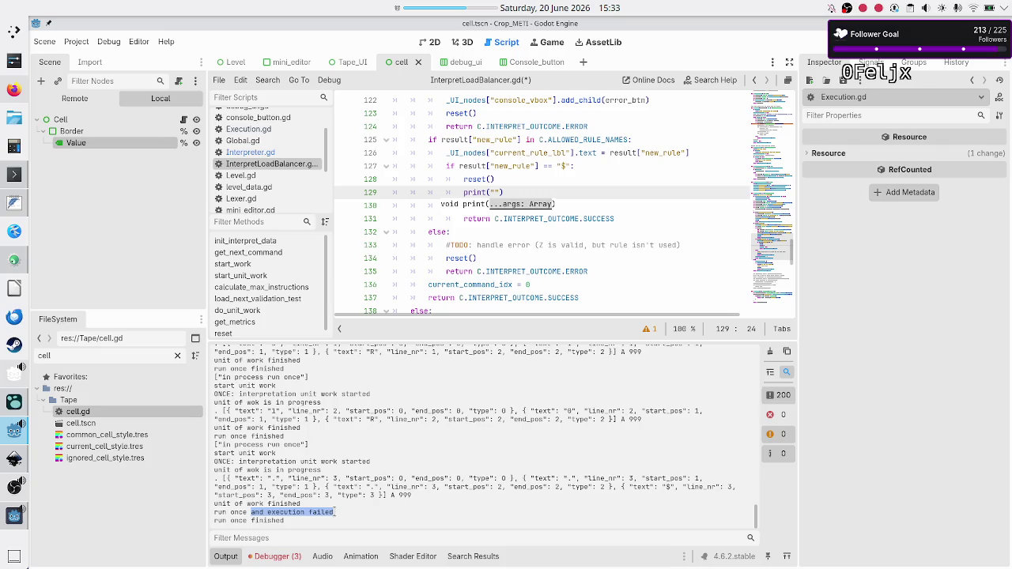
left_click(257, 403)
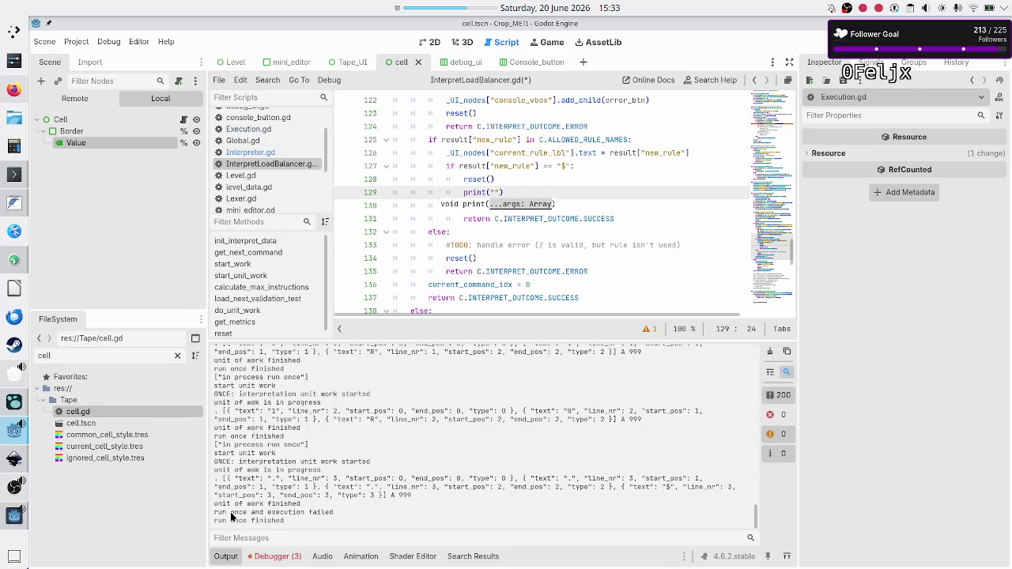
left_click_drag(276, 513, 335, 513)
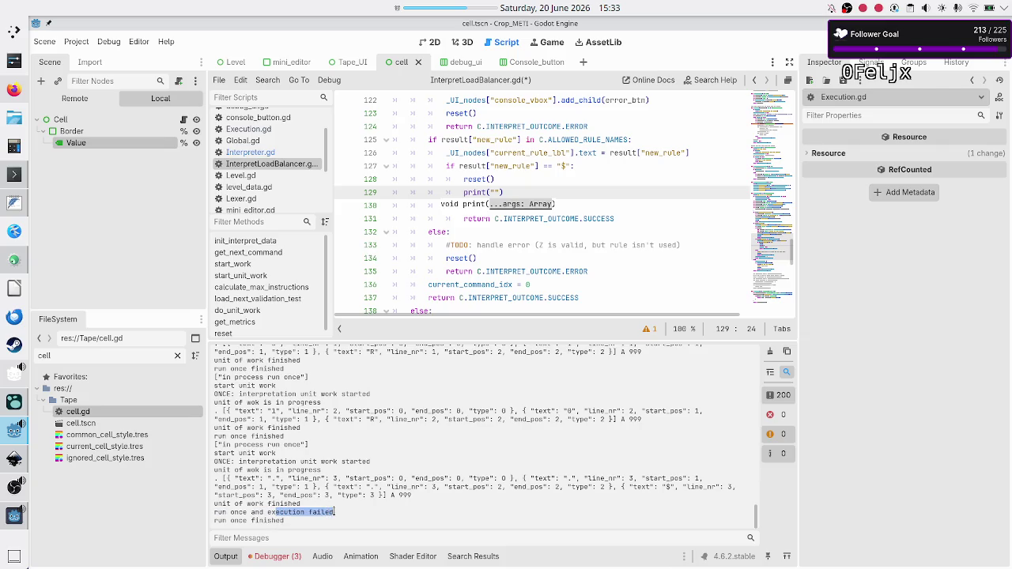
Step: Fill the print with 'termination state reached' and move down to the return SUCCESS line
left_click(541, 185)
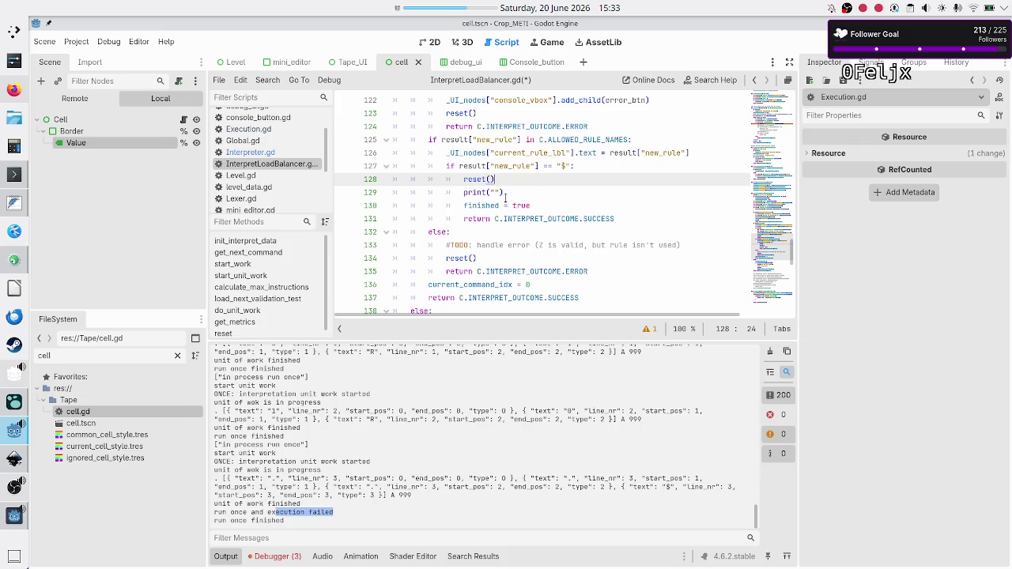
left_click(513, 193)
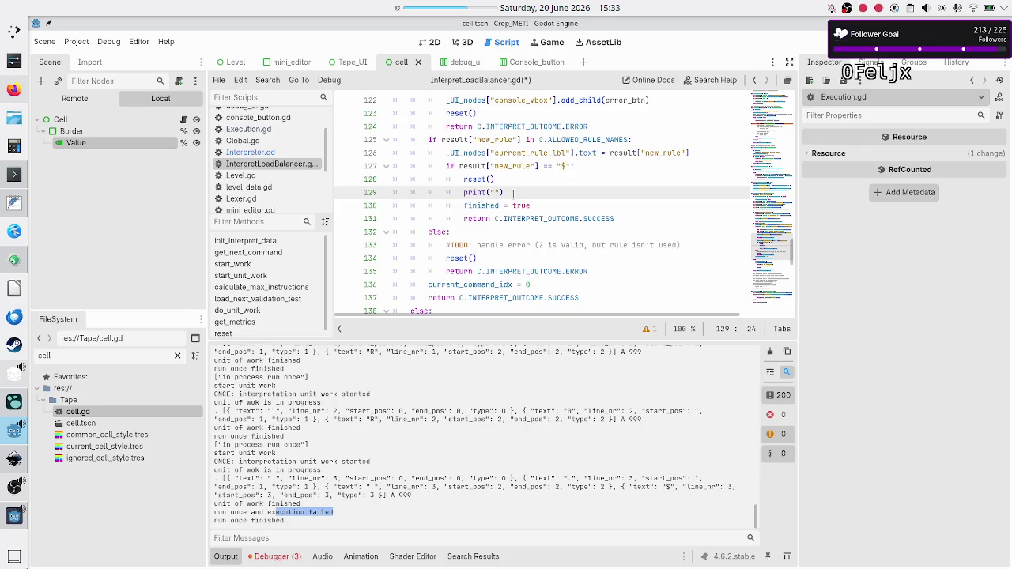
type("terminate")
key("BackSpace")
type("ion state ")
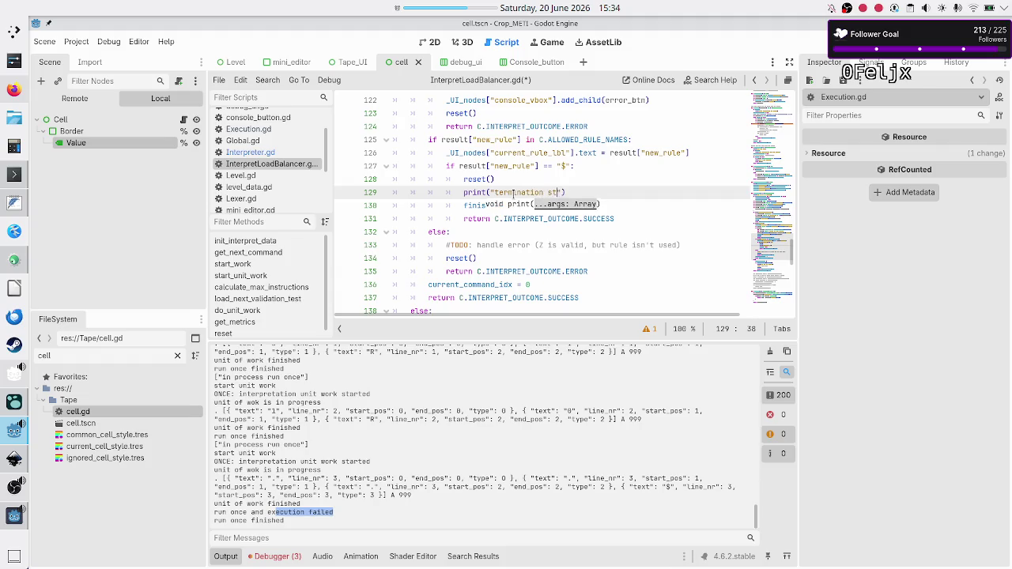
type("reached")
key("End")
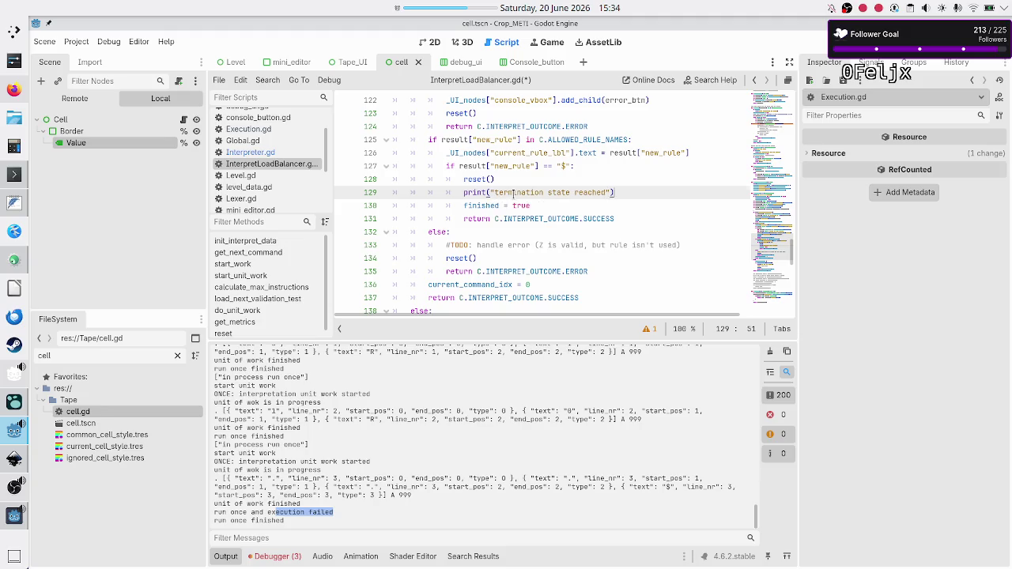
key("Down")
key("Home")
key("Down")
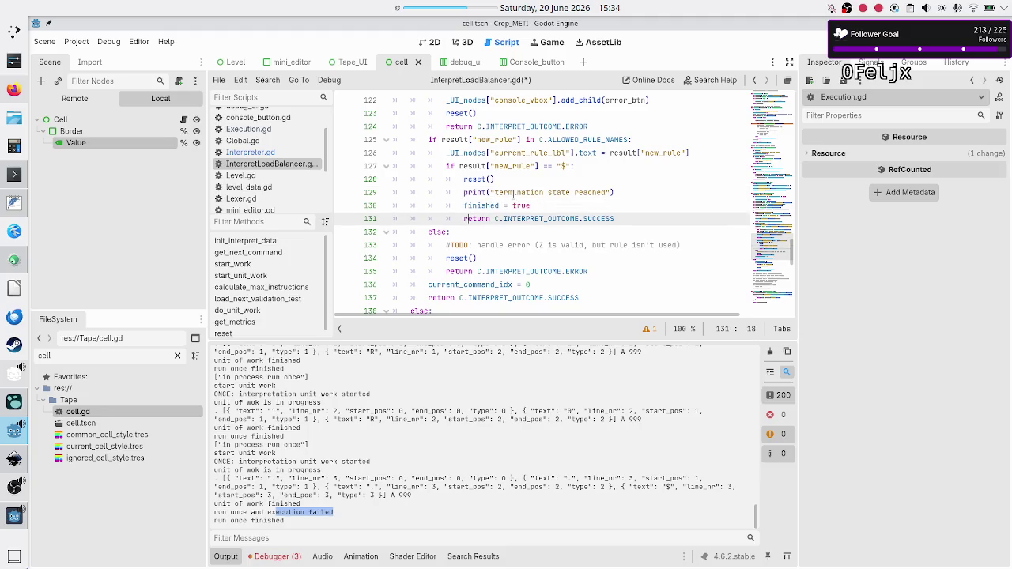
double_click(588, 219)
scroll(500, 177, "up", 4)
scroll(500, 177, "up", 10)
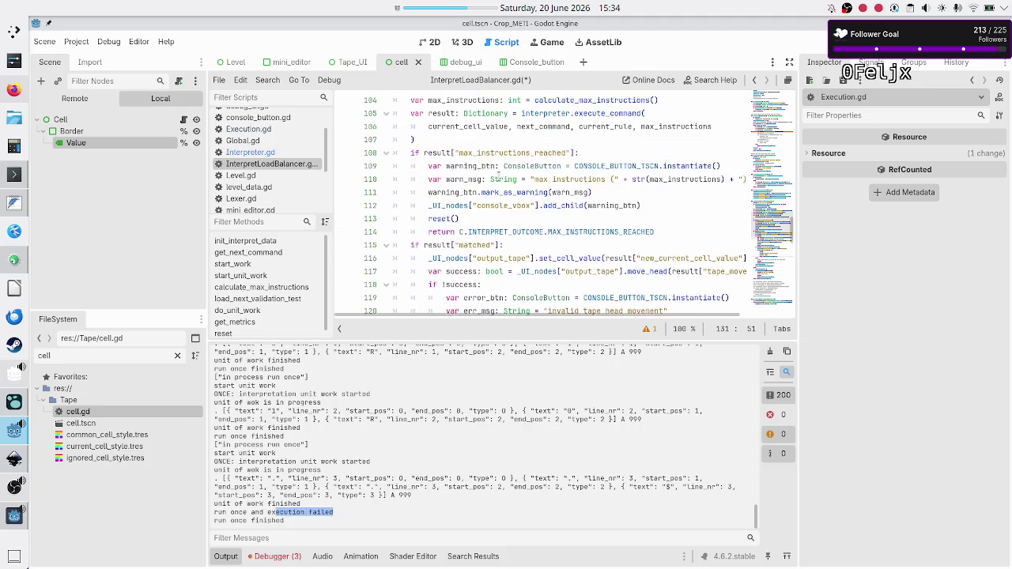
scroll(499, 172, "left", 2)
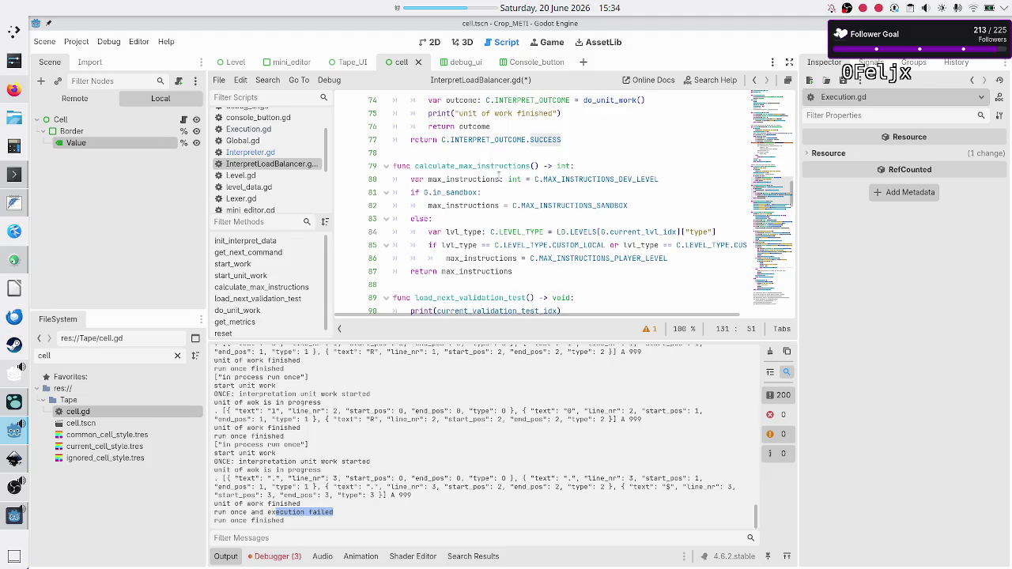
scroll(499, 173, "up", 5)
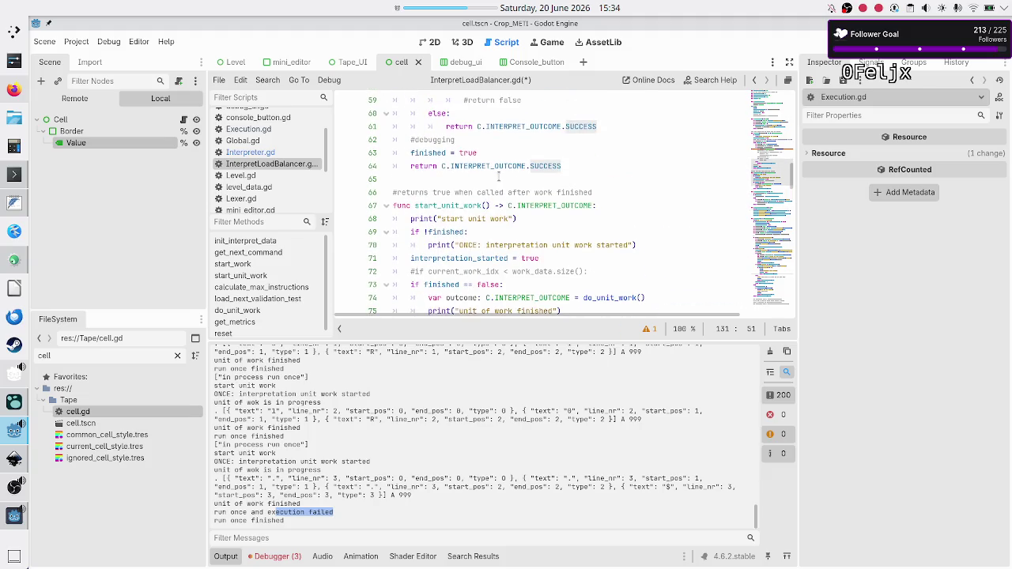
scroll(499, 177, "down", 2)
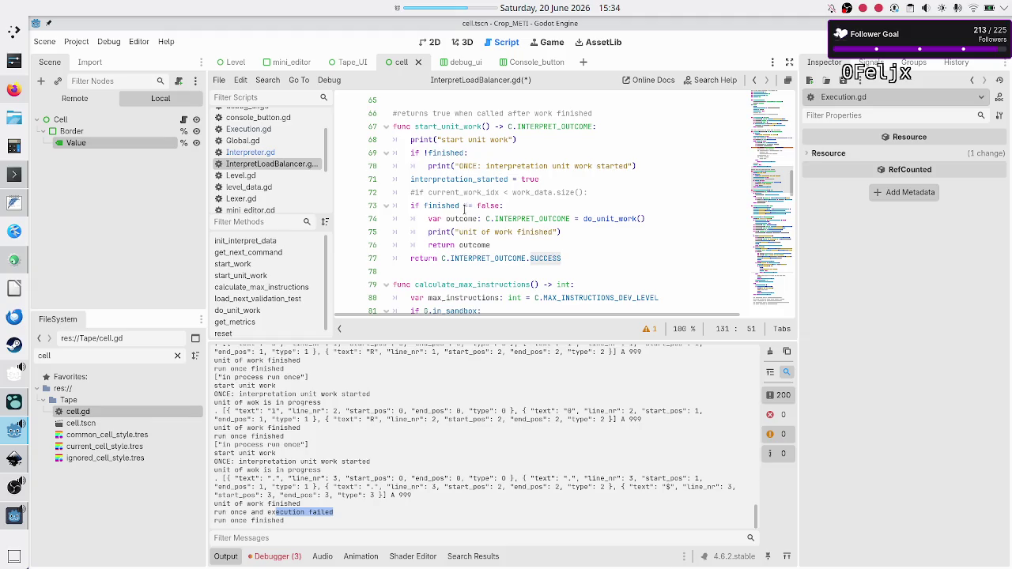
mouse_move(472, 180)
double_click(609, 219)
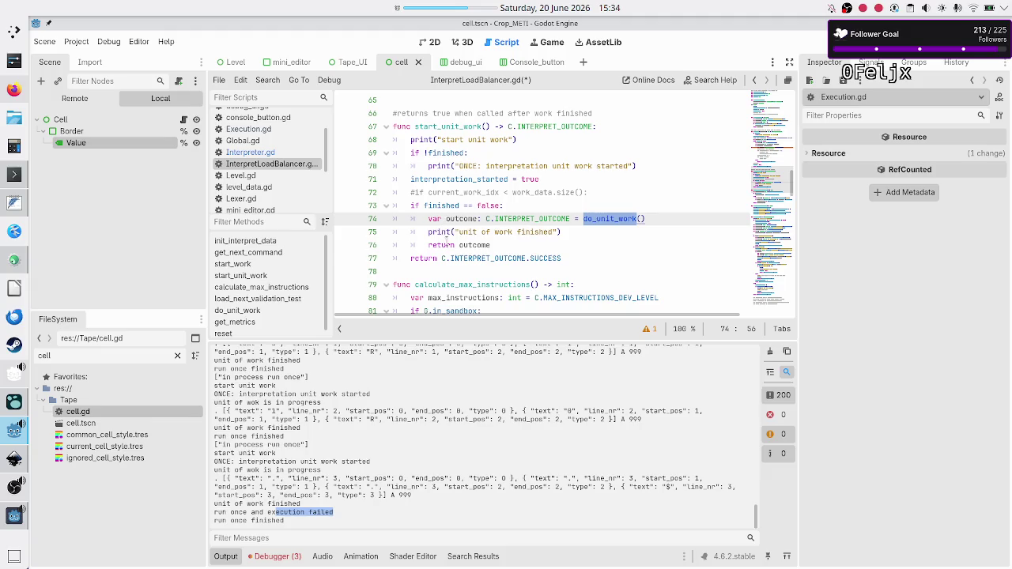
double_click(445, 245)
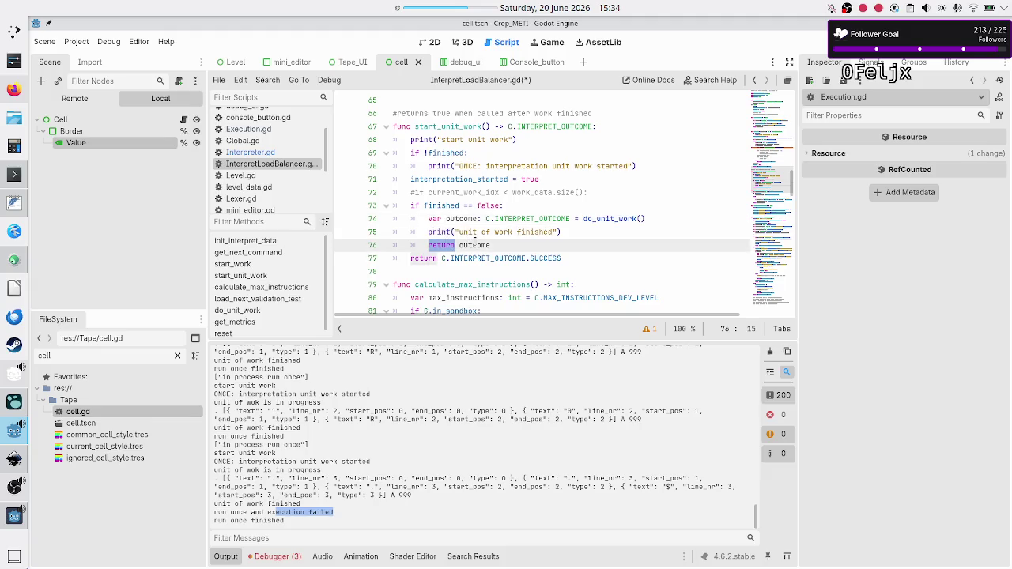
double_click(475, 244)
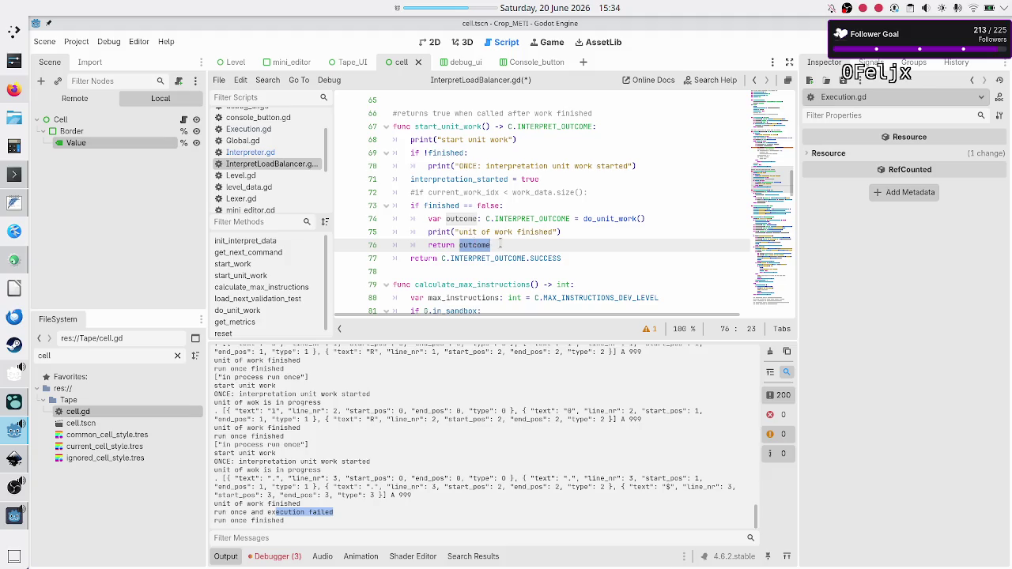
left_click(500, 245)
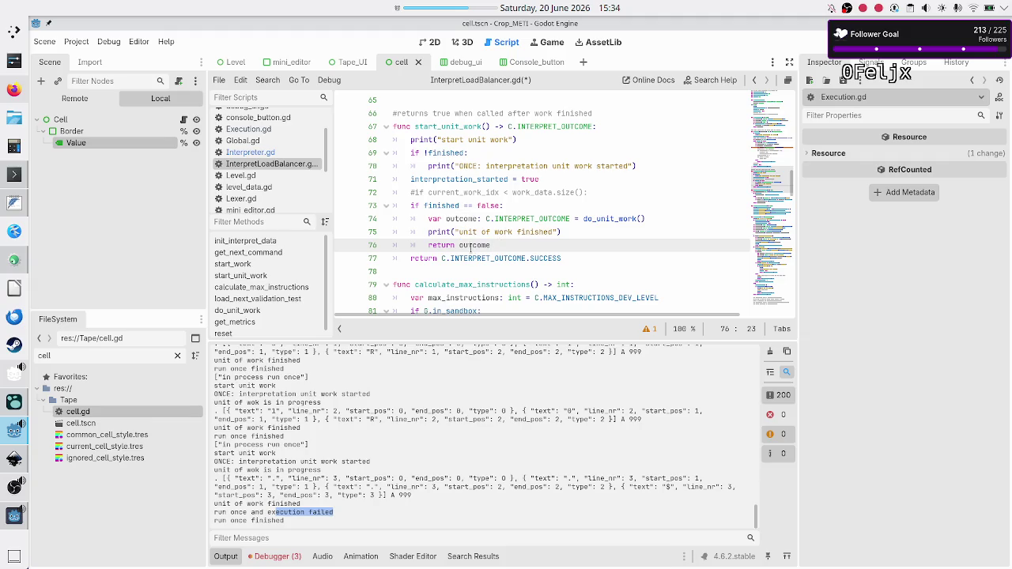
double_click(472, 245)
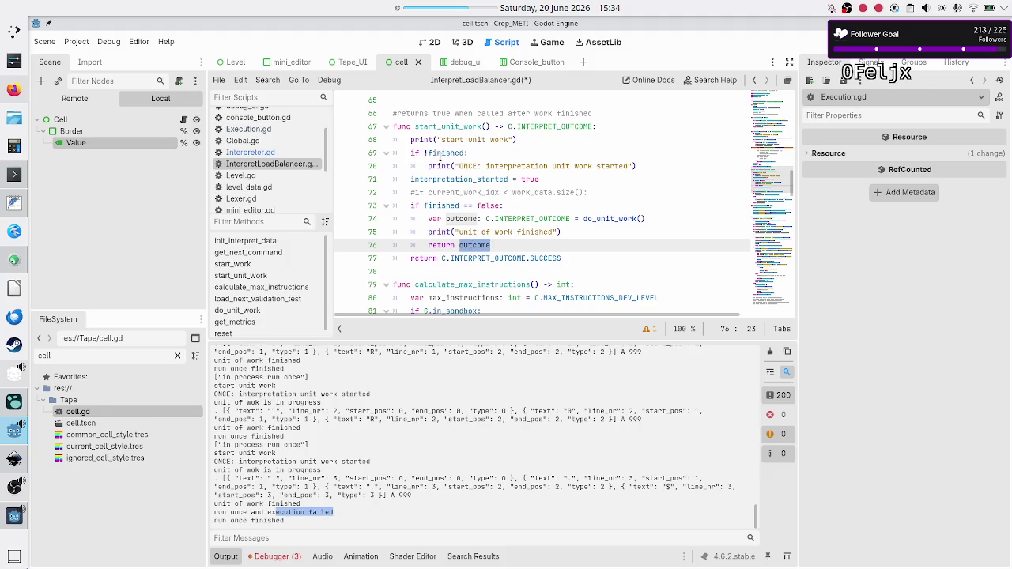
double_click(439, 154)
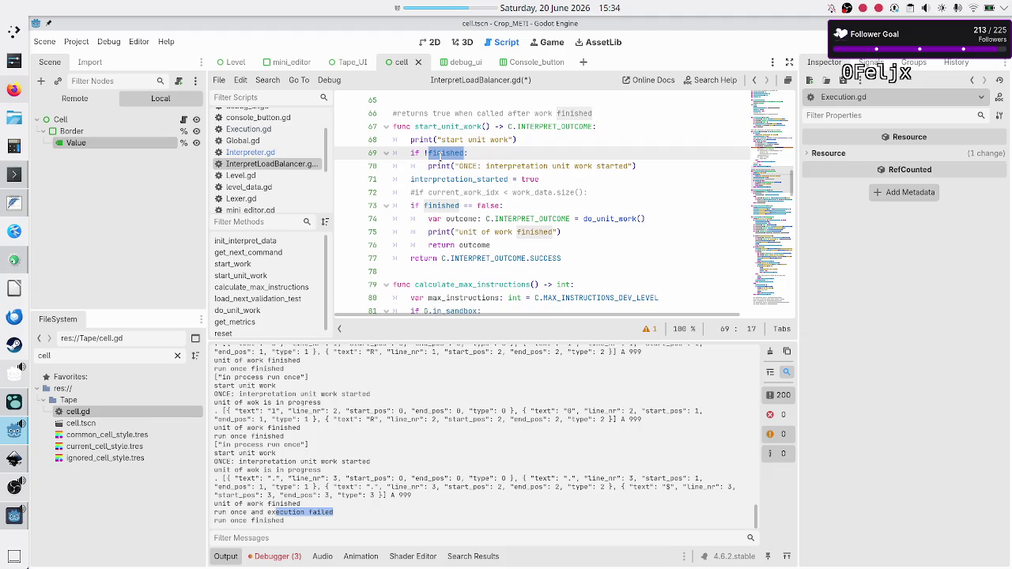
left_click(435, 166)
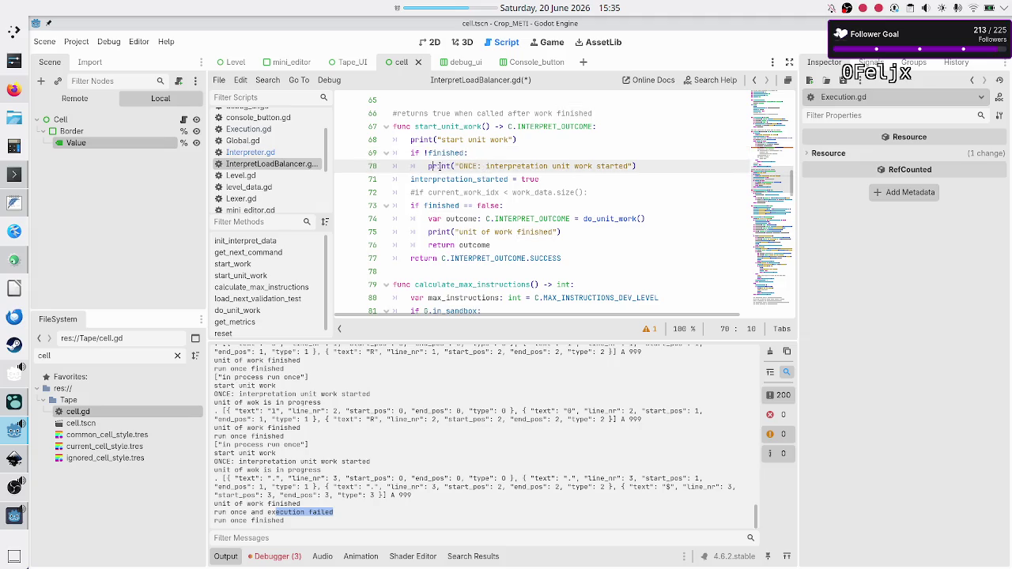
double_click(444, 152)
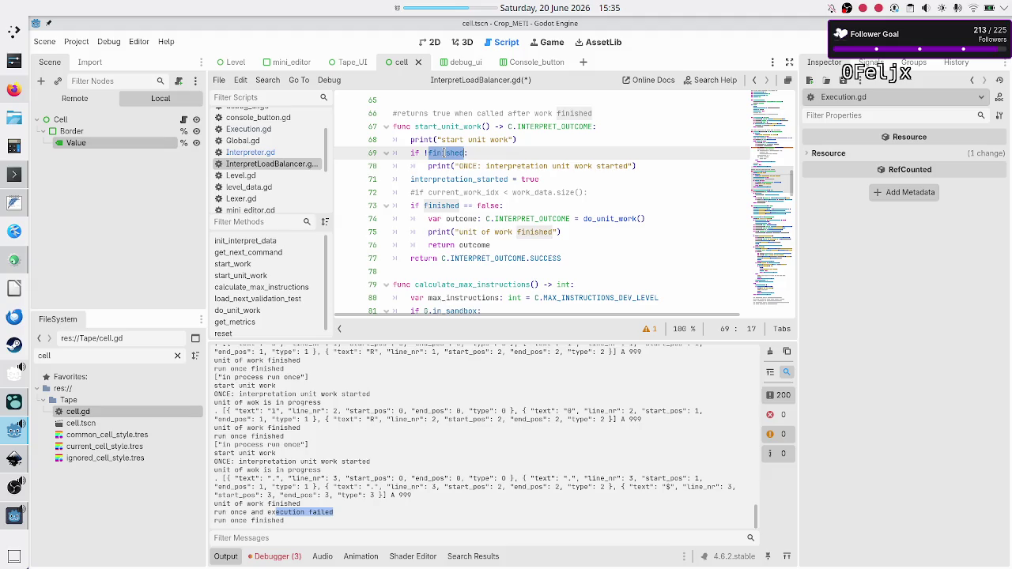
left_click(444, 153)
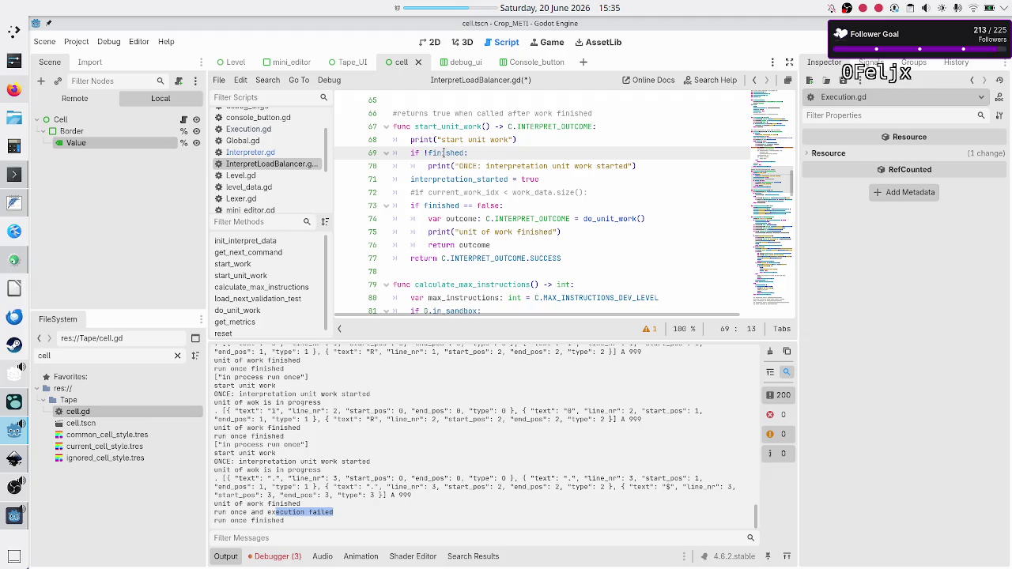
double_click(445, 153)
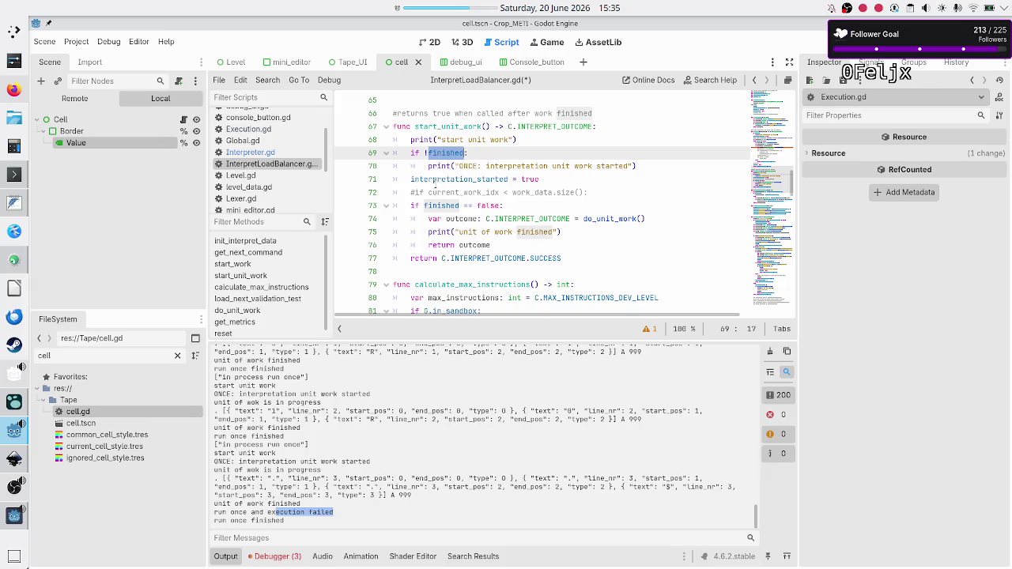
double_click(427, 205)
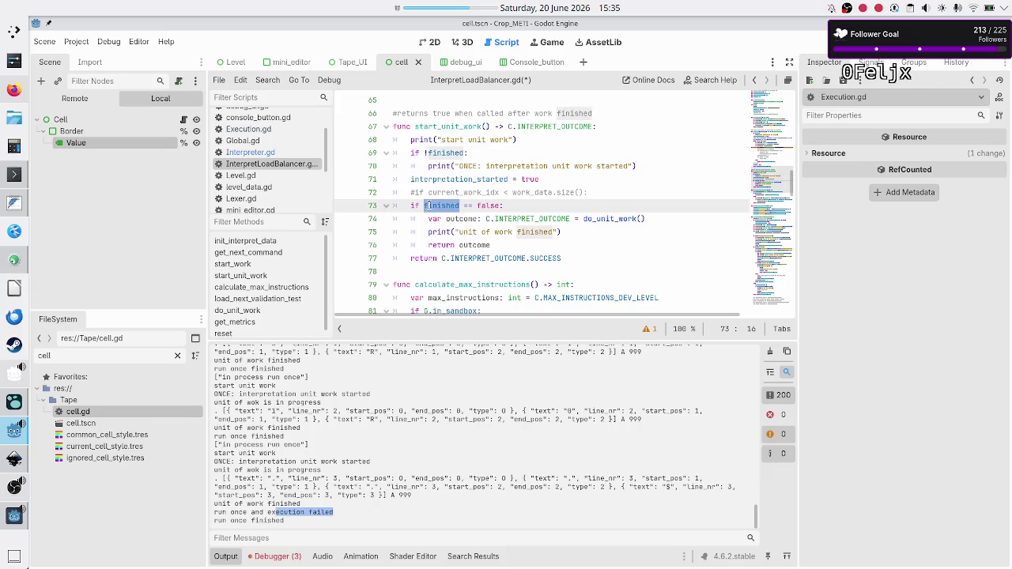
double_click(516, 258)
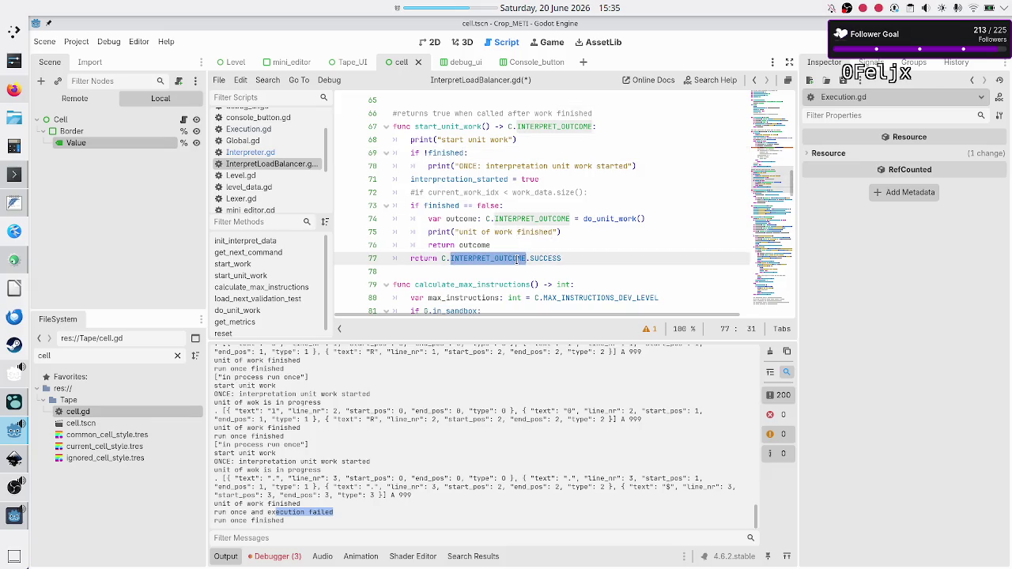
left_click(450, 272)
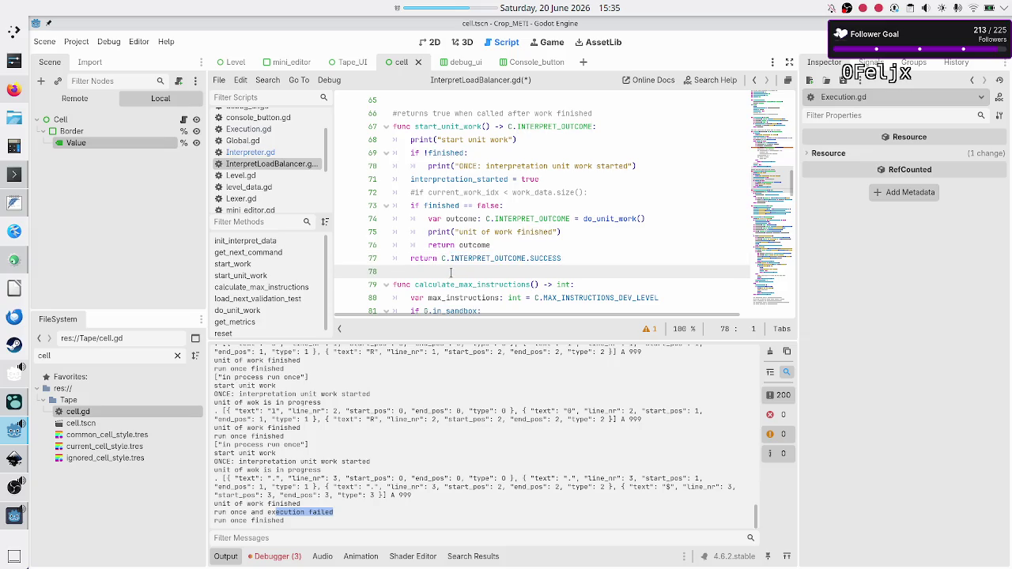
double_click(317, 512)
scroll(257, 156, "up", 1)
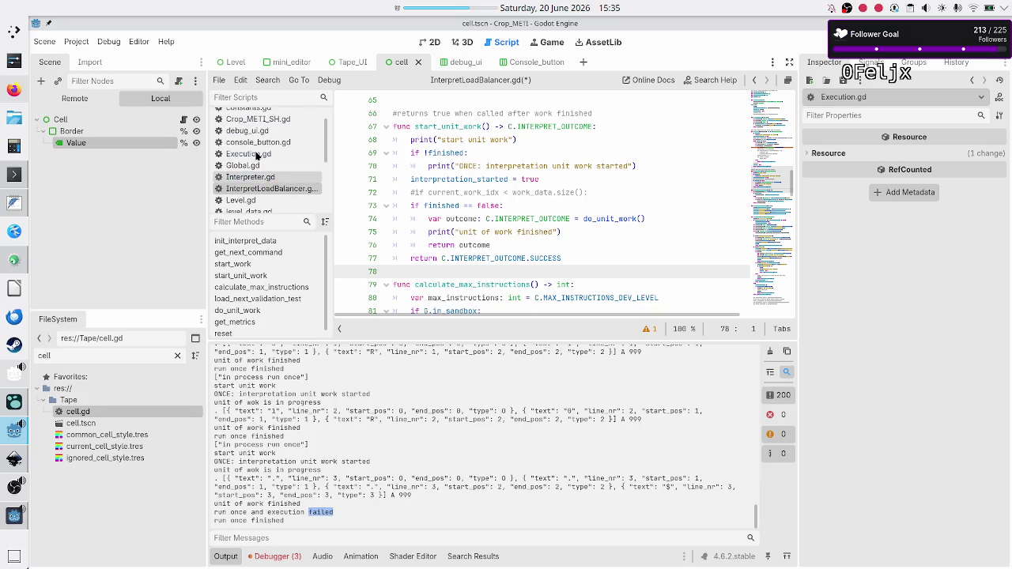
left_click(251, 154)
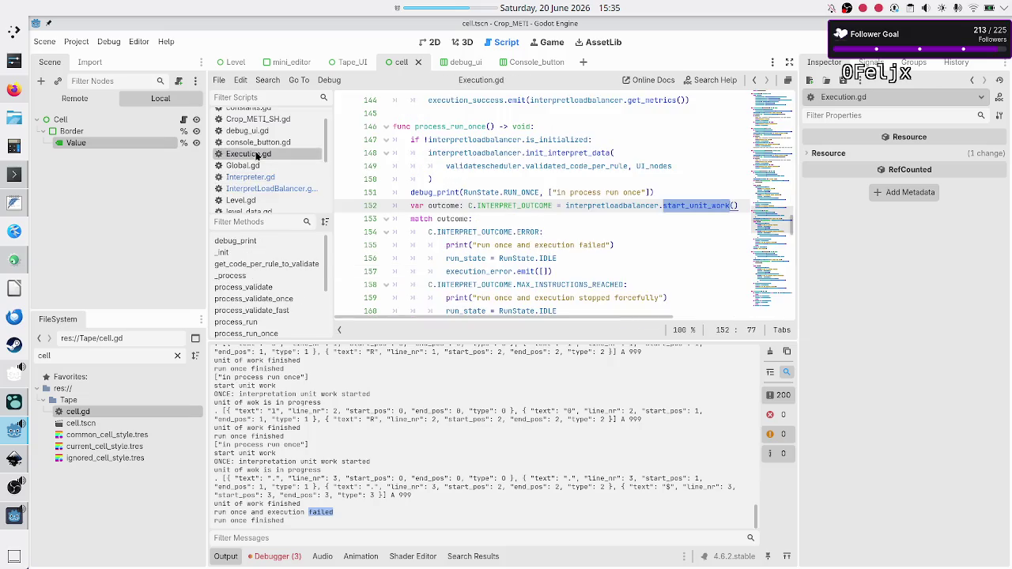
Step: Inspect the start_unit_work call on line 152 and the interpretloadbalancer.finished check on line 164
left_click(517, 211)
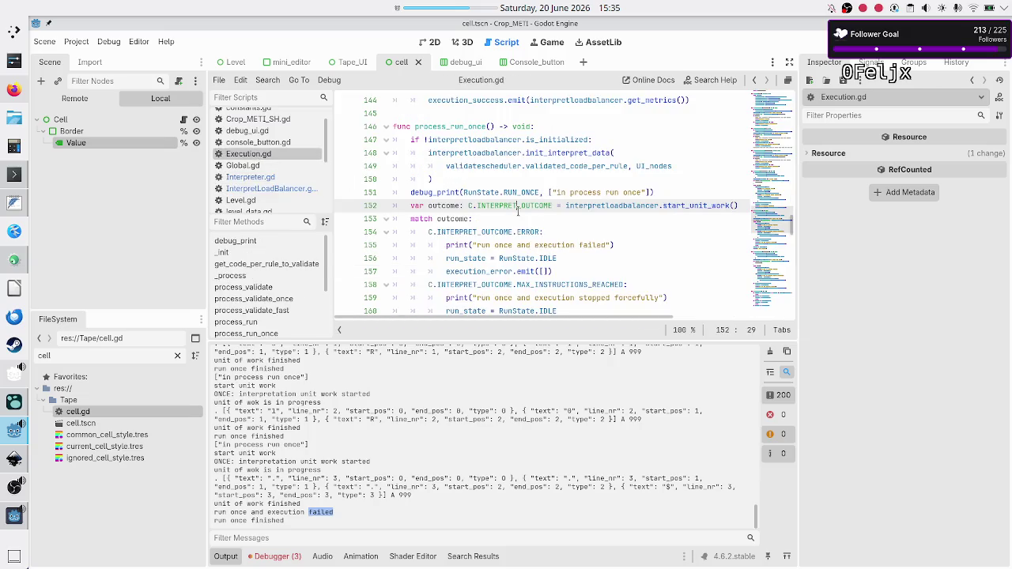
double_click(695, 208)
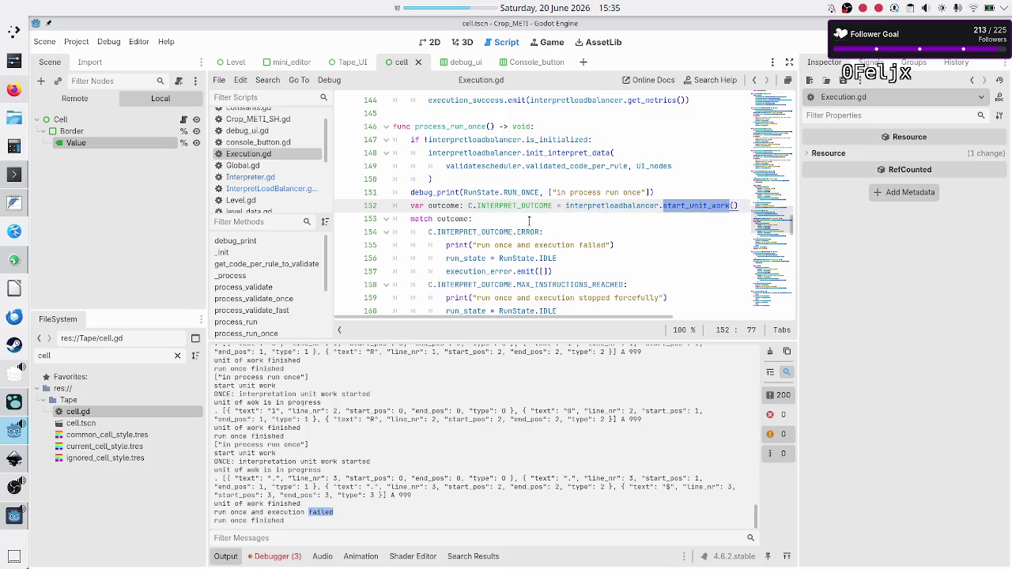
scroll(539, 225, "down", 2)
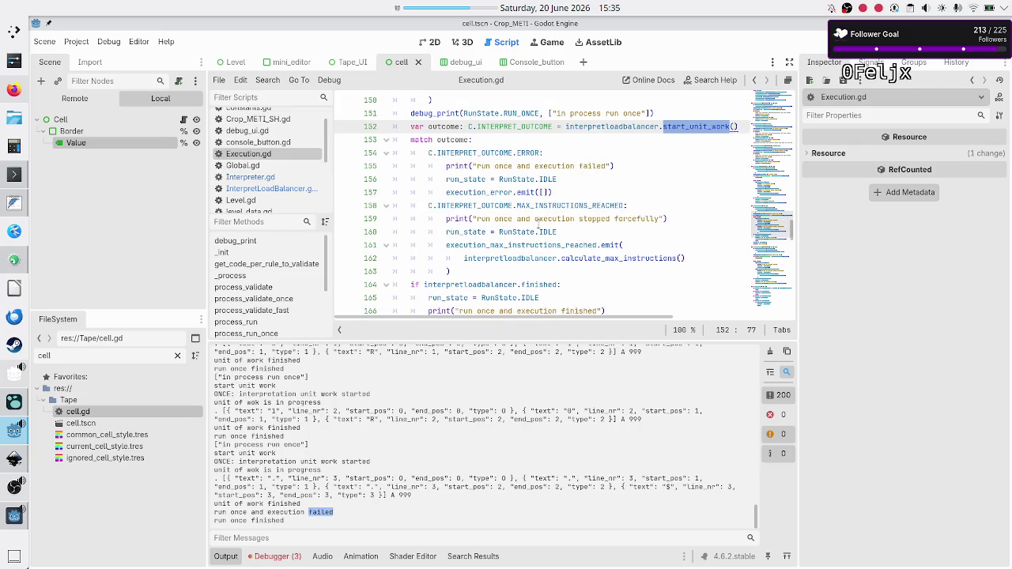
scroll(491, 267, "down", 2)
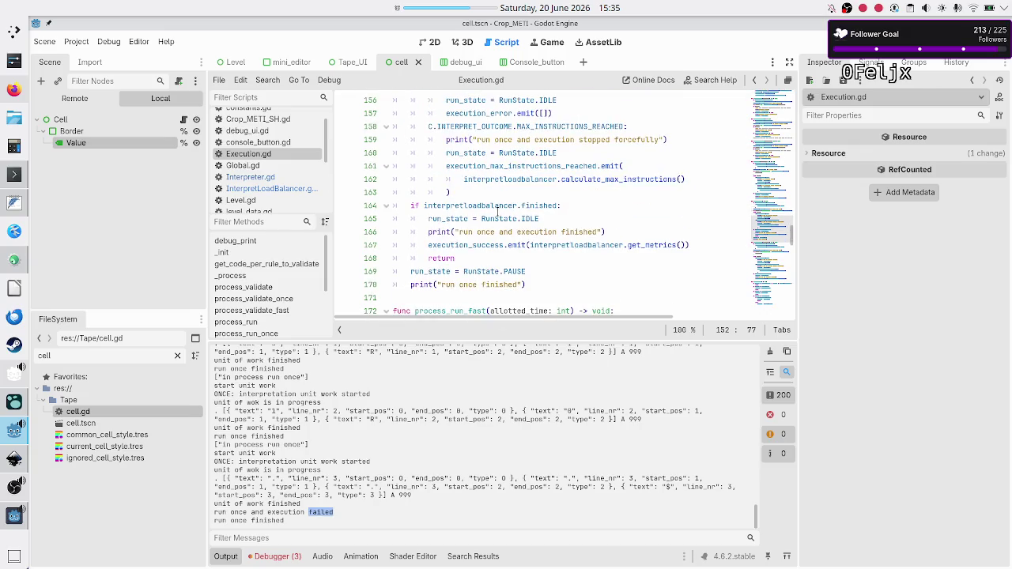
left_click(499, 206)
double_click(499, 205)
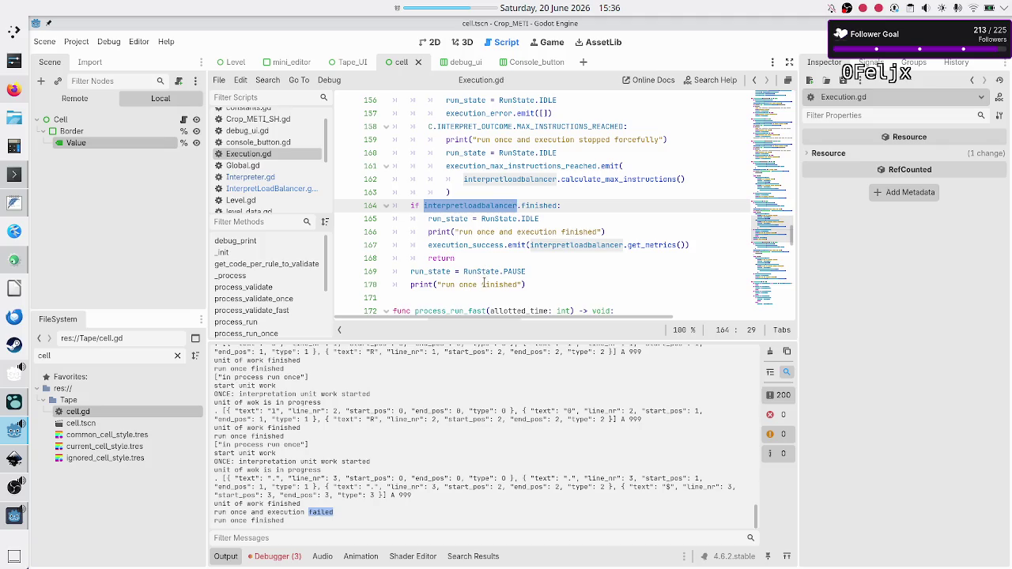
Step: Compare line 170's run-once finished message with the log's finished and failed lines
left_click_drag(526, 284, 440, 284)
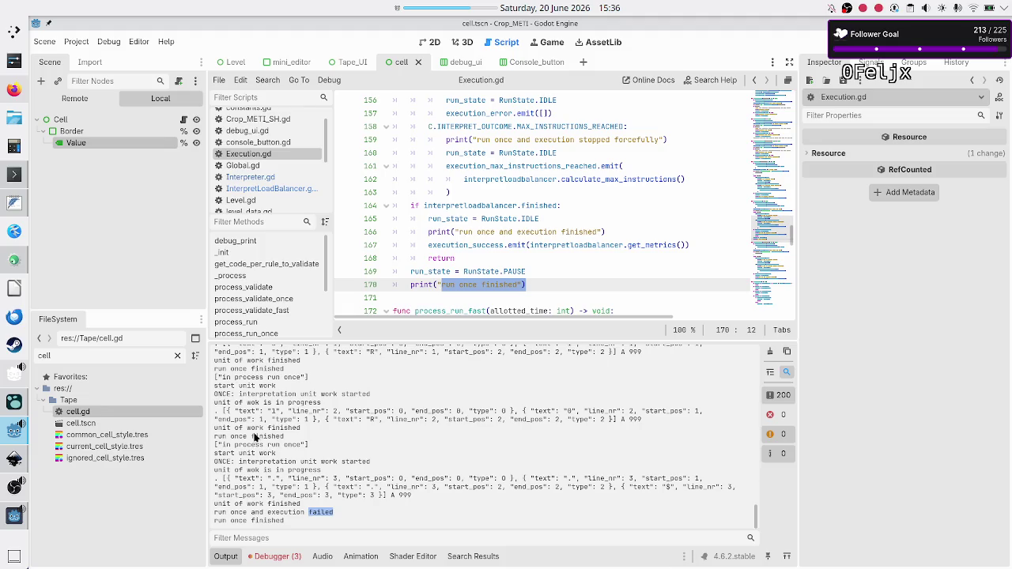
mouse_move(228, 436)
left_mouse_down()
mouse_move(293, 432)
mouse_move(284, 437)
left_mouse_up()
left_click_drag(234, 427, 307, 427)
left_click_drag(224, 438, 286, 443)
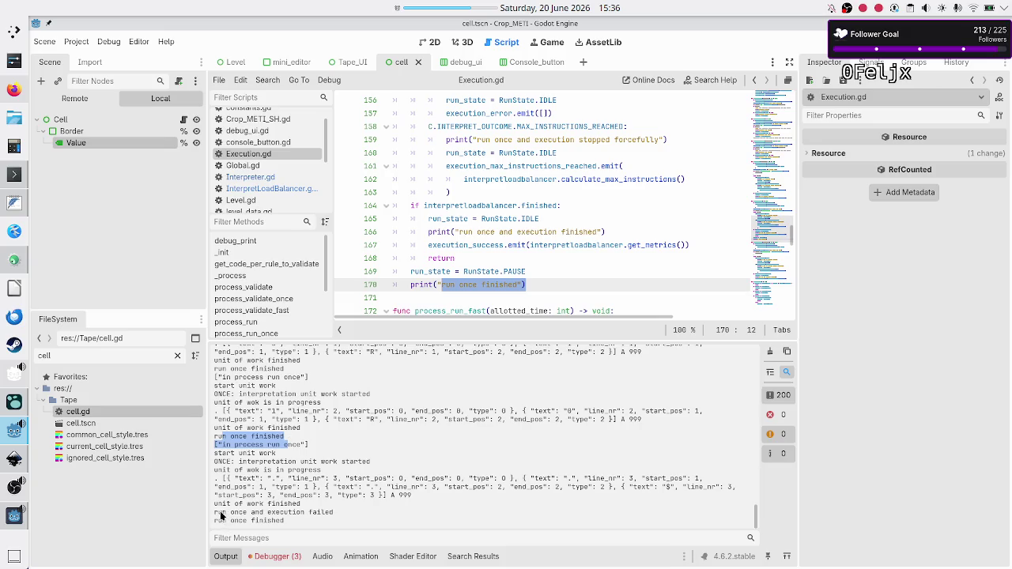
left_click_drag(215, 513, 335, 513)
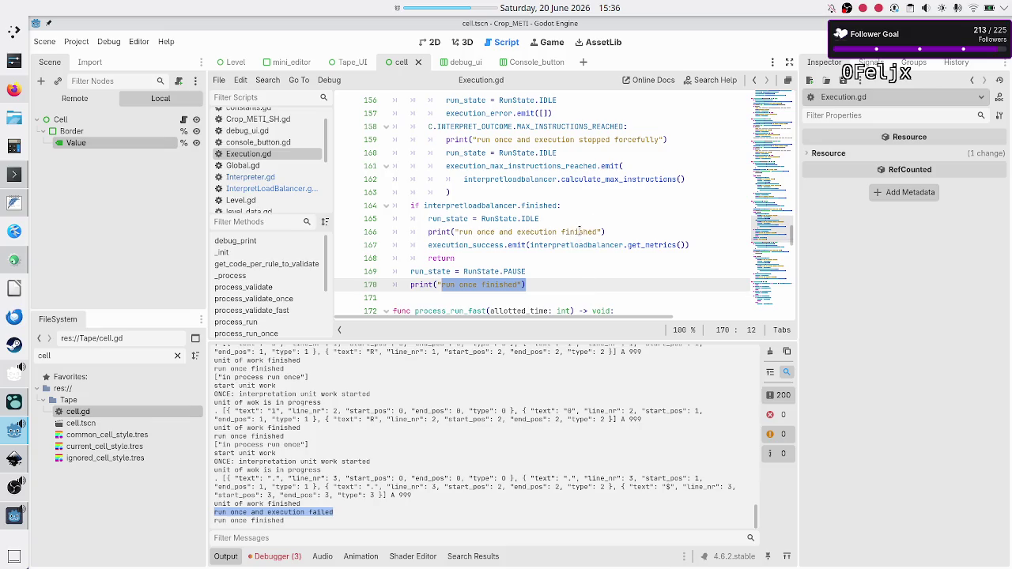
double_click(581, 232)
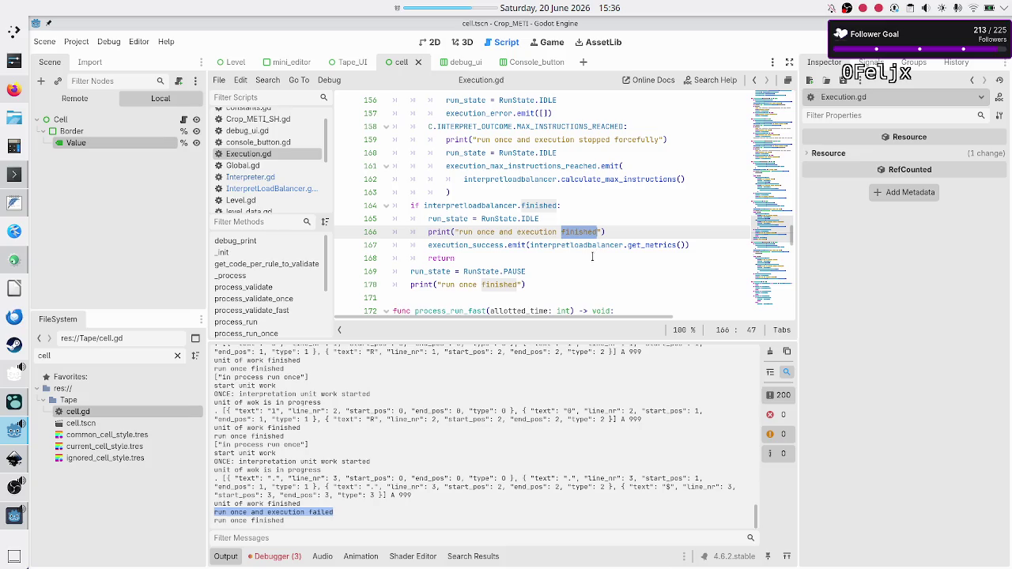
Step: Scroll Execution.gd to process_run_once and its match outcome block
scroll(591, 256, "up", 3)
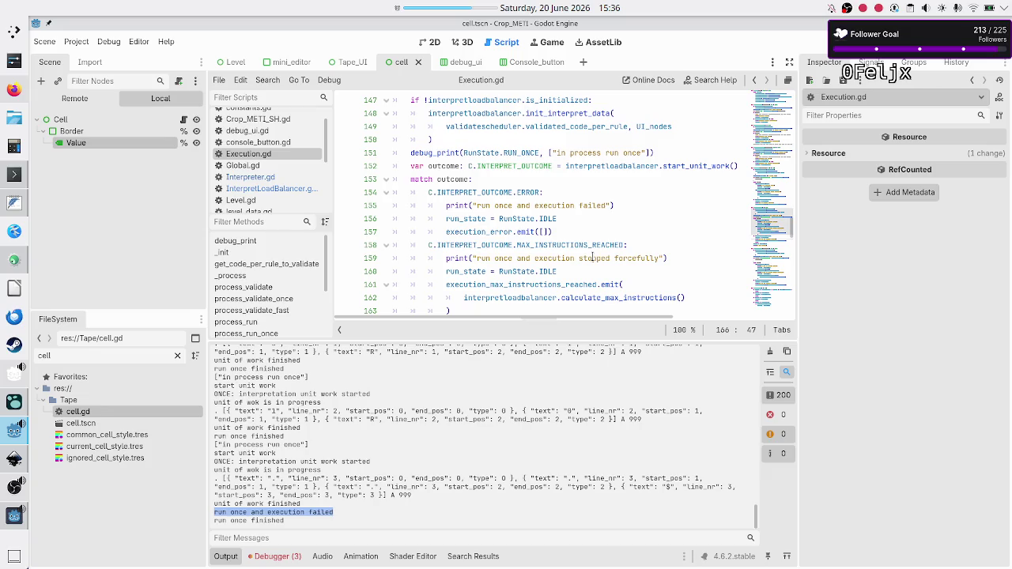
scroll(591, 258, "up", 9)
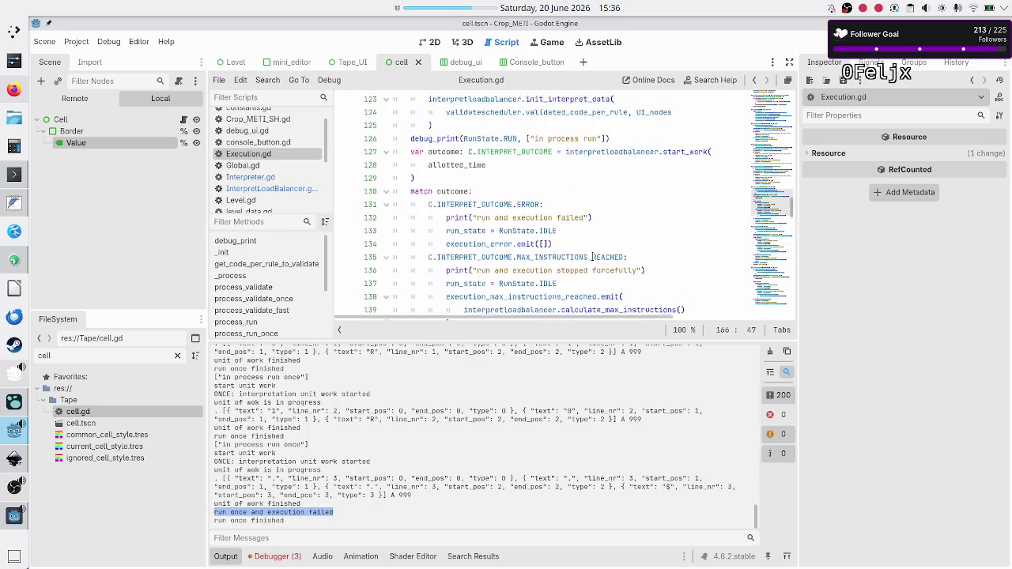
scroll(593, 258, "up", 12)
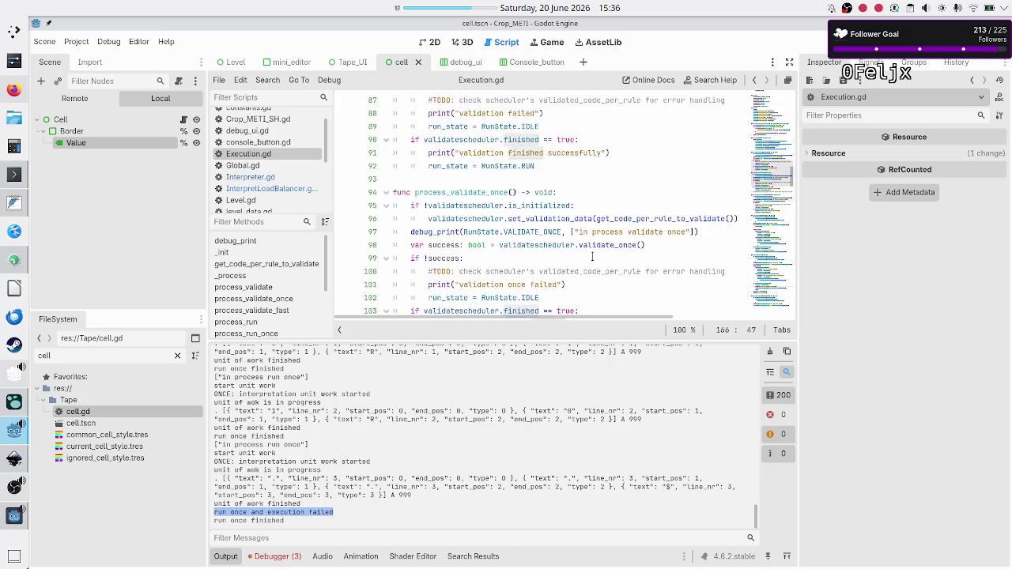
scroll(593, 258, "down", 3)
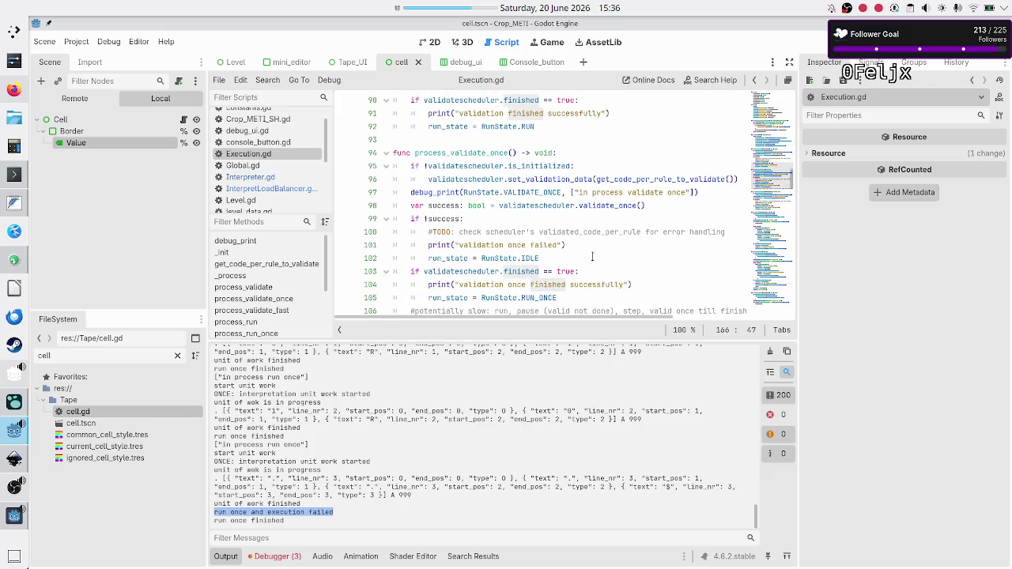
scroll(591, 257, "down", 1)
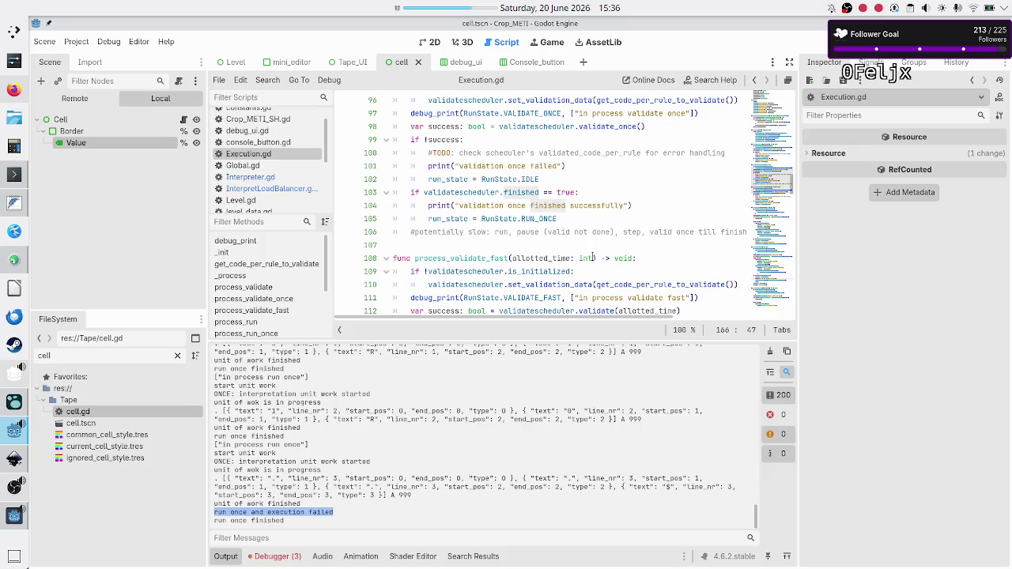
scroll(592, 256, "up", 1)
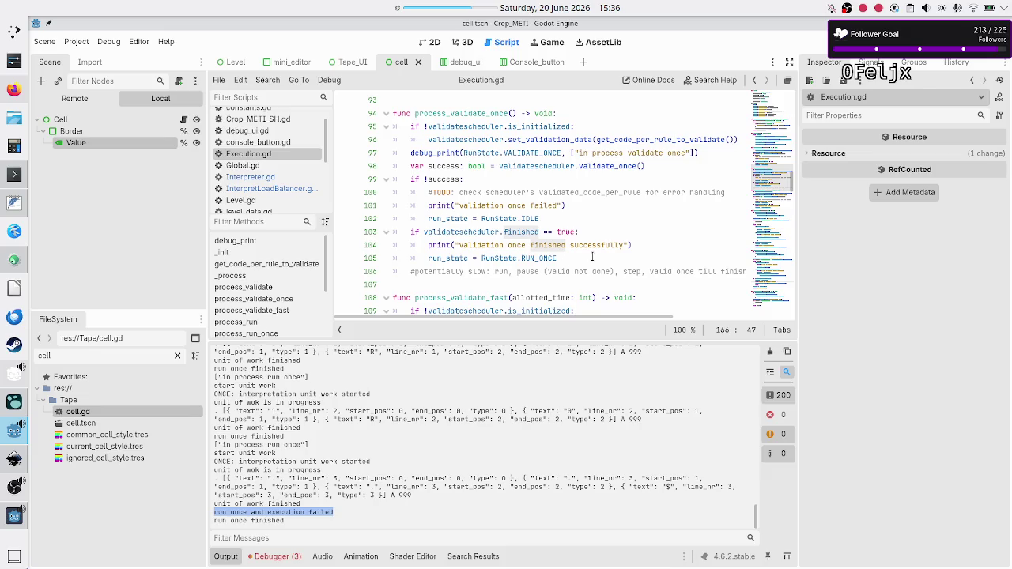
scroll(591, 257, "down", 1)
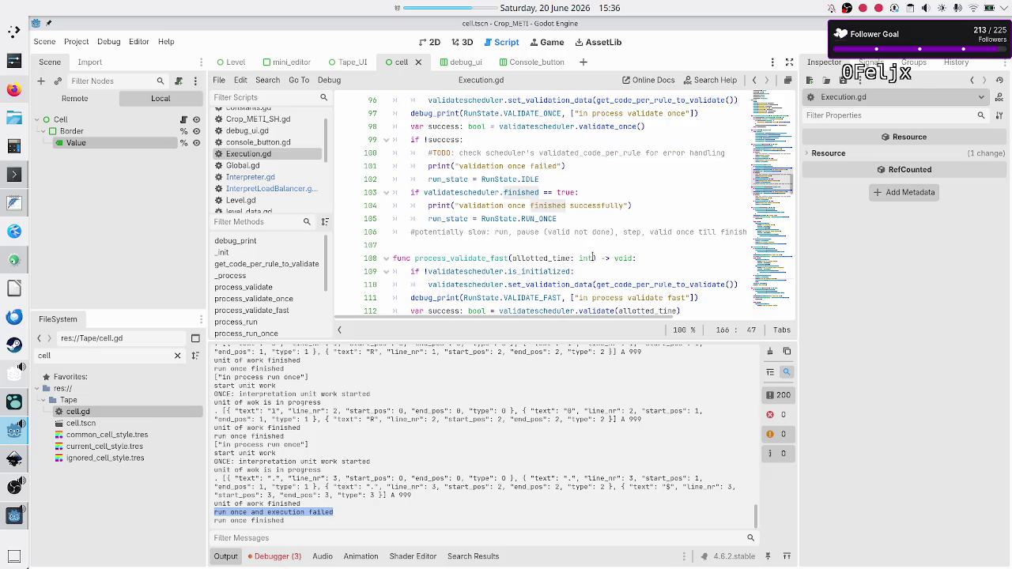
scroll(591, 257, "down", 3)
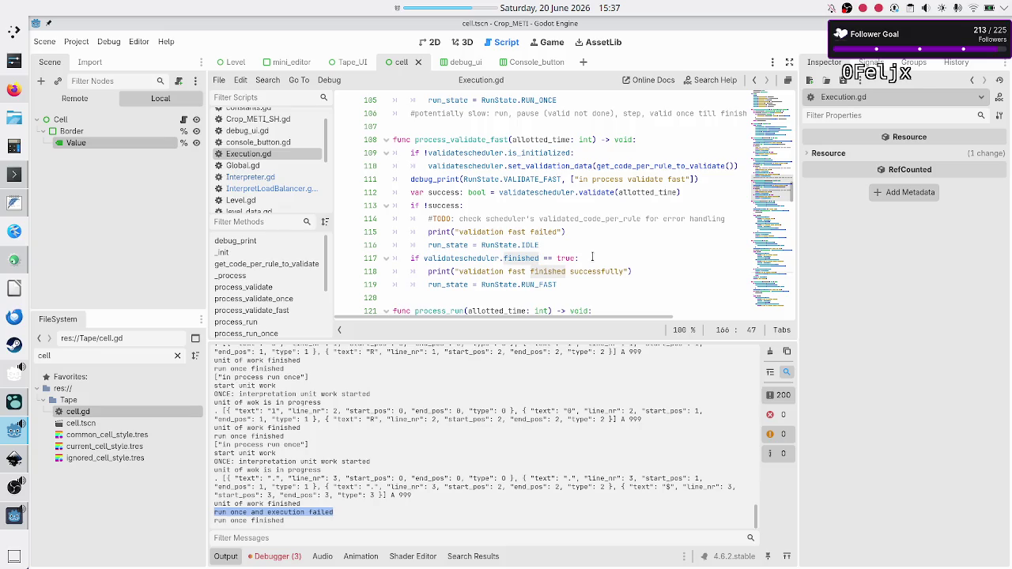
scroll(591, 257, "down", 5)
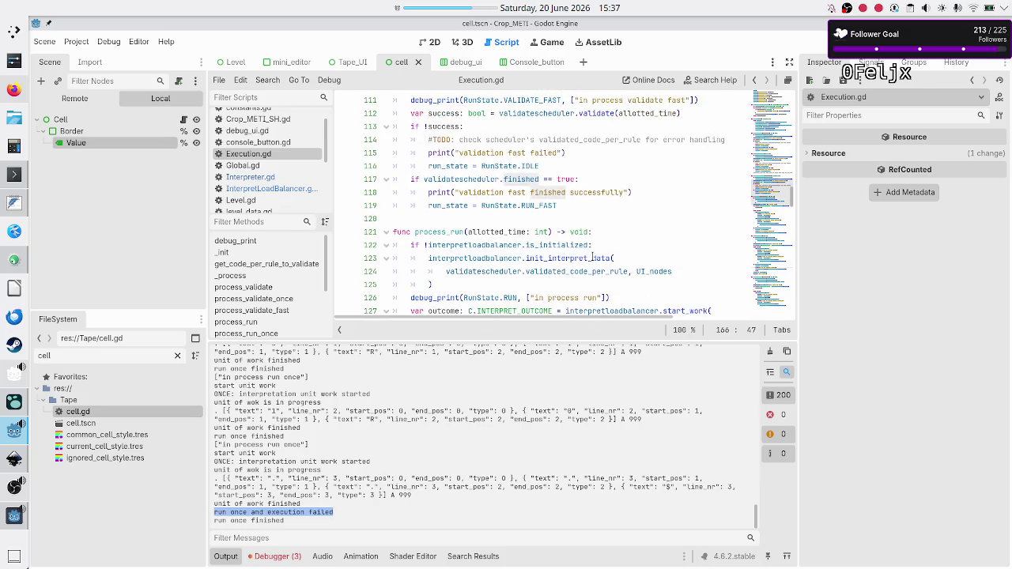
scroll(593, 257, "down", 3)
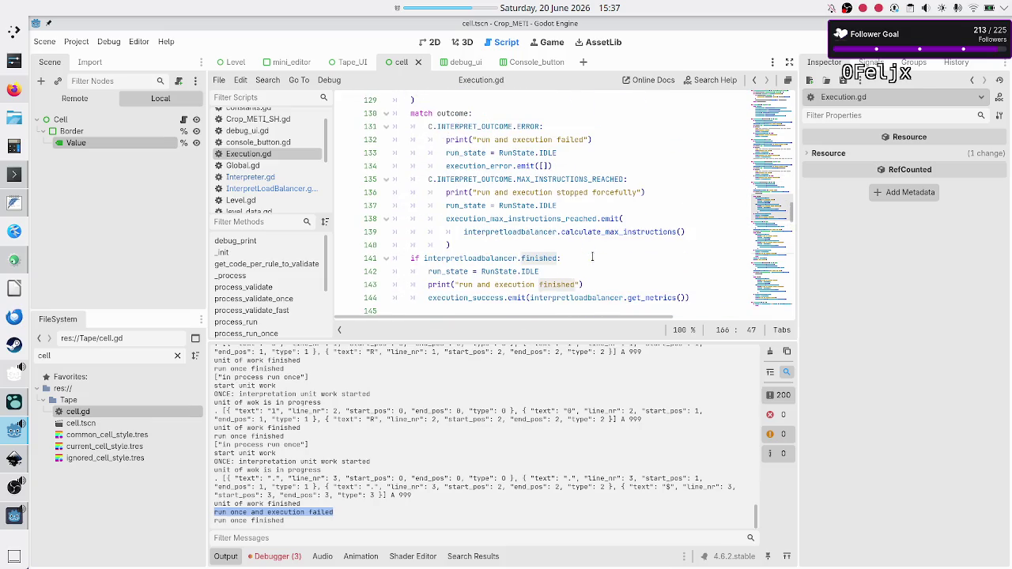
scroll(592, 257, "down", 1)
scroll(592, 257, "up", 3)
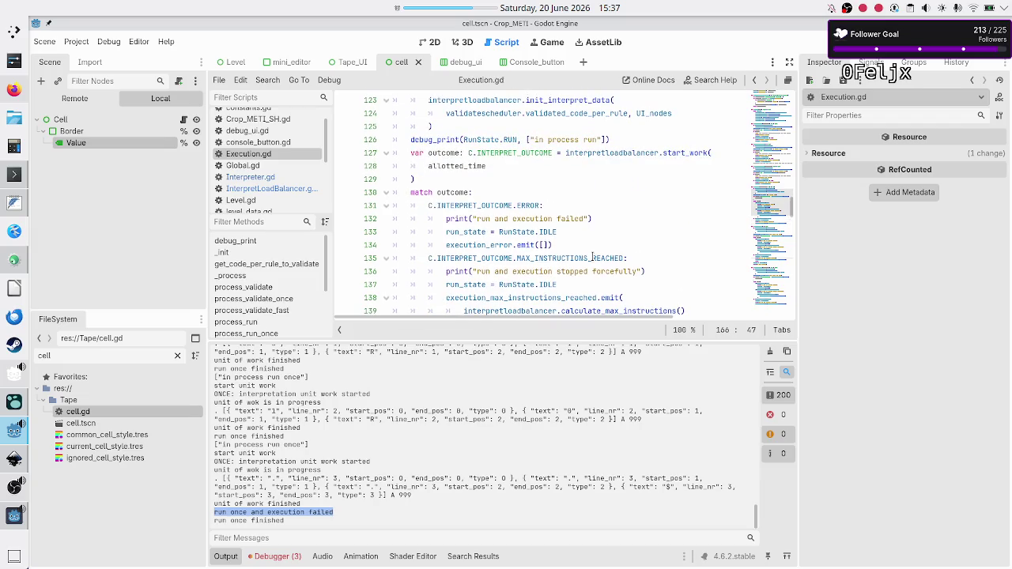
scroll(592, 257, "down", 1)
scroll(592, 257, "down", 1)
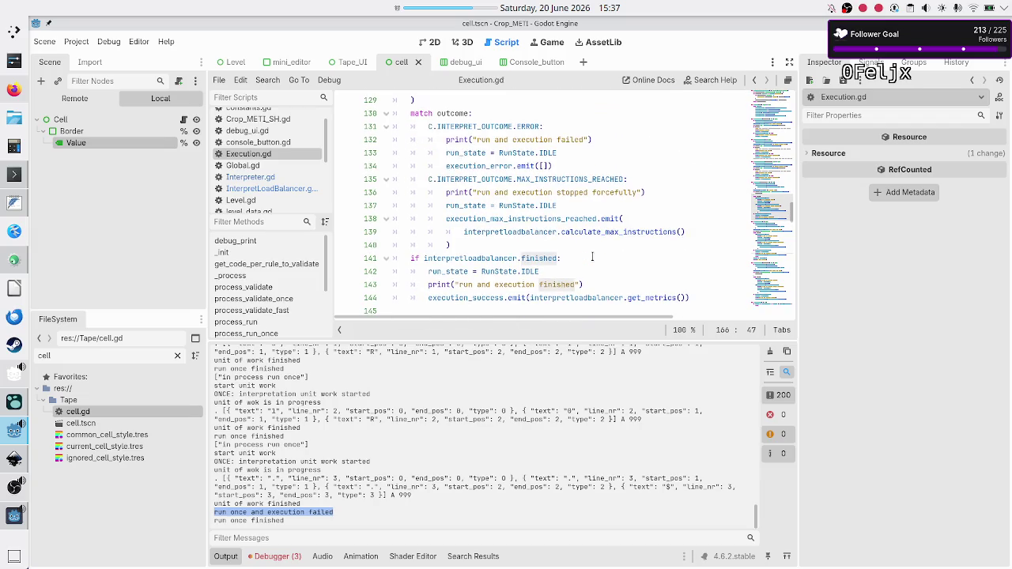
scroll(592, 257, "down", 4)
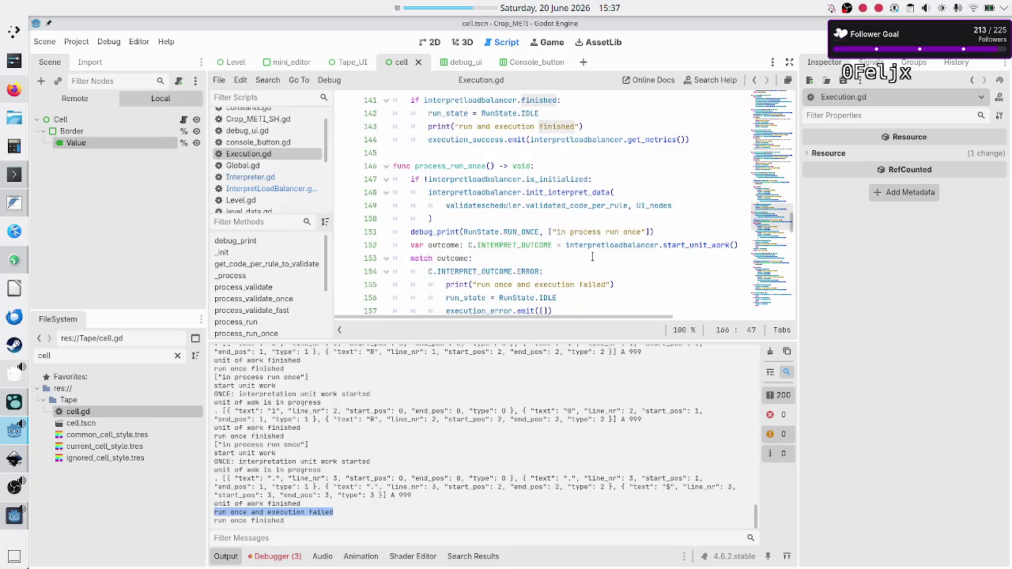
scroll(592, 257, "down", 2)
scroll(591, 257, "up", 1)
scroll(591, 257, "up", 2)
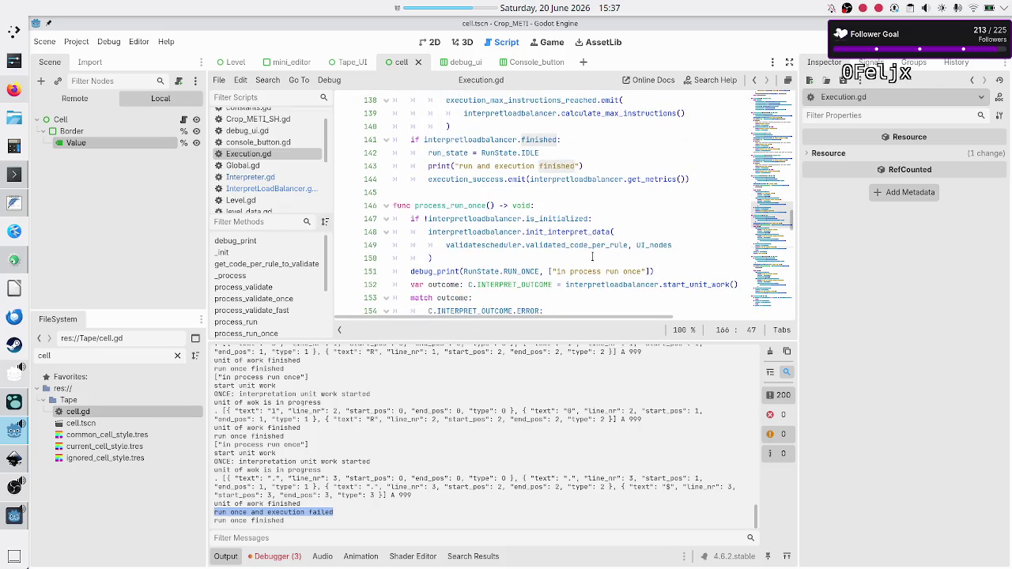
scroll(592, 257, "down", 1)
scroll(592, 257, "down", 1)
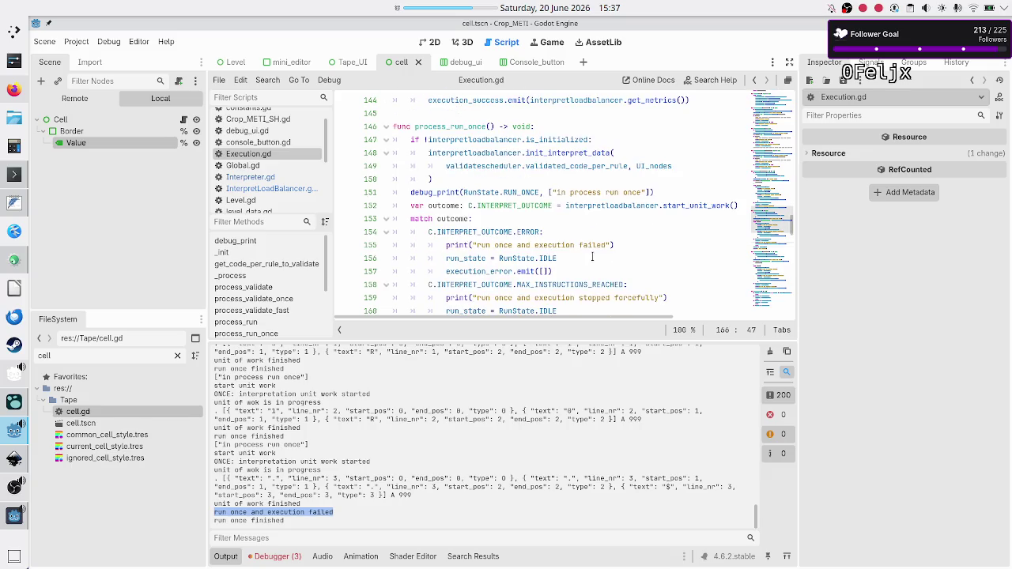
Step: Highlight the execution-failed line, the ERROR case and the start_unit_work call in process_run_once
triple_click(553, 245)
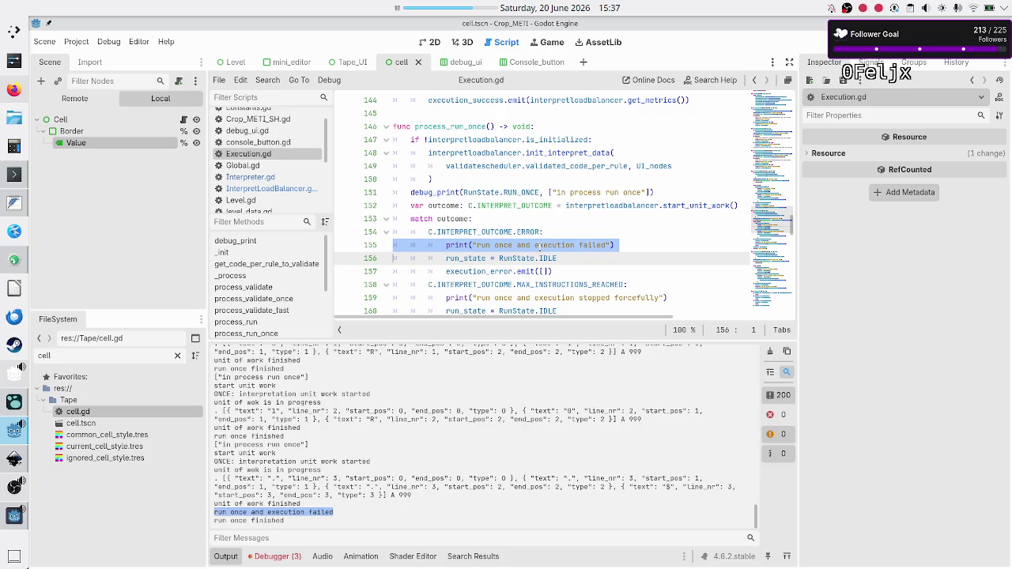
double_click(538, 245)
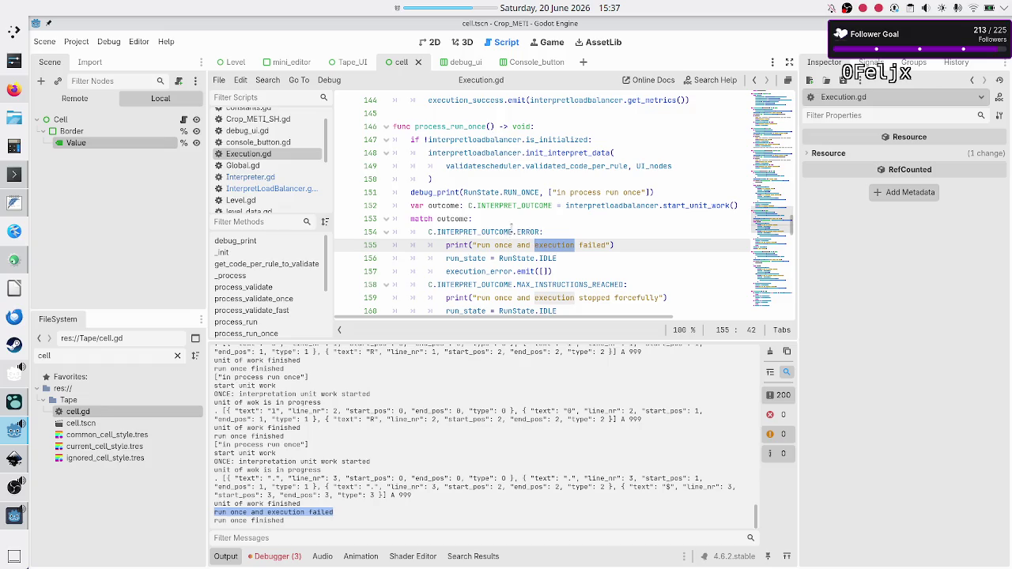
double_click(526, 229)
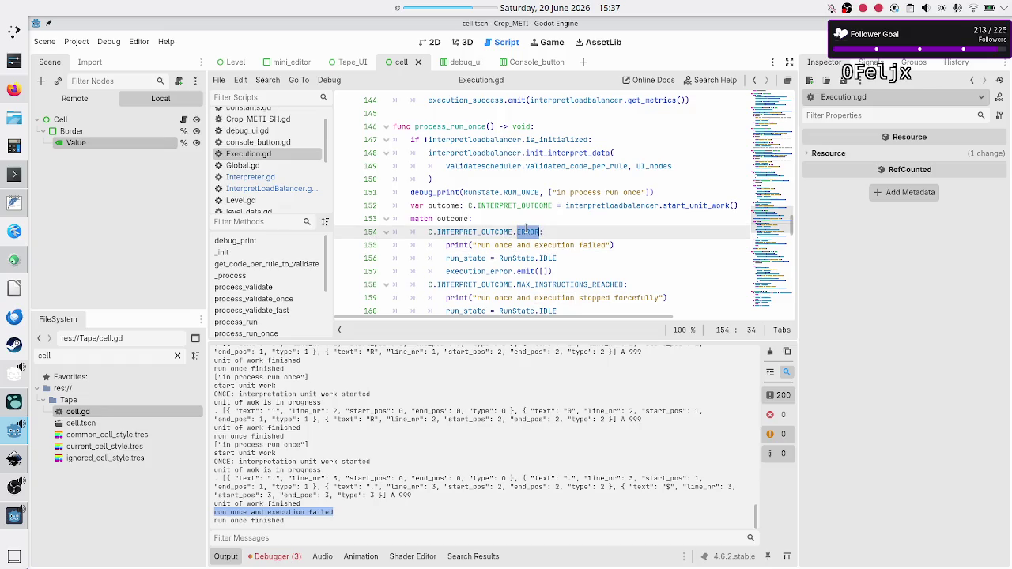
mouse_move(608, 204)
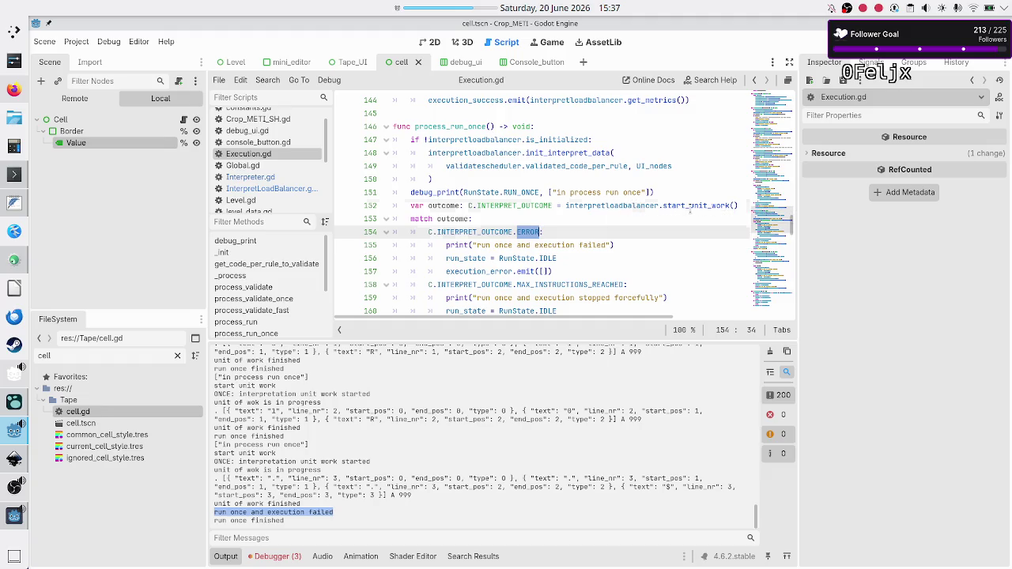
double_click(690, 206)
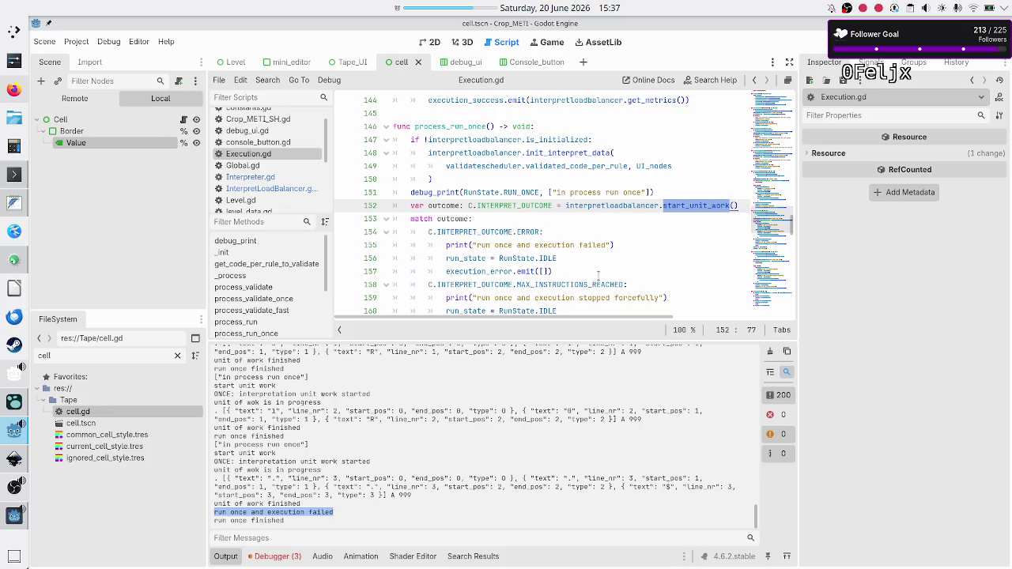
scroll(597, 275, "down", 2)
scroll(597, 276, "up", 2)
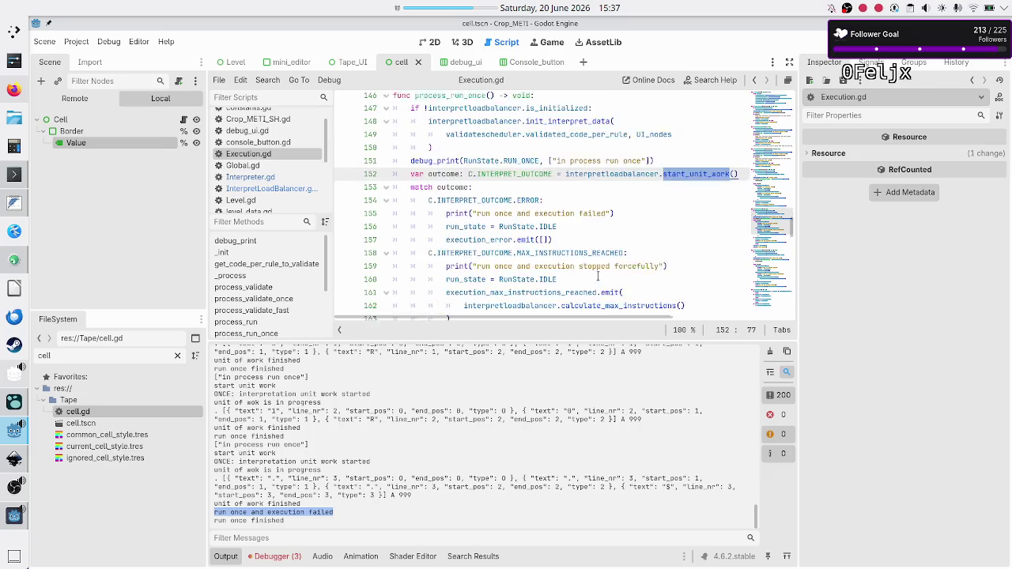
scroll(597, 276, "down", 2)
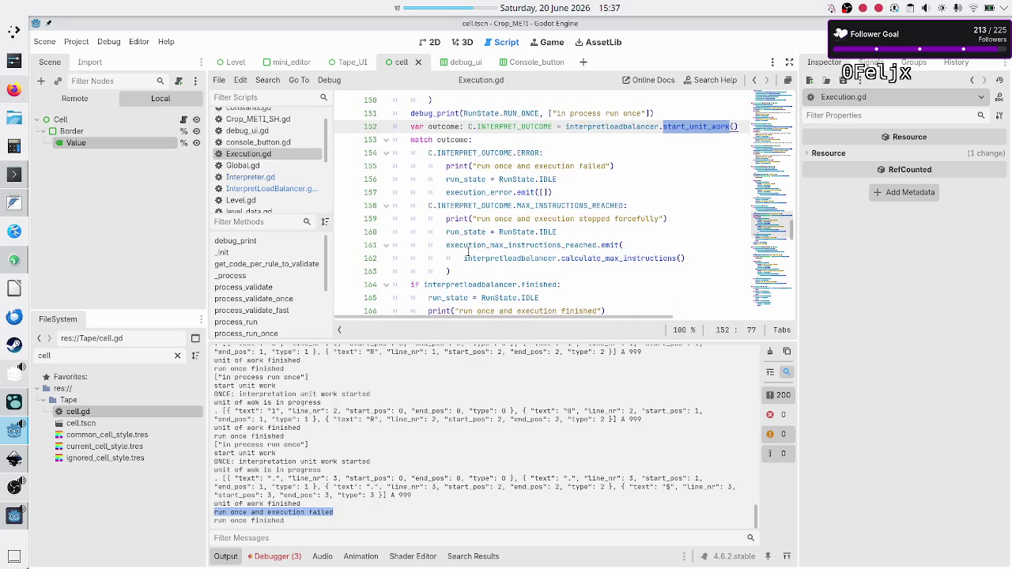
Step: Trace the matched outcome, interpretloadbalancer and finished, then switch to InterpretLoadBalancer.gd
double_click(451, 139)
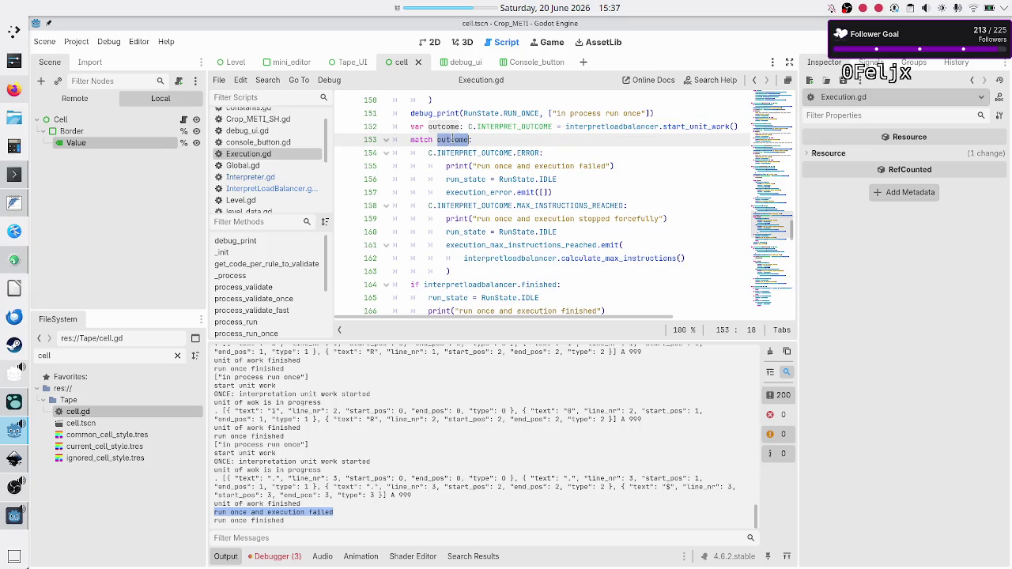
scroll(452, 139, "down", 2)
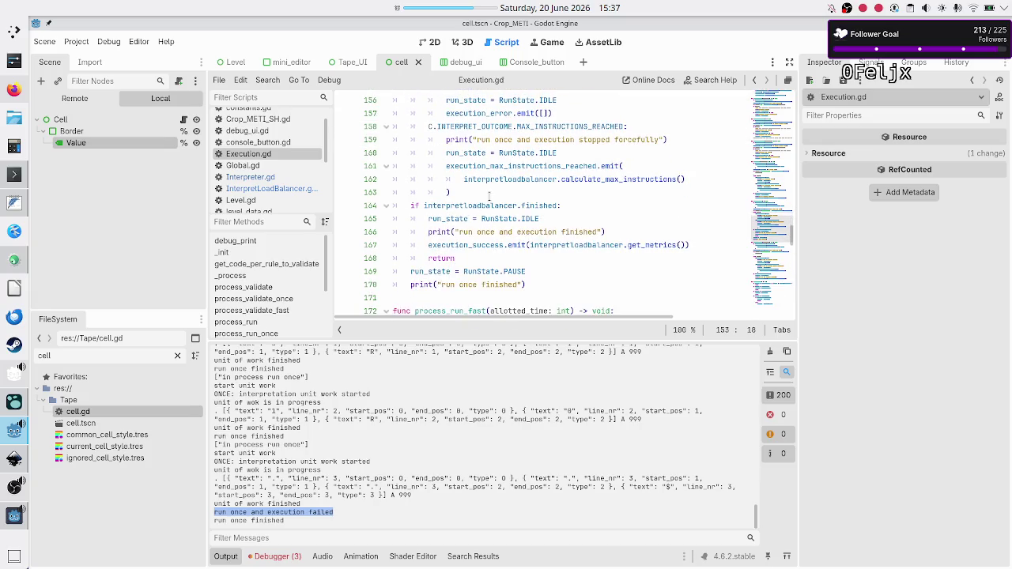
double_click(485, 204)
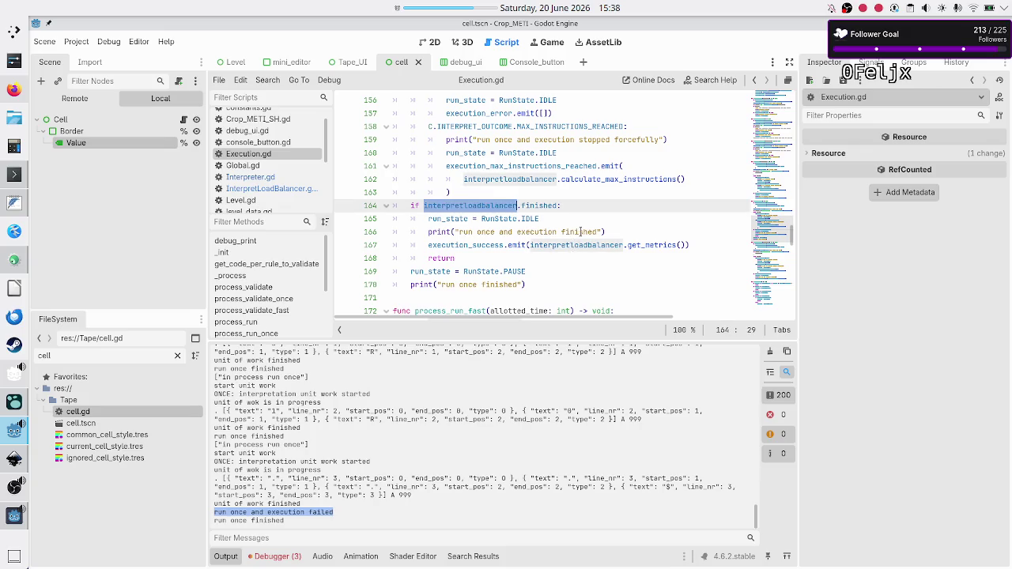
double_click(580, 231)
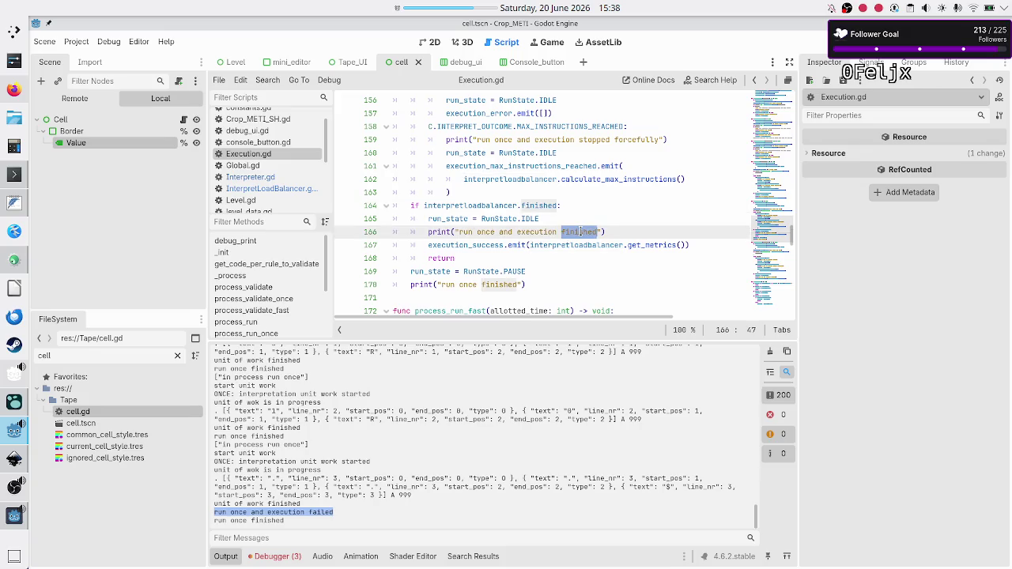
scroll(579, 231, "up", 3)
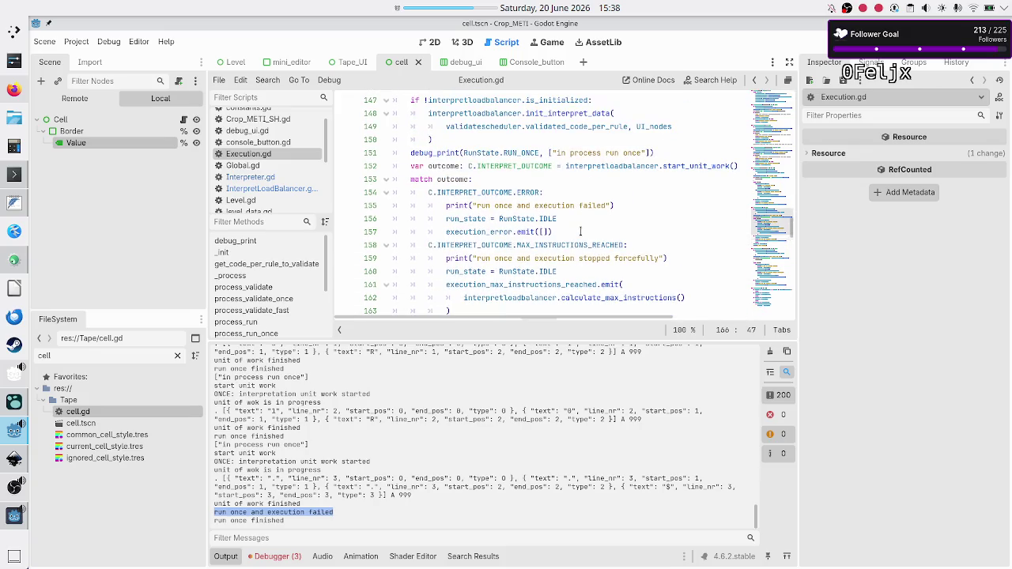
left_click(305, 191)
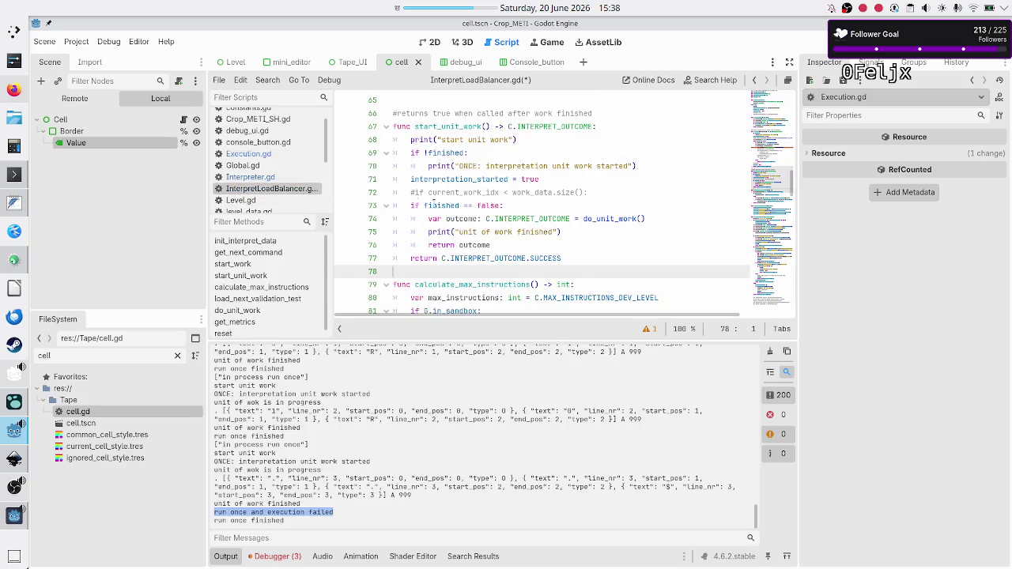
mouse_move(532, 218)
left_click(261, 155)
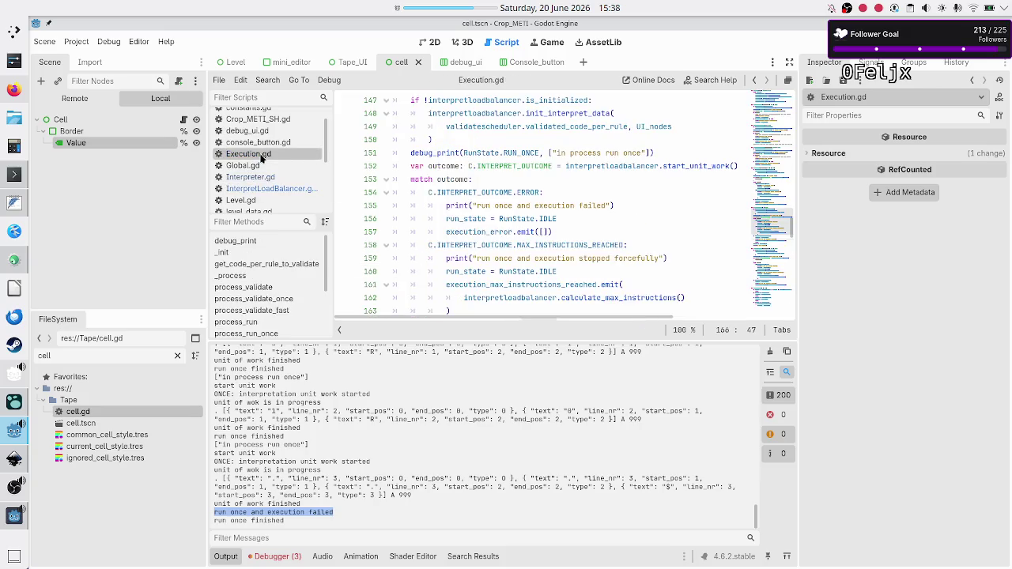
scroll(488, 140, "up", 2)
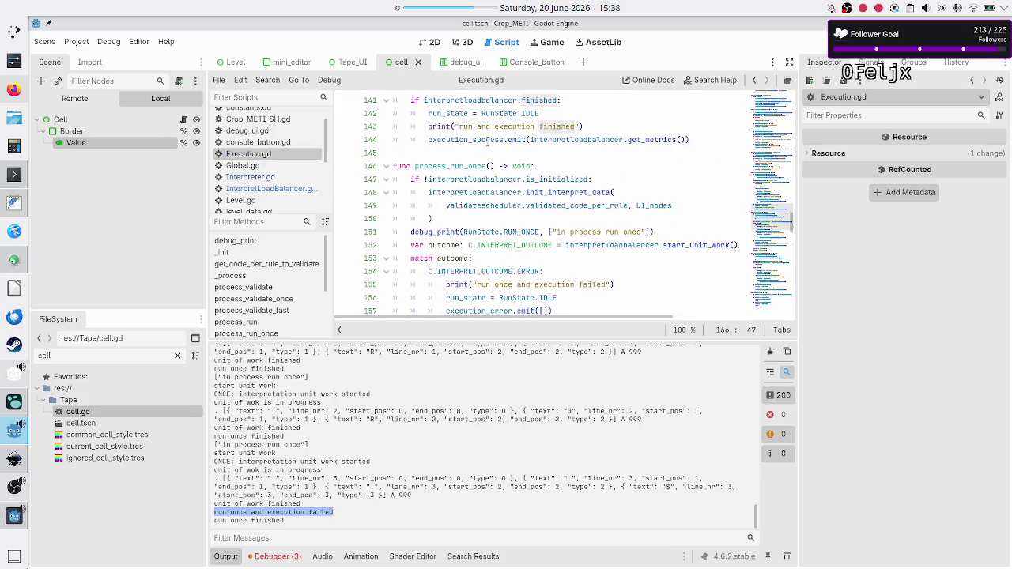
scroll(488, 140, "down", 1)
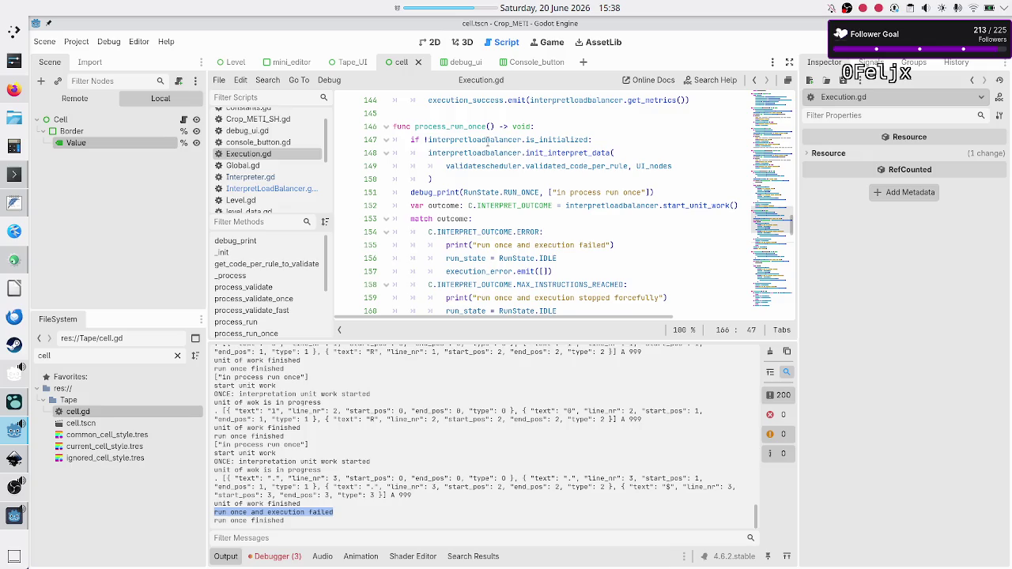
scroll(488, 140, "down", 1)
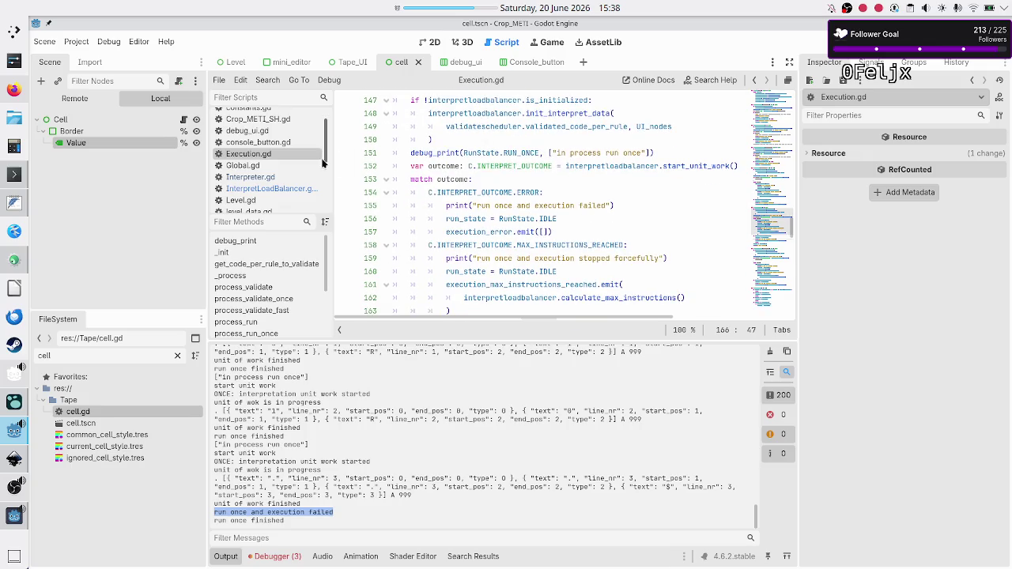
left_click(273, 189)
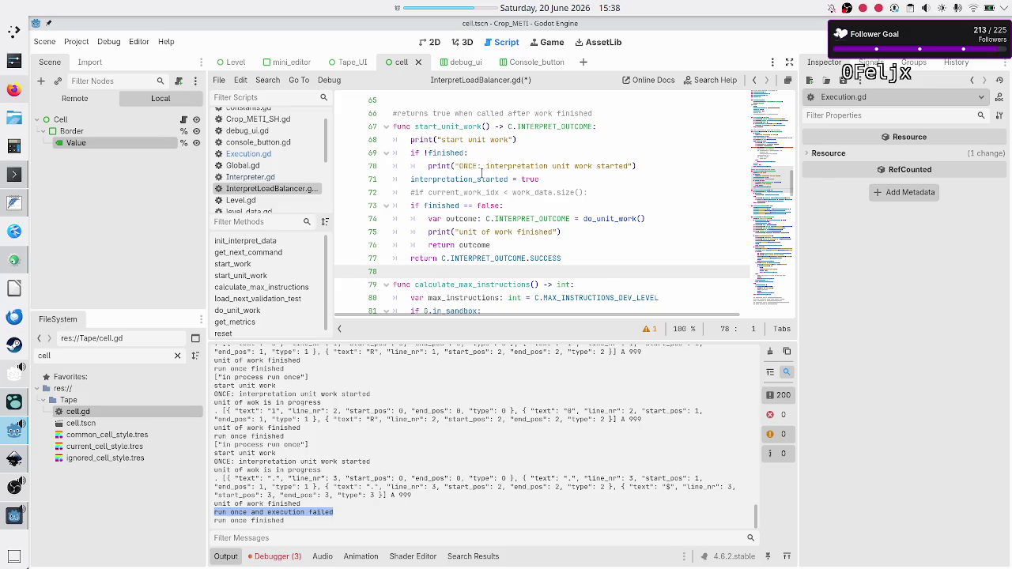
Step: Select the last run's line 3 command entries in the Output log, then inspect line 76's returned outcome
mouse_move(480, 172)
scroll(232, 403, "up", 2)
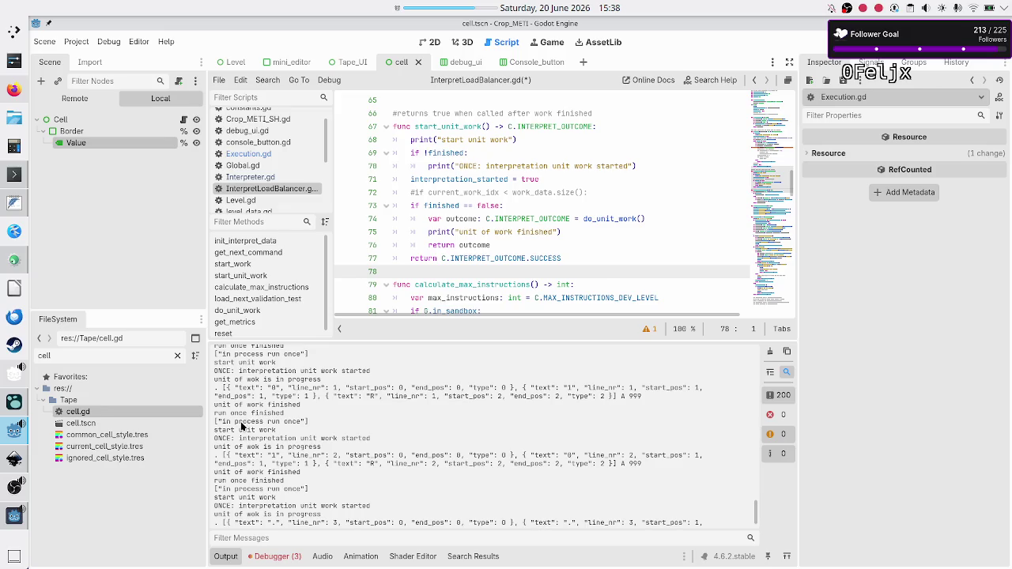
mouse_move(215, 455)
left_mouse_down()
mouse_move(294, 451)
mouse_move(287, 456)
left_mouse_up()
left_click_drag(219, 530, 274, 523)
scroll(332, 490, "down", 2)
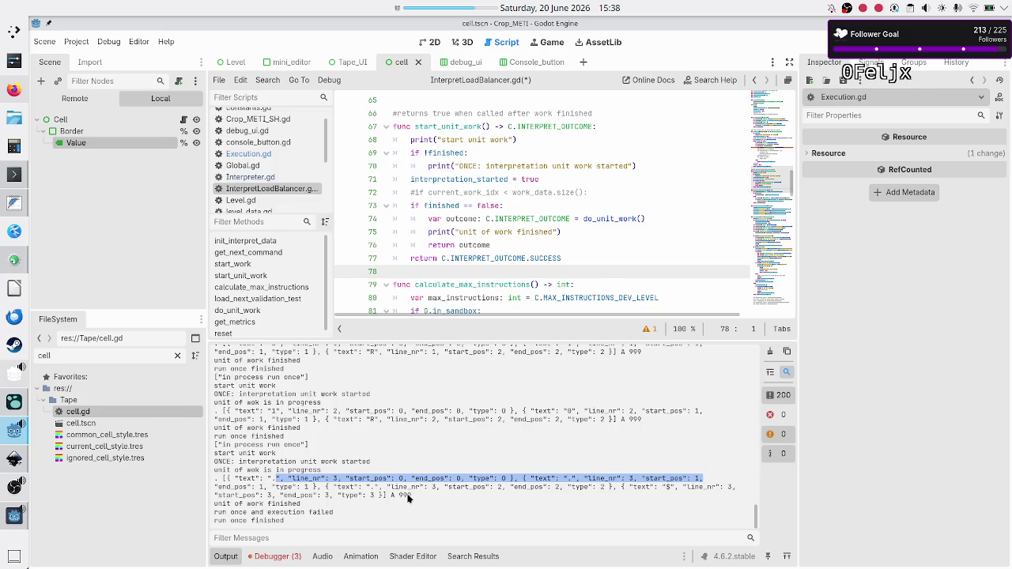
left_click(490, 245)
Step: Inspect result and ALLOWED_RULE_NAMES in the rule check on line 125, then save InterpretLoadBalancer.gd
scroll(529, 231, "down", 4)
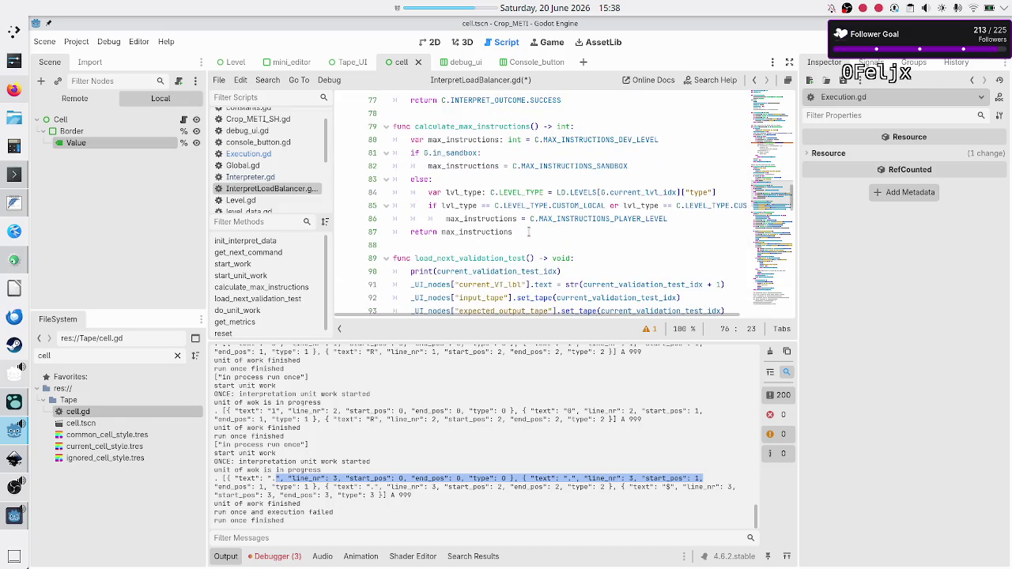
scroll(529, 231, "down", 5)
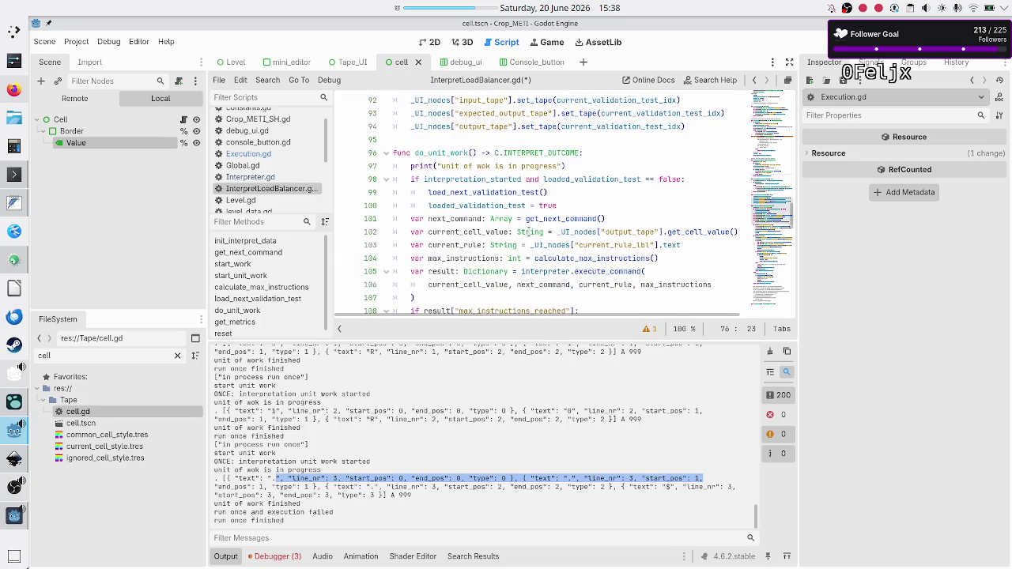
scroll(529, 231, "down", 7)
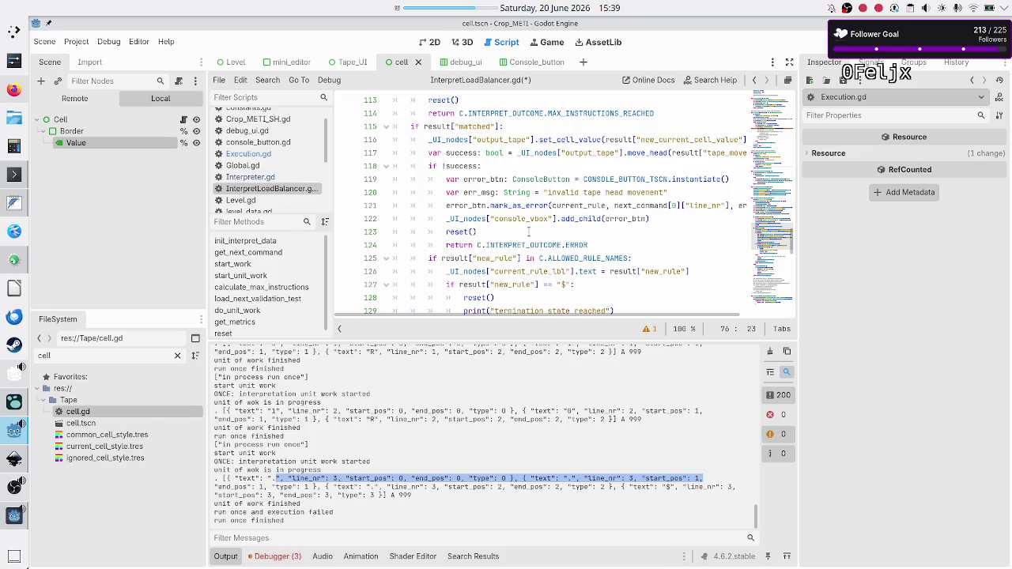
scroll(529, 230, "down", 2)
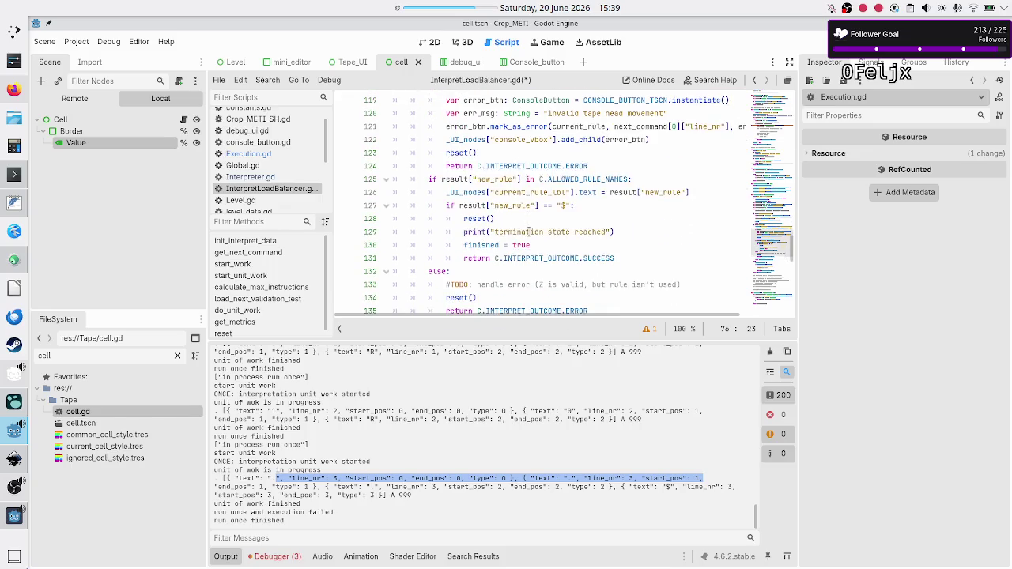
double_click(453, 177)
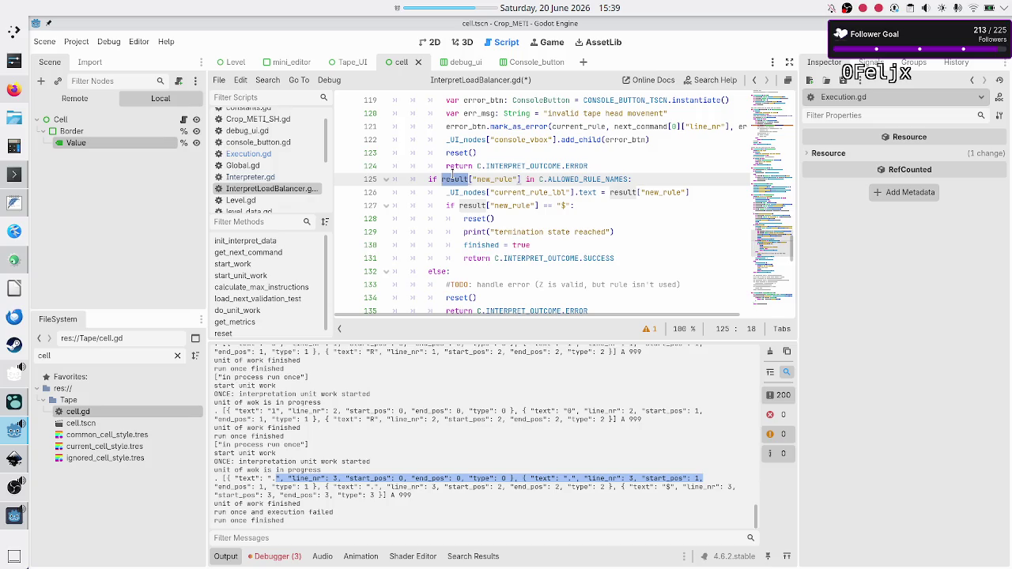
scroll(453, 172, "down", 1)
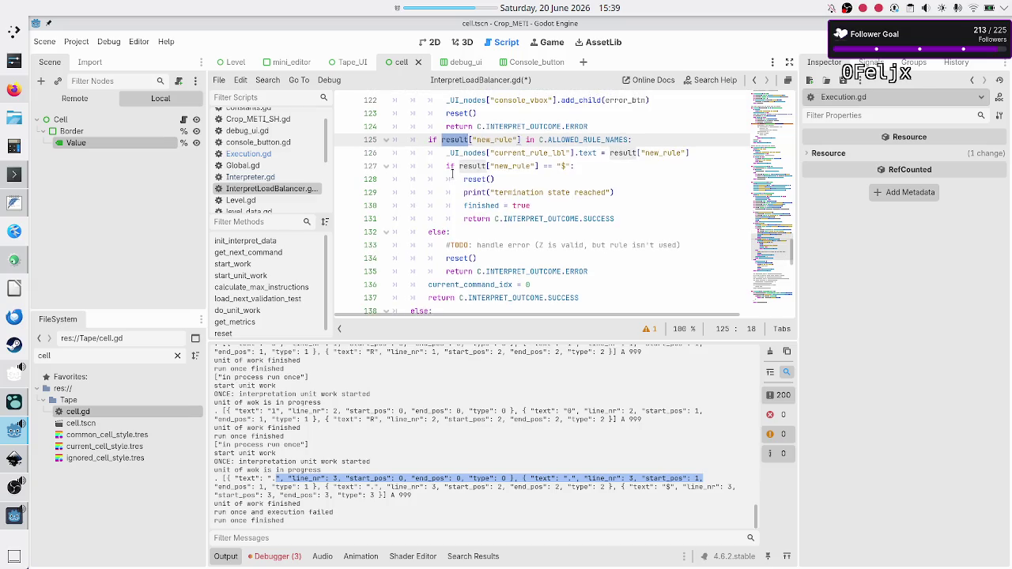
double_click(593, 140)
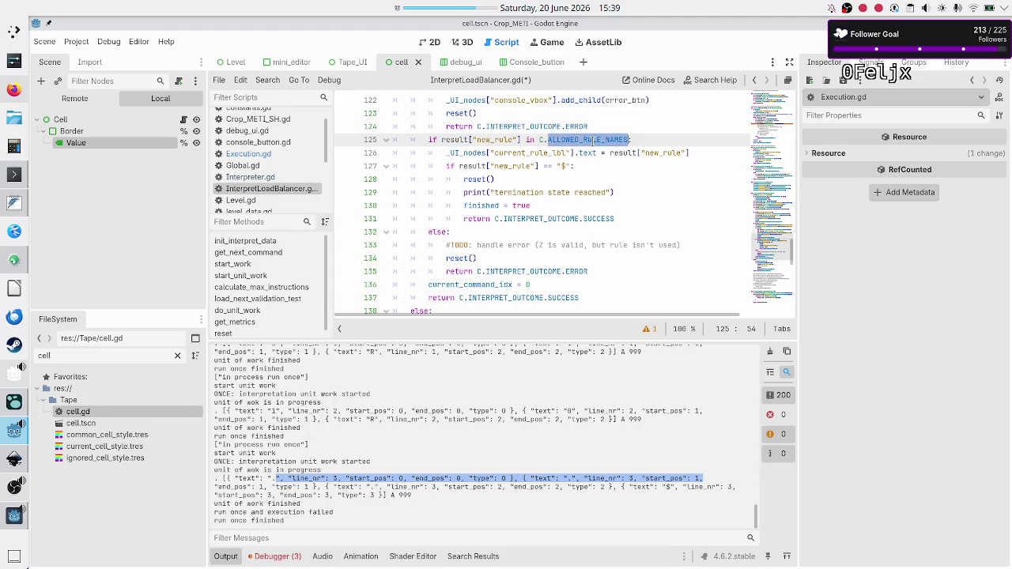
left_click(594, 140)
key("ctrl+s")
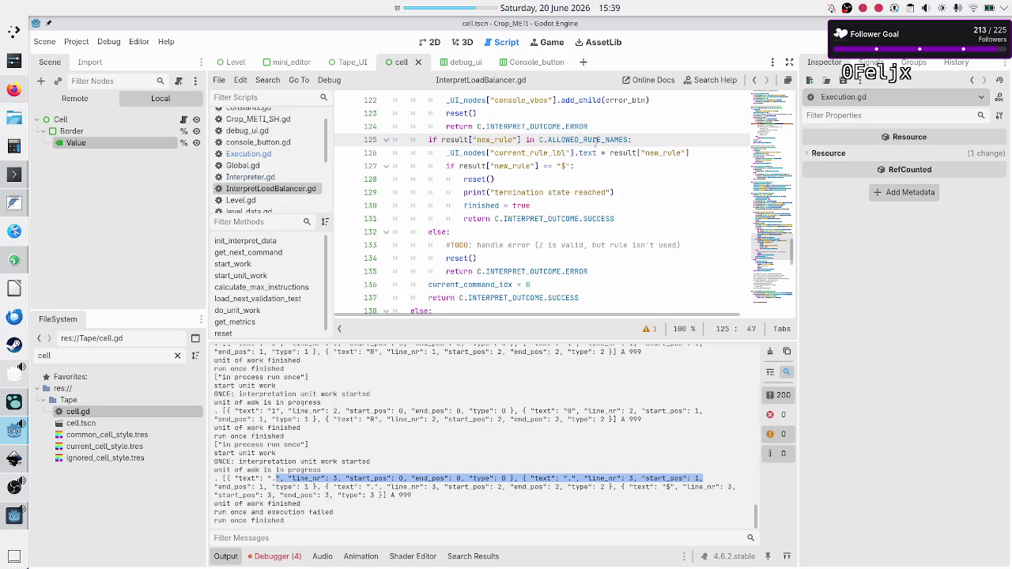
scroll(268, 155, "up", 2)
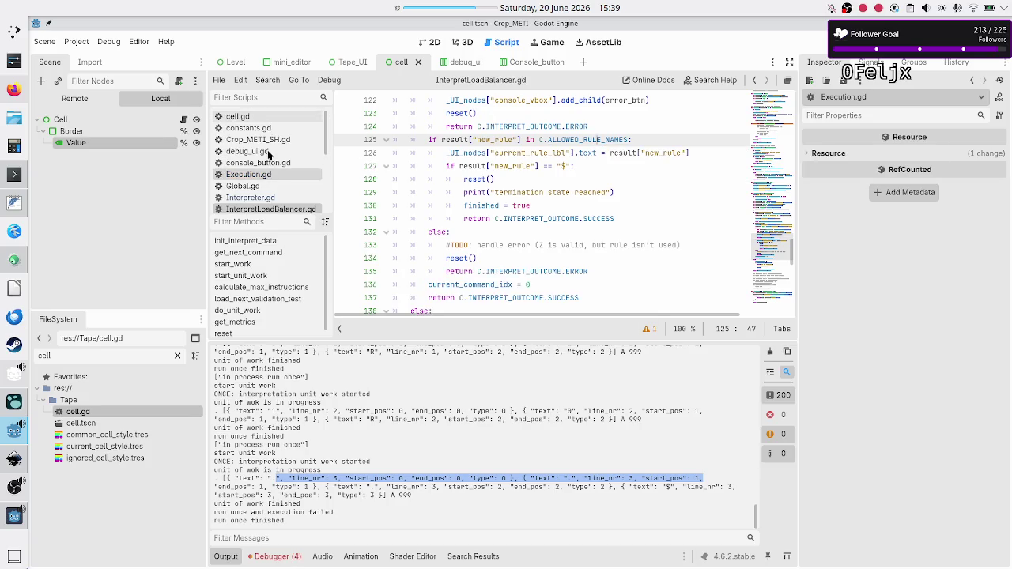
left_click(265, 131)
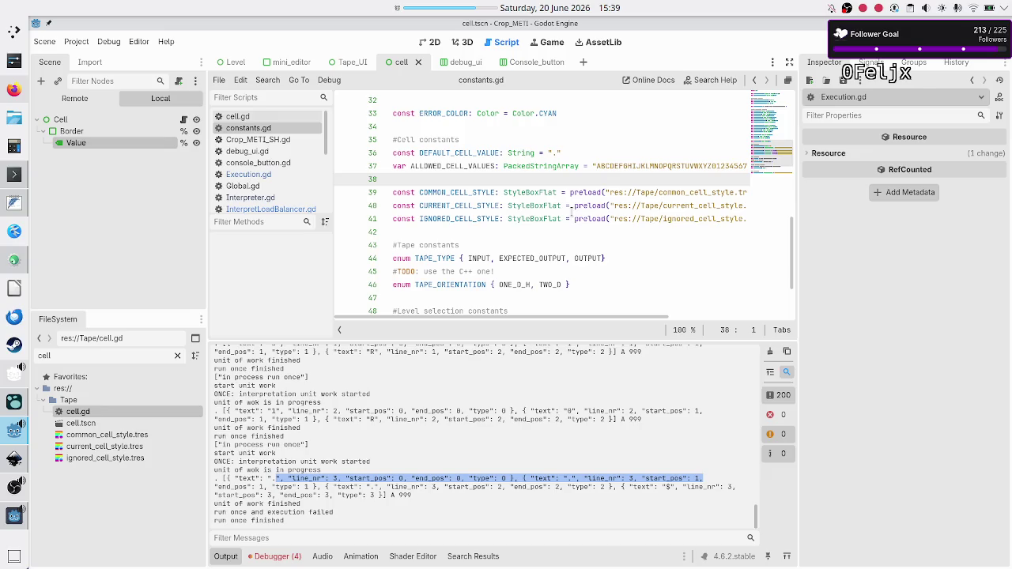
scroll(597, 216, "down", 2)
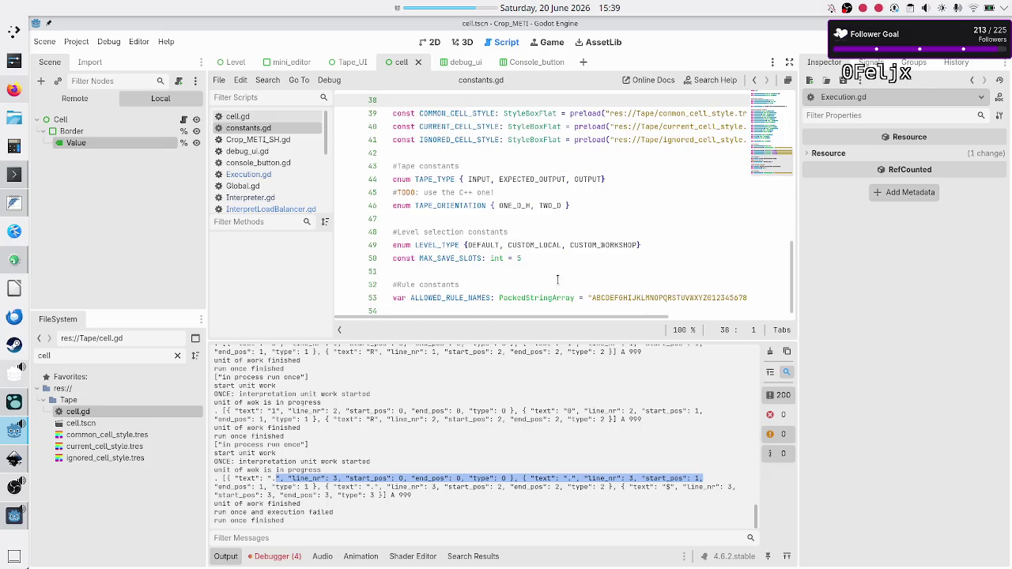
left_click_drag(738, 298, 749, 298)
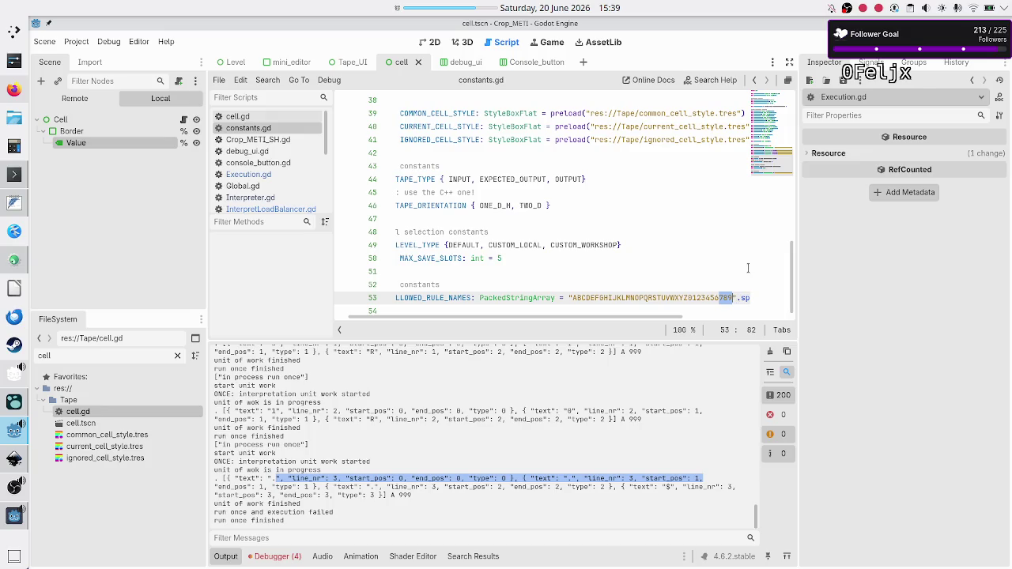
key("Left")
key("Right")
key("Right")
type("$")
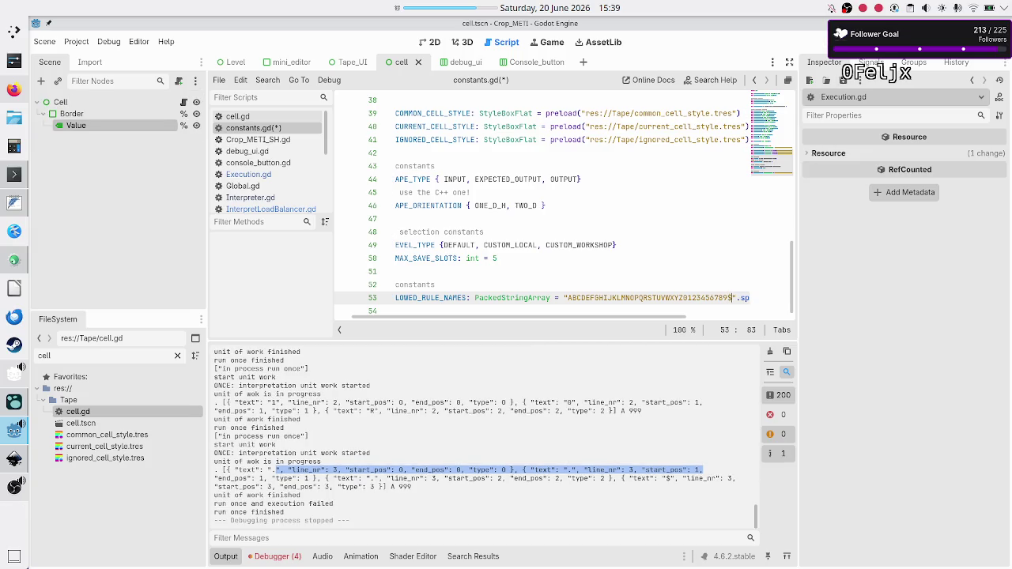
key("F5")
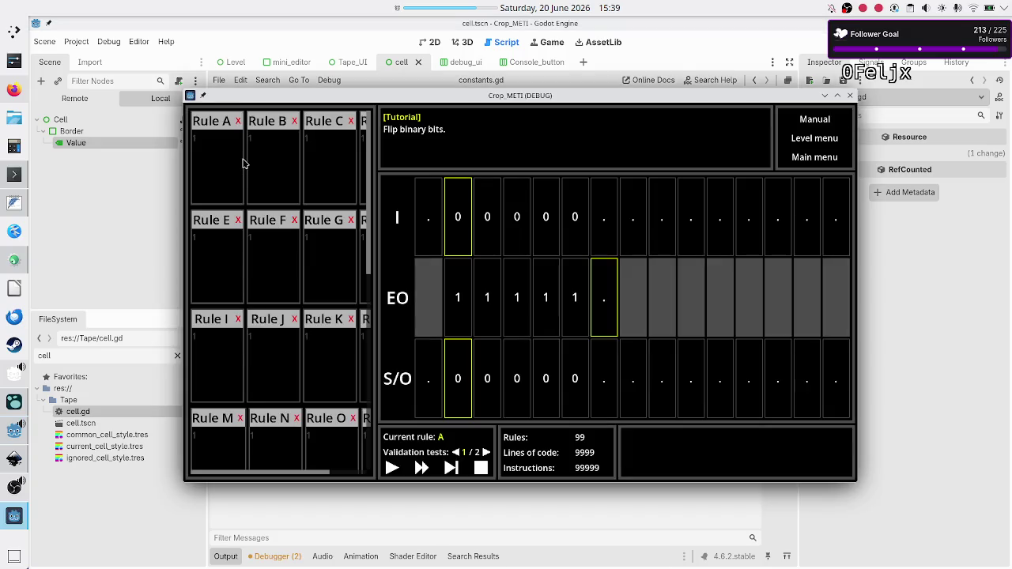
Step: Paste the bit-flipping program into Rule A and select validation test 1
left_click(224, 155)
type("01R 10R ..$")
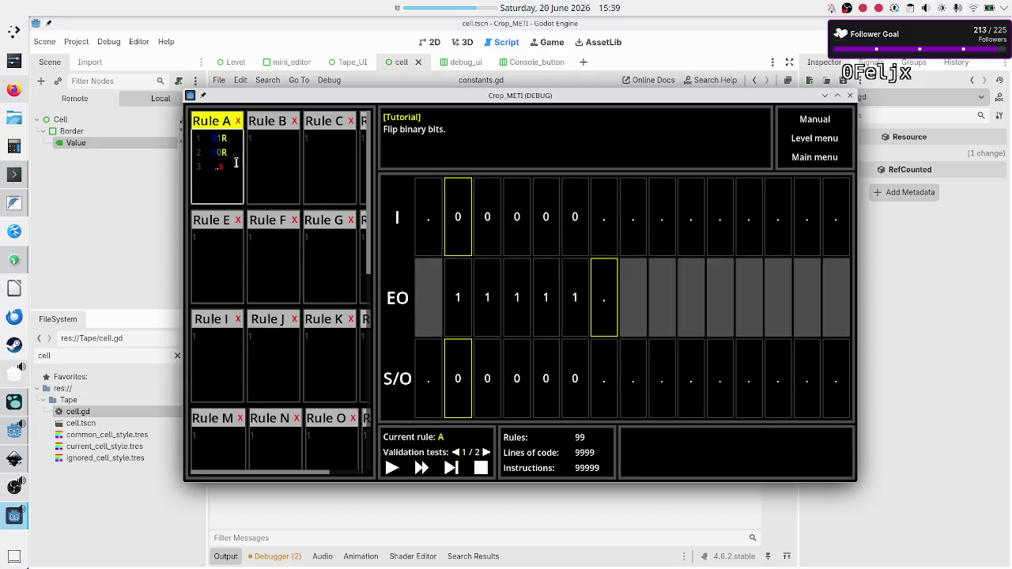
left_click(486, 452)
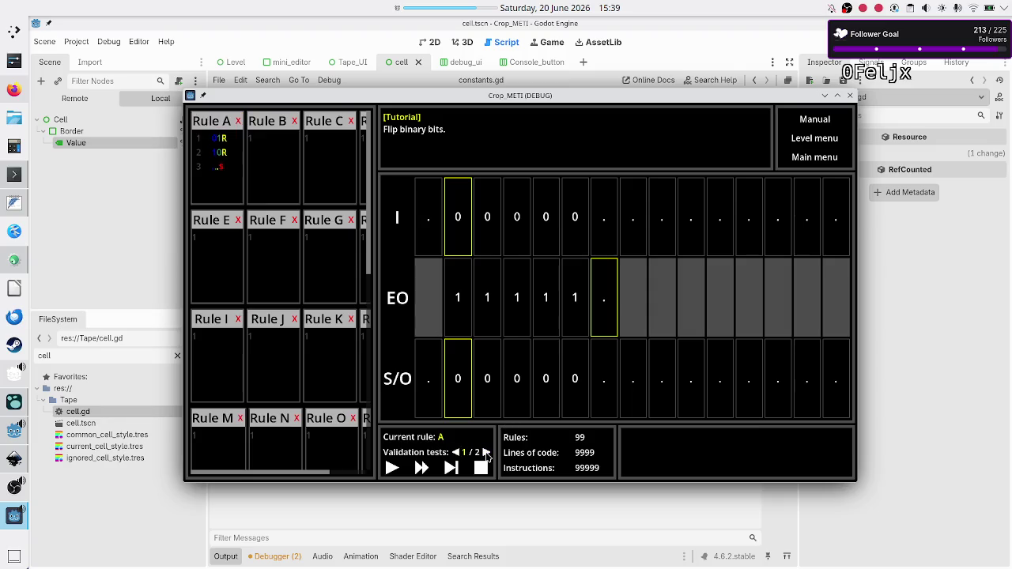
Step: Step the program until the S/O tape reads 11111 and execution ends on rule $, then close the game
left_click(451, 469)
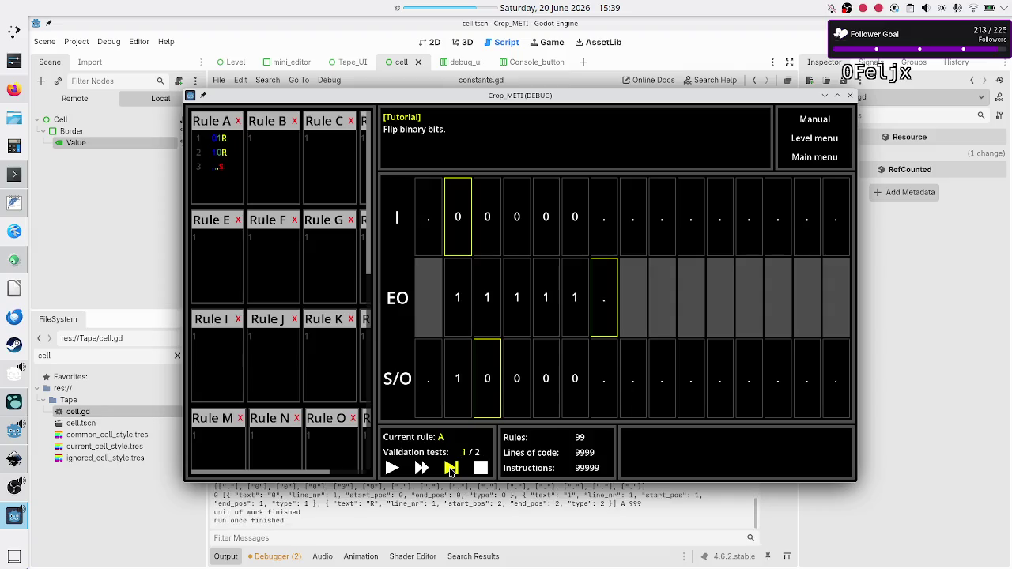
left_click(450, 469)
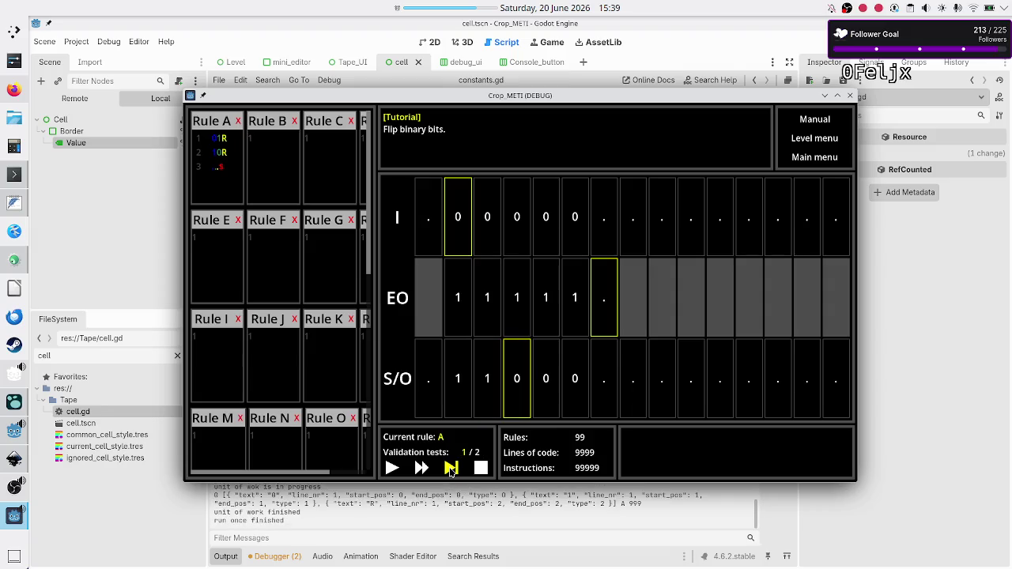
left_click(451, 470)
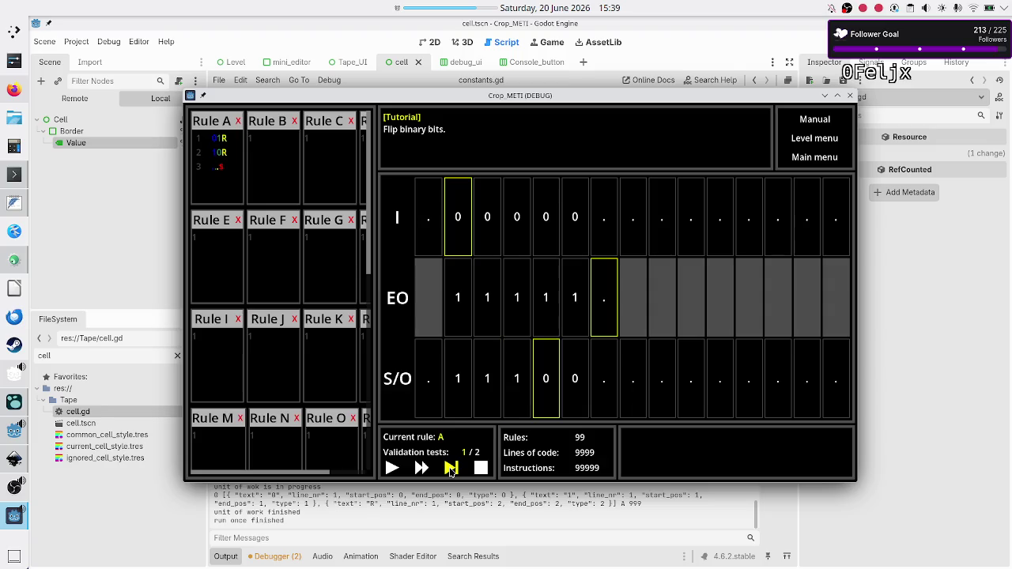
left_click(451, 470)
left_click(451, 469)
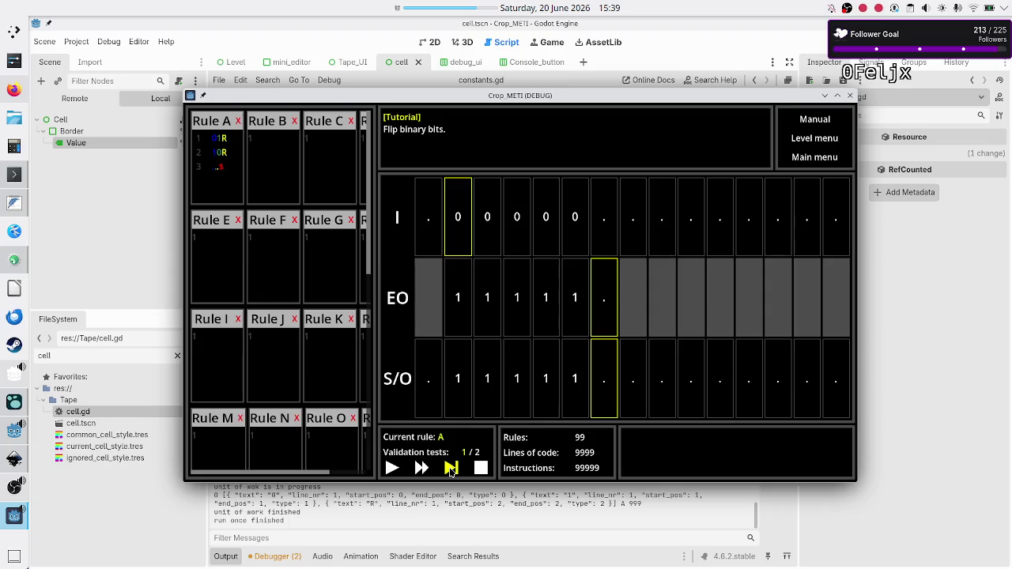
left_click(451, 469)
left_click(452, 468)
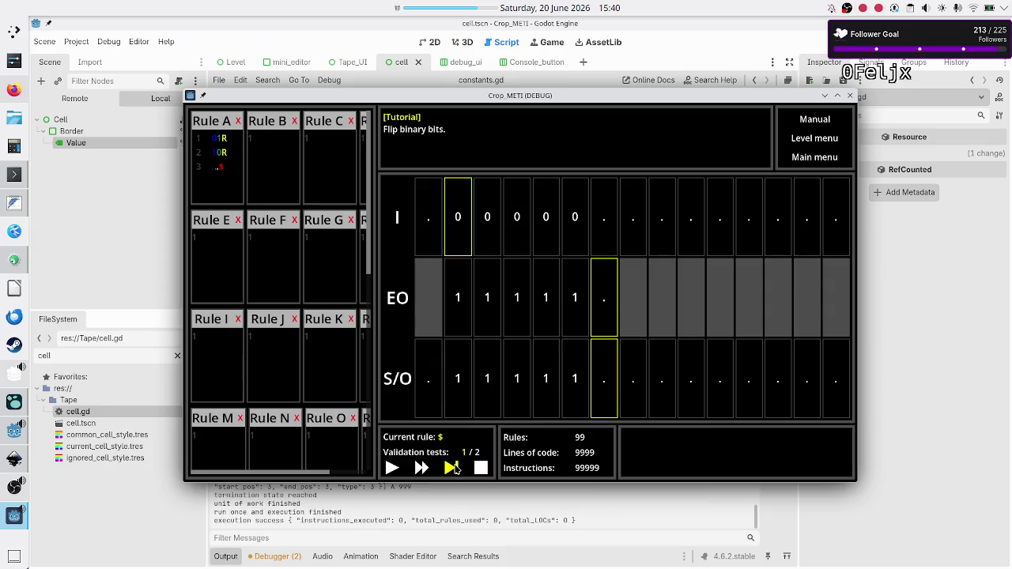
left_click(425, 519)
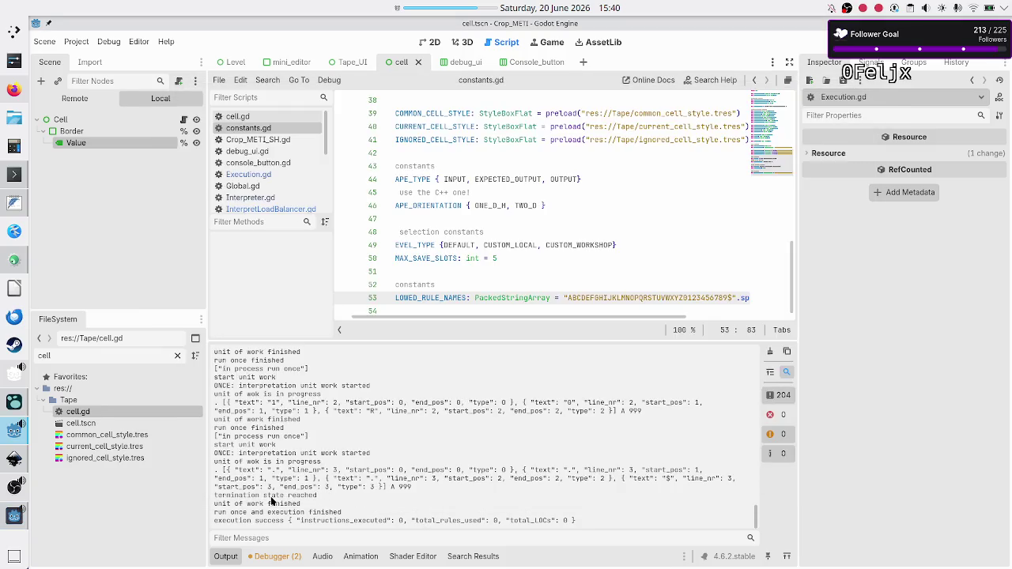
Step: Highlight the 'termination state reached' and 'execution success' lines in the Output log
mouse_move(271, 496)
left_mouse_down()
mouse_move(313, 488)
mouse_move(317, 496)
left_mouse_up()
left_click_drag(230, 513, 342, 512)
double_click(272, 522)
left_click(497, 205)
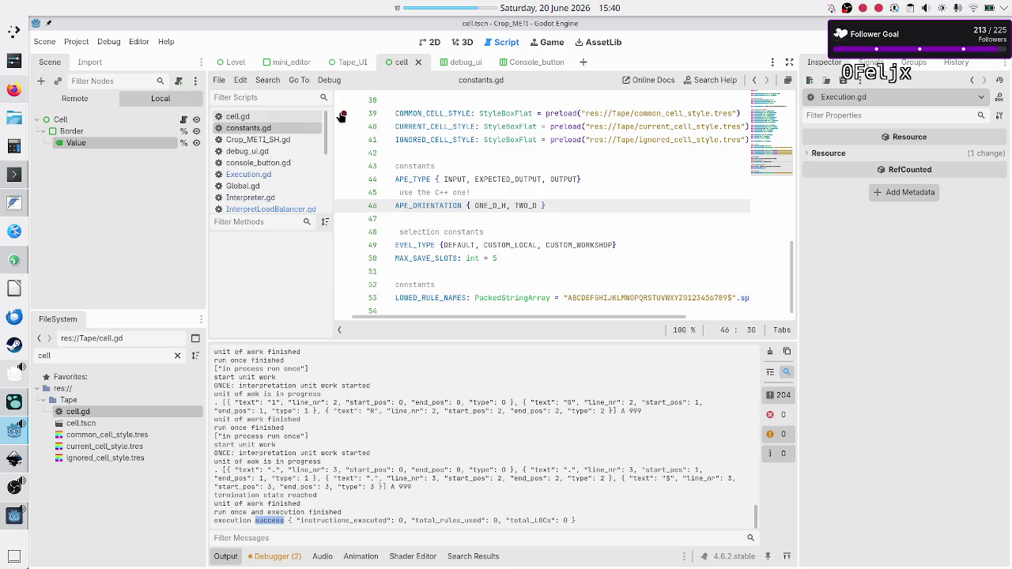
left_click(273, 80)
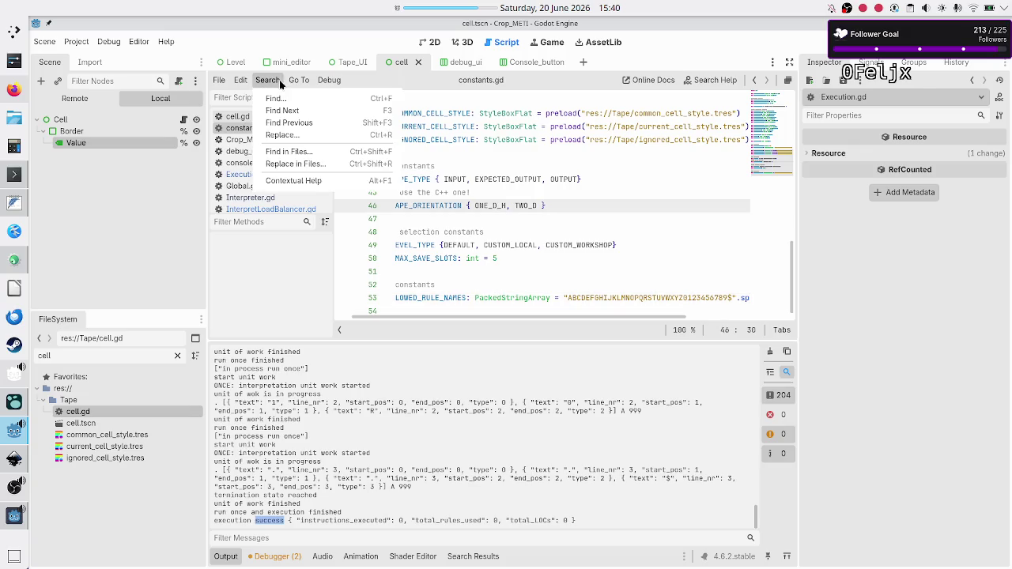
Step: Find 'execution success' across the project, jump to Level.gd line 217, then open Execution.gd
left_click(288, 152)
type("execution ")
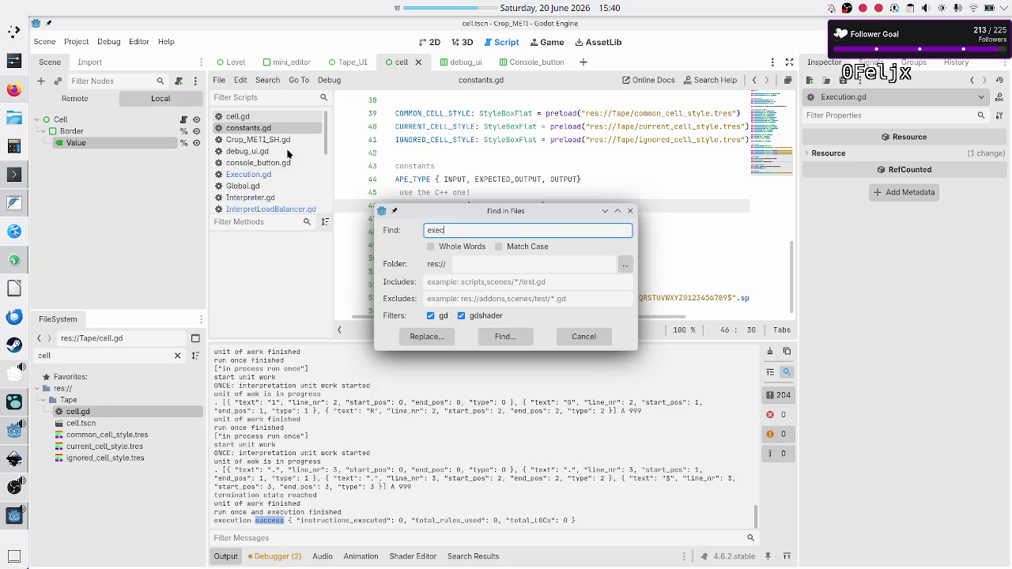
type("success")
left_click(491, 336)
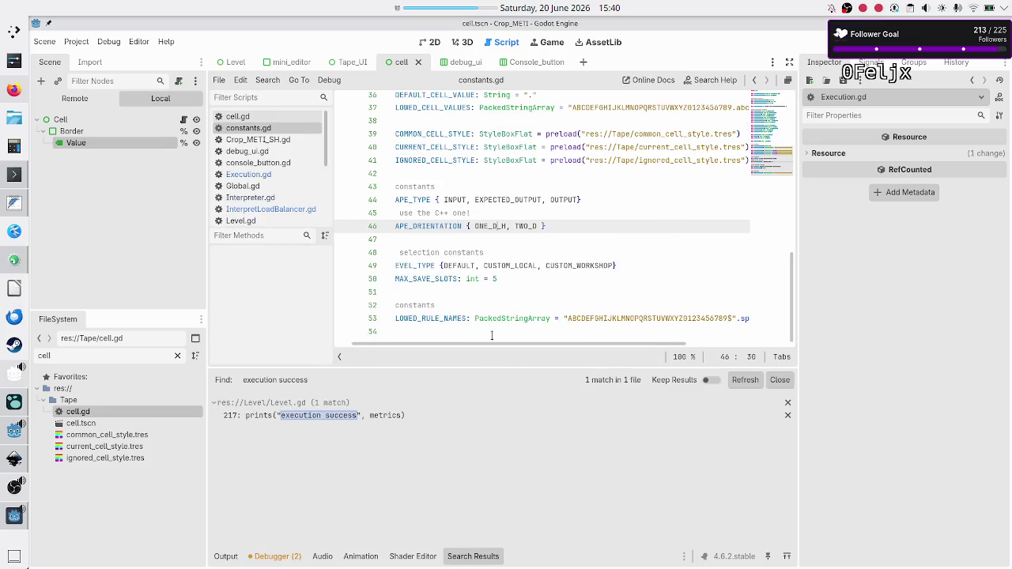
left_click(364, 411)
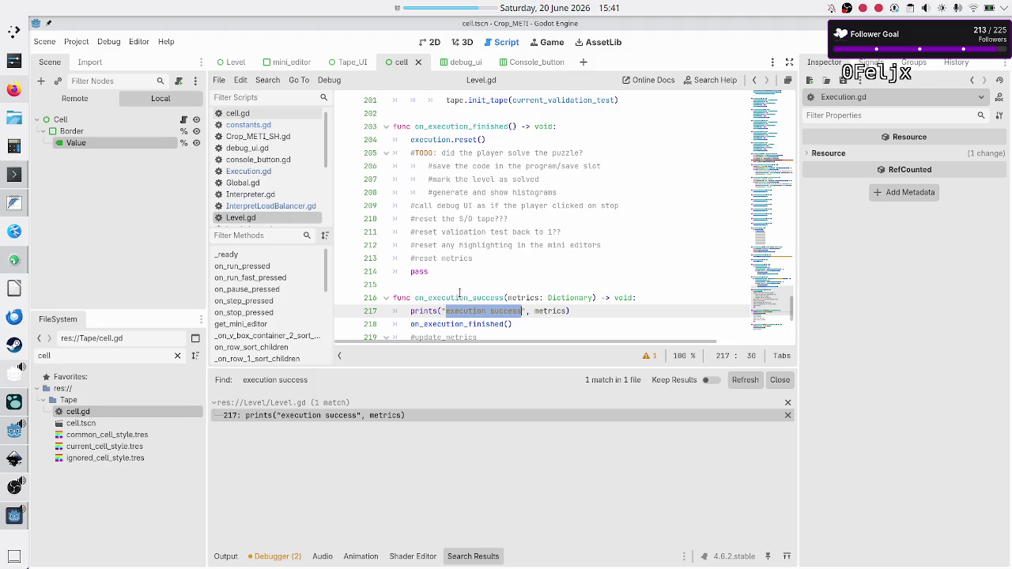
scroll(475, 278, "down", 3)
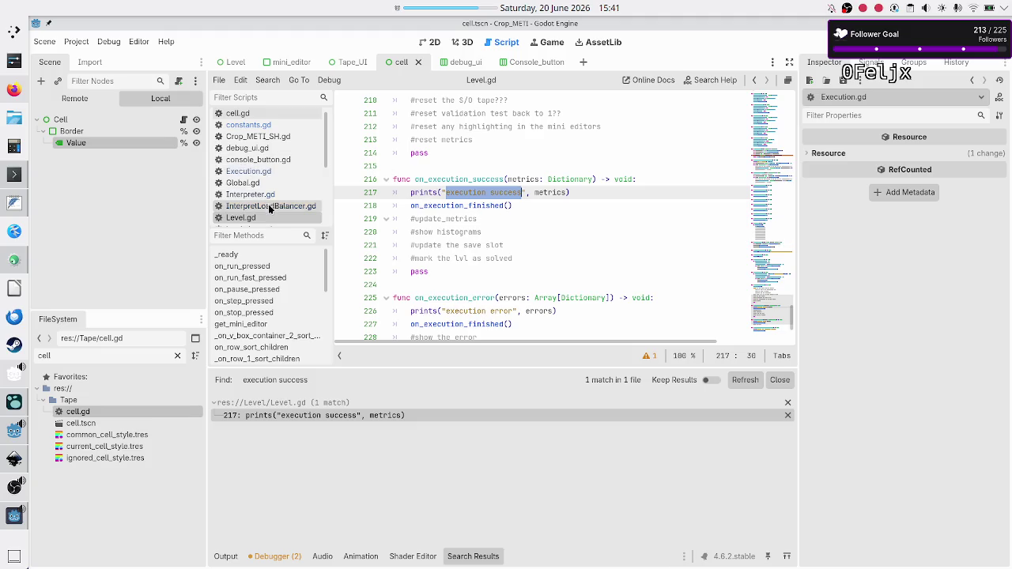
left_click(265, 172)
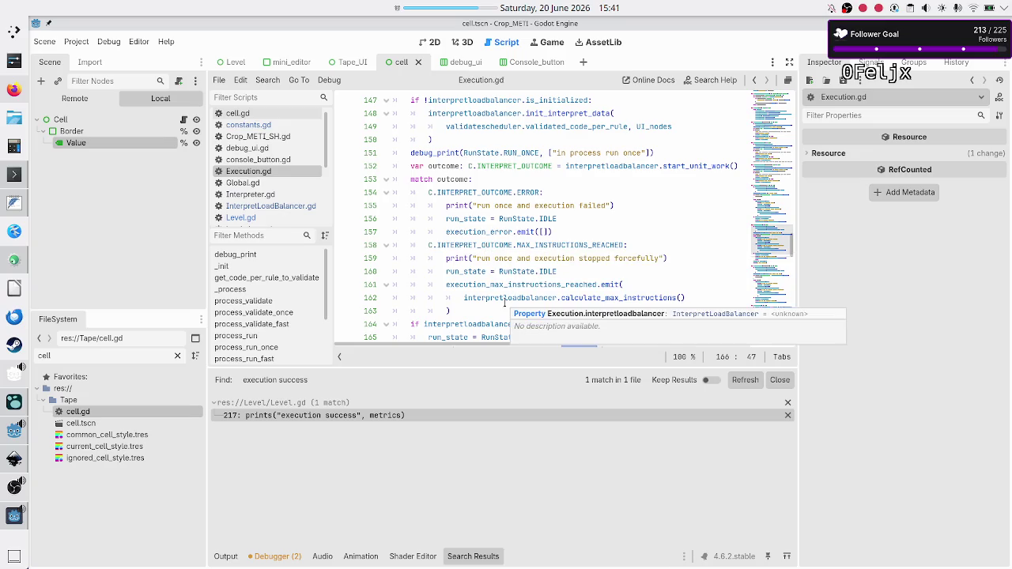
scroll(507, 210, "up", 3)
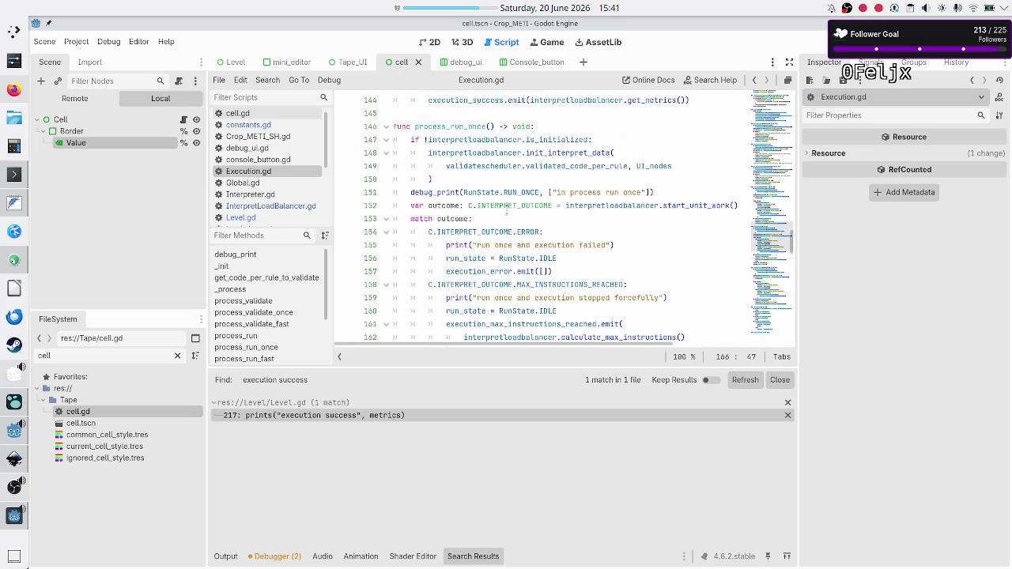
scroll(478, 207, "down", 5)
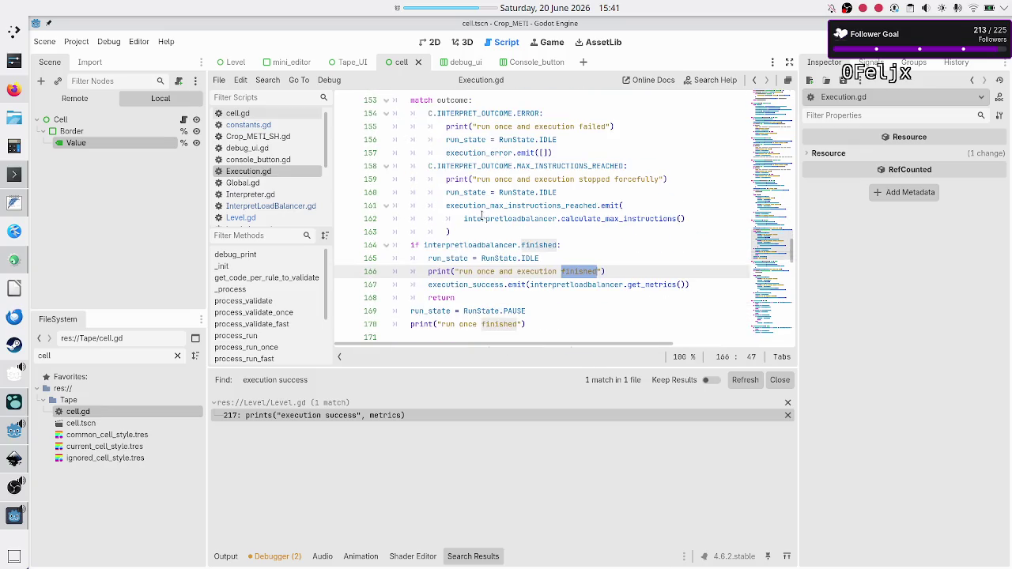
double_click(502, 285)
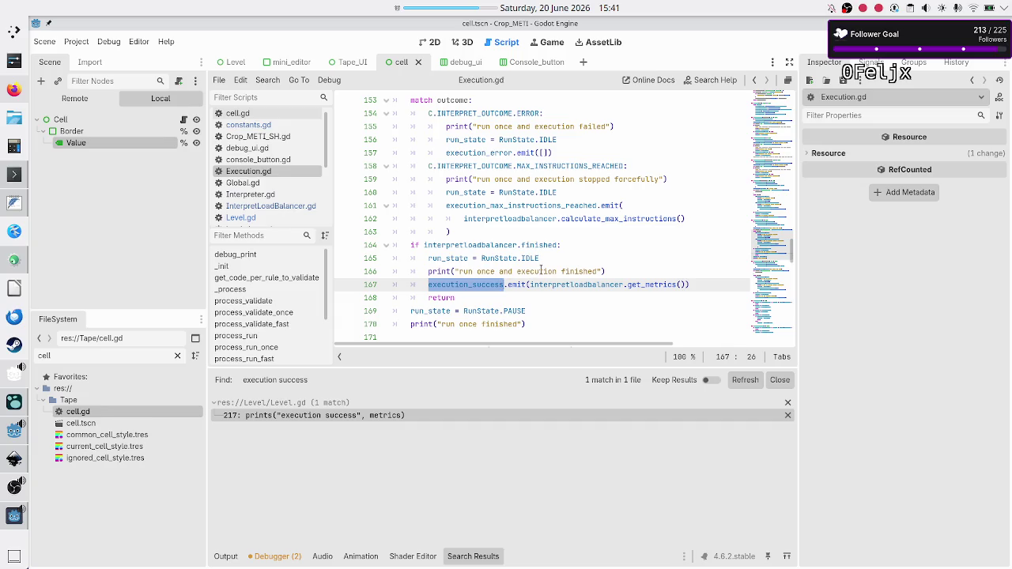
scroll(541, 271, "up", 4)
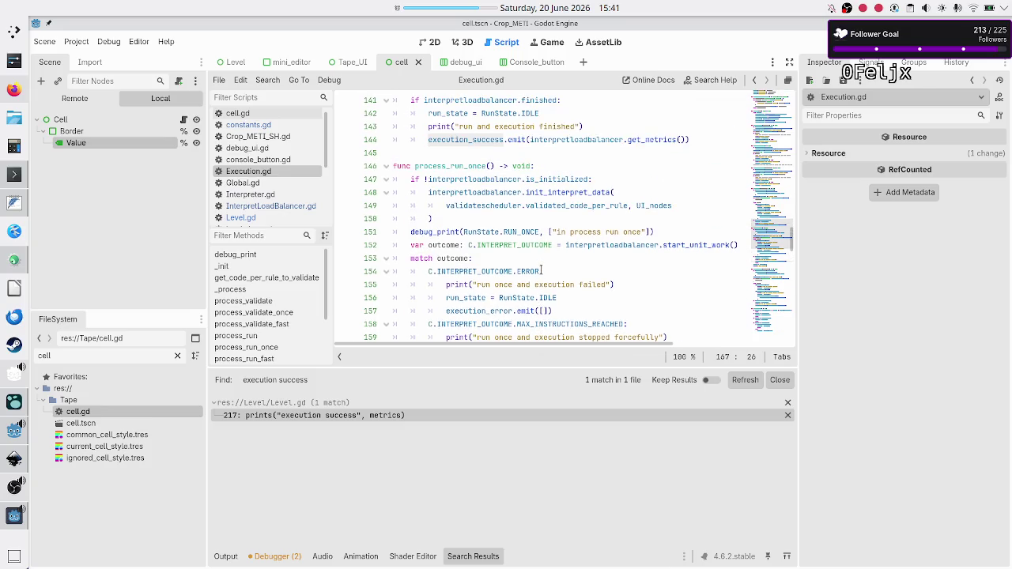
scroll(540, 271, "down", 4)
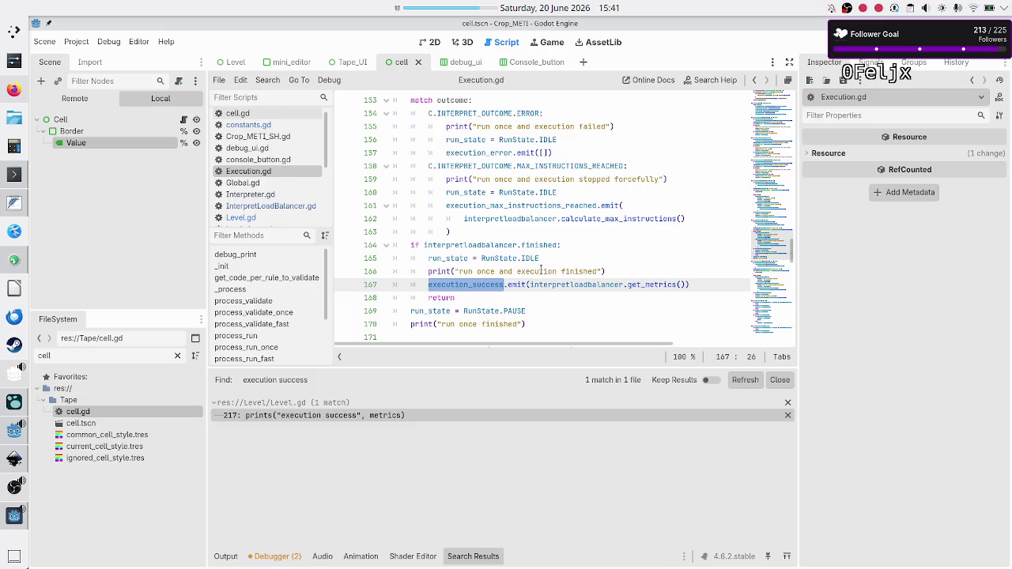
Step: Open InterpretLoadBalancer.gd and scroll around its code
left_click(268, 207)
scroll(486, 145, "up", 20)
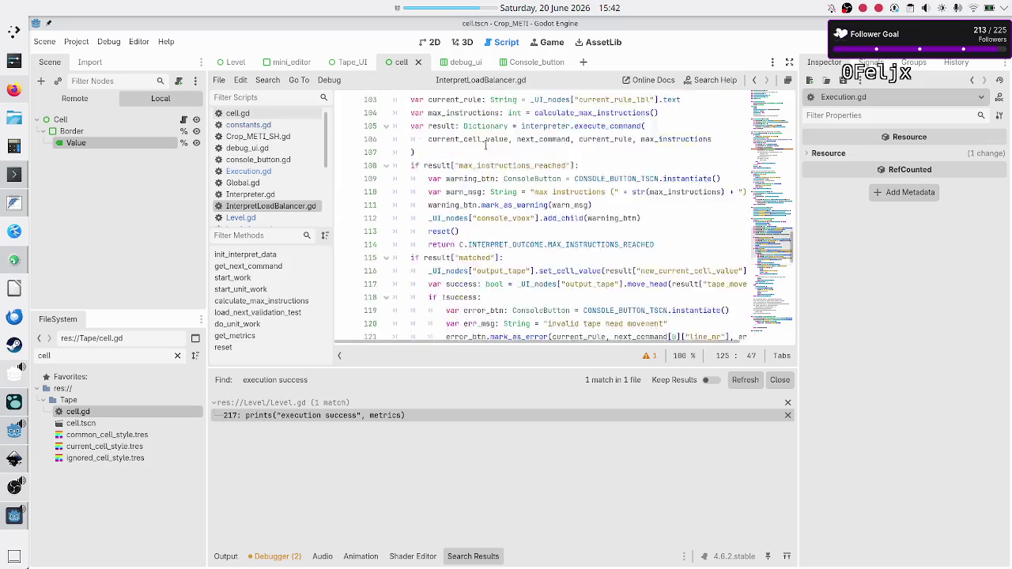
scroll(485, 145, "right", 2)
scroll(485, 144, "up", 8)
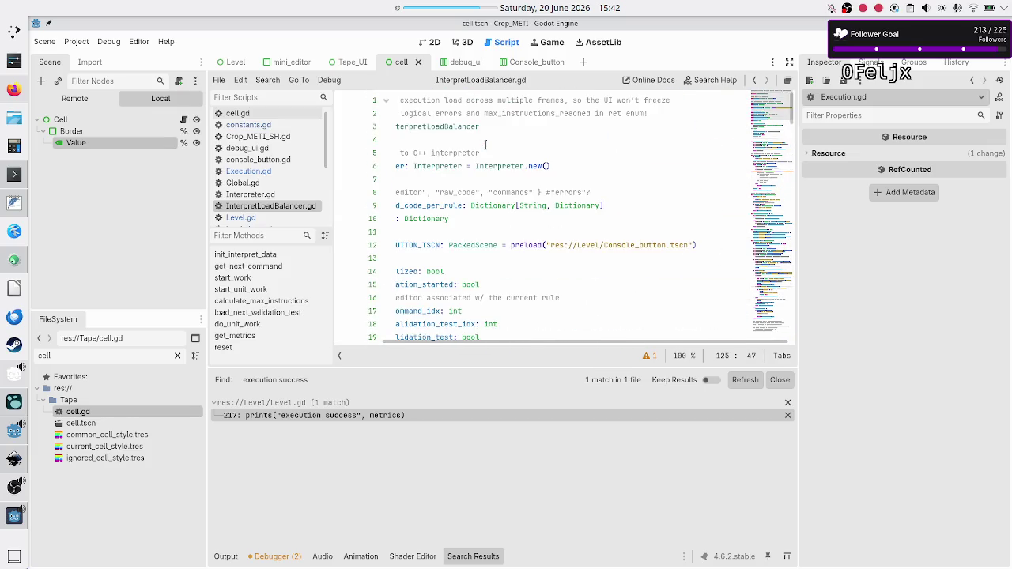
scroll(485, 145, "left", 2)
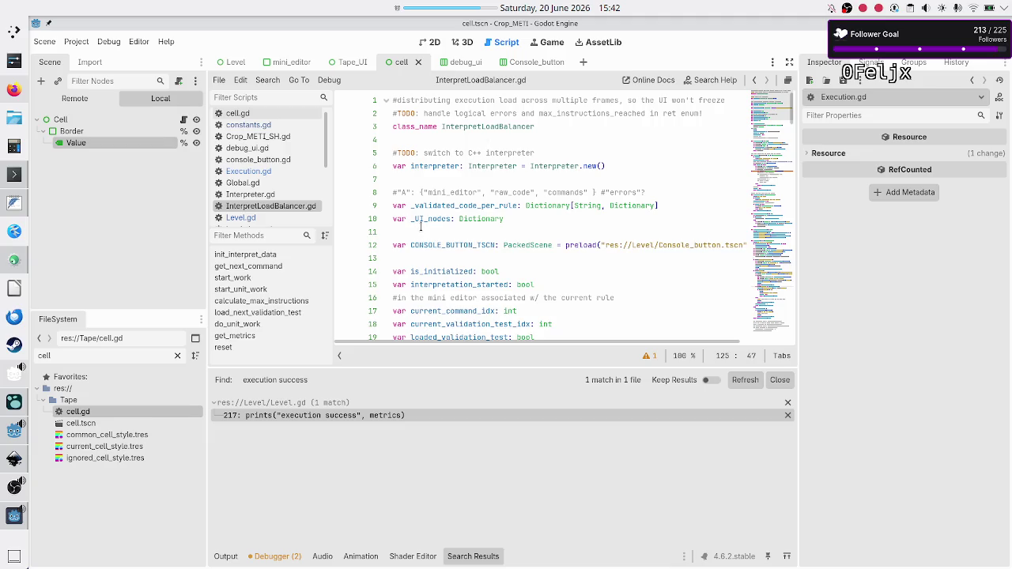
scroll(421, 227, "down", 6)
scroll(422, 227, "right", 2)
scroll(422, 227, "left", 2)
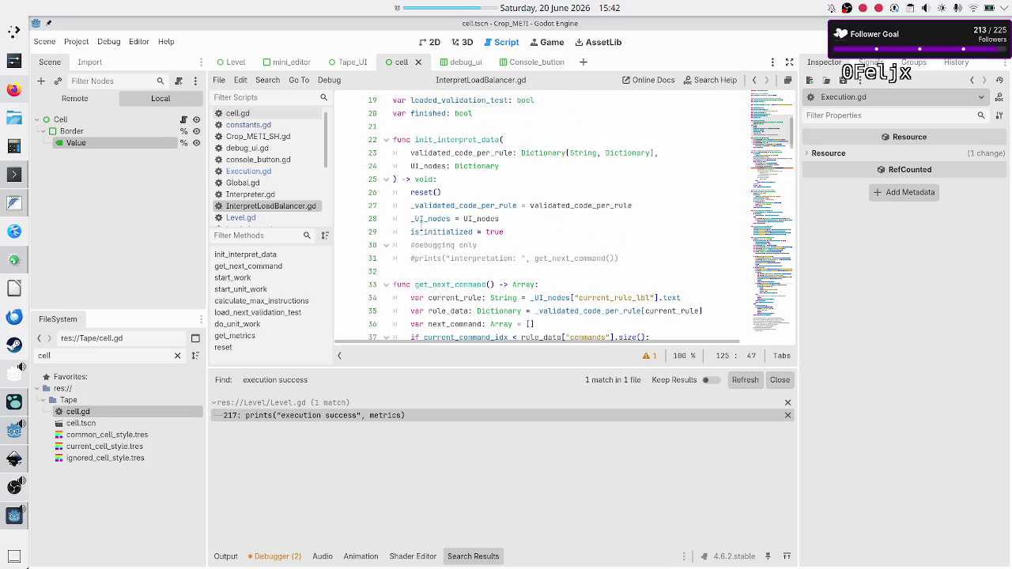
Step: Highlight init_interpret_data, _validated_code_per_rule, _UI_nodes and the finished variable to trace their uses
double_click(463, 142)
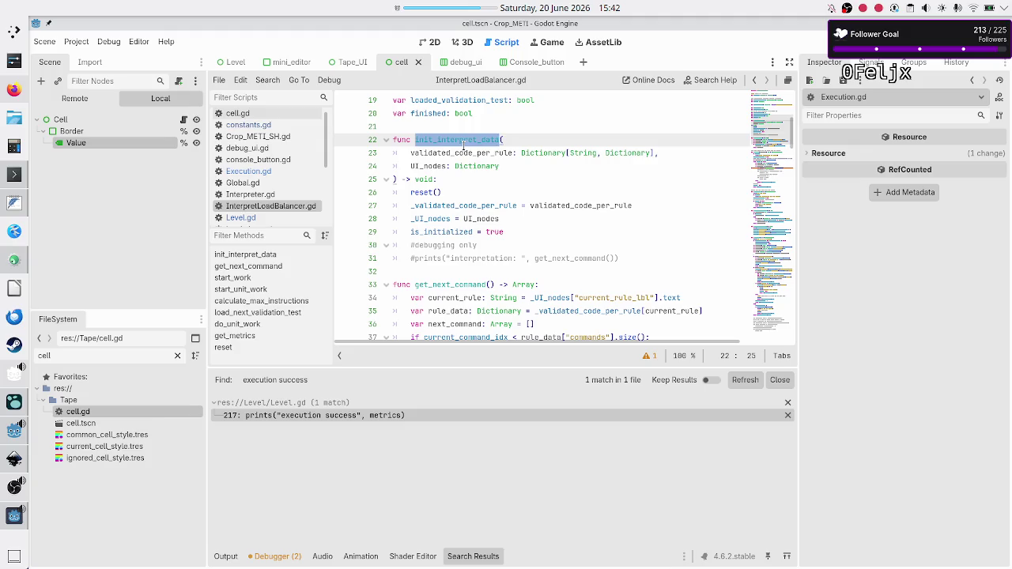
double_click(442, 205)
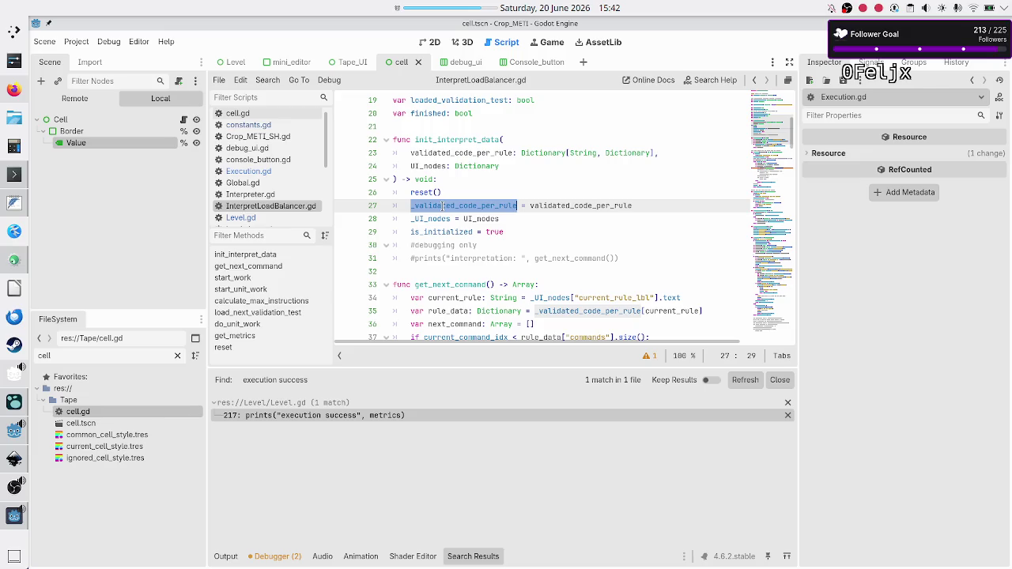
double_click(433, 218)
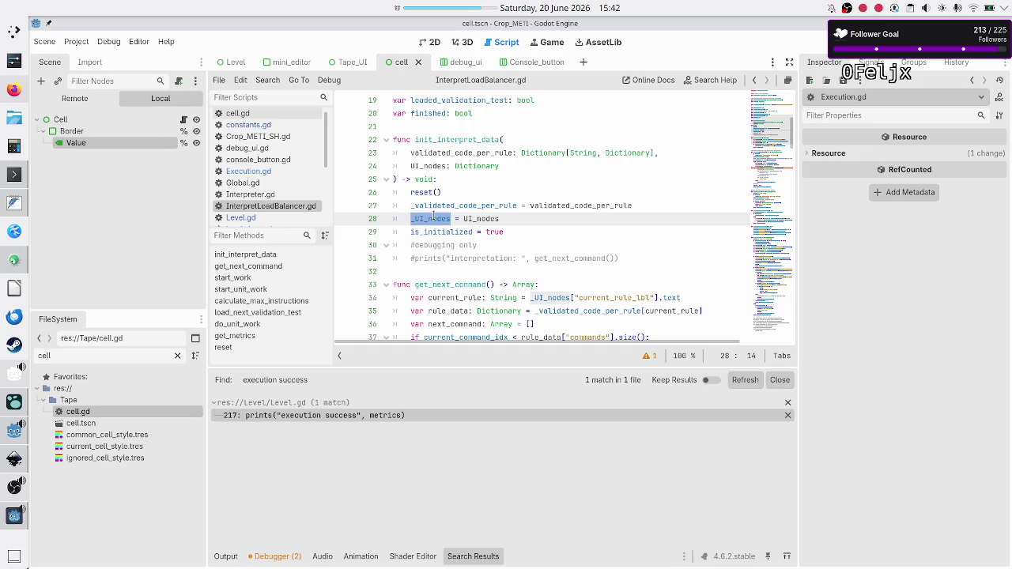
left_click(436, 232)
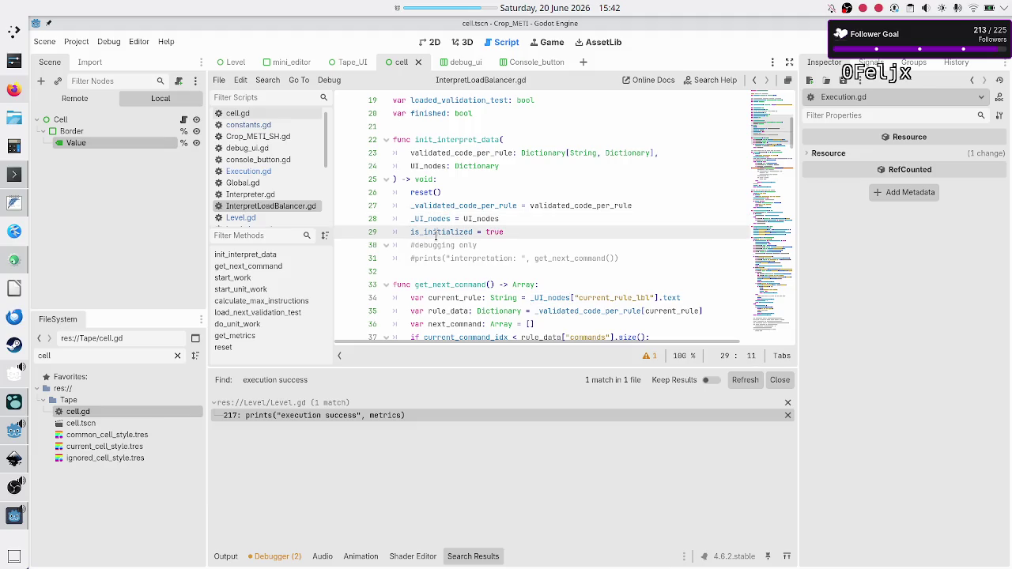
scroll(436, 235, "up", 4)
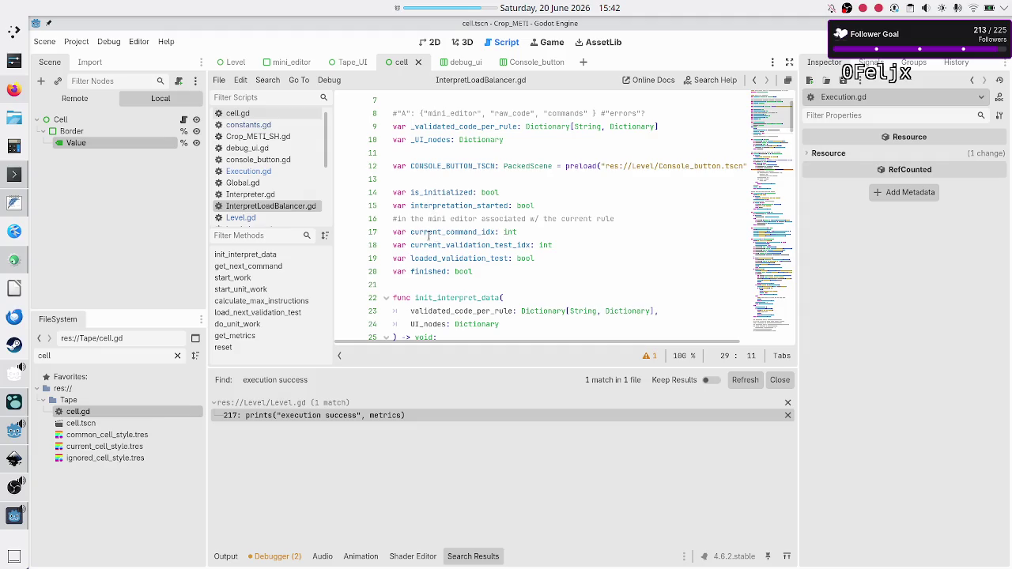
double_click(426, 272)
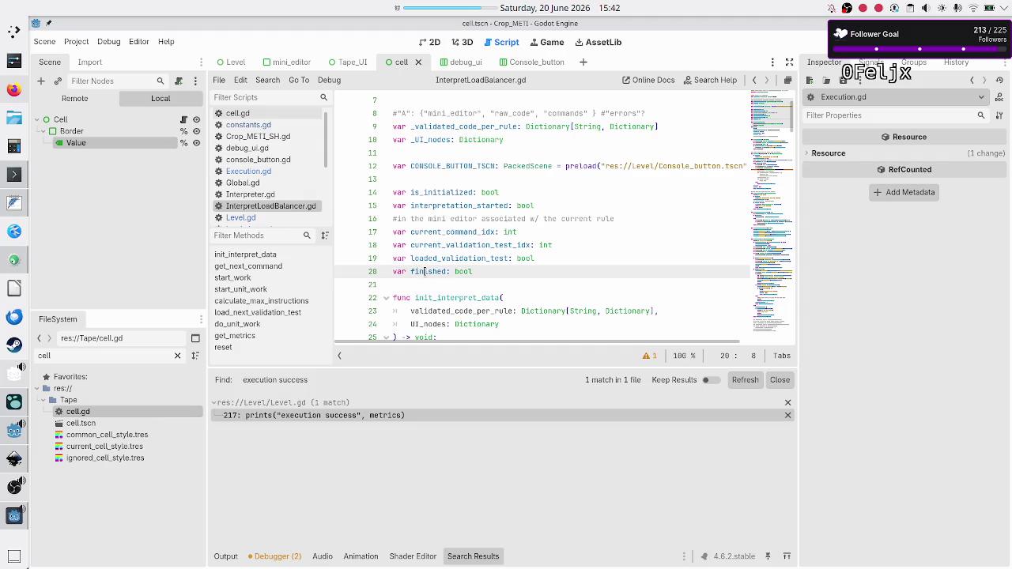
left_click(503, 269)
Step: Scroll down to the '$' branch and put the caret at the end of the 'termination state reached' print line
scroll(536, 269, "down", 10)
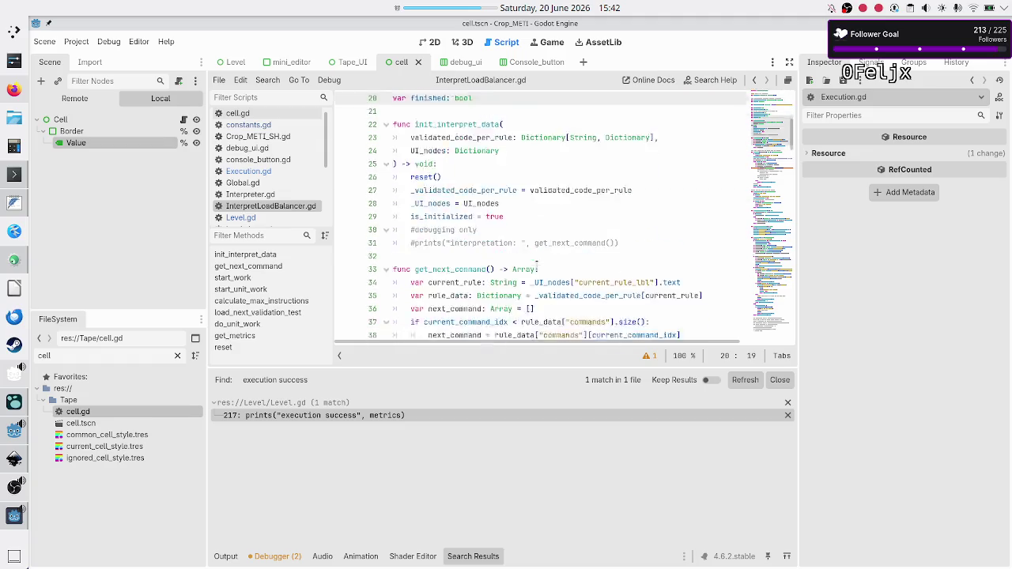
scroll(536, 269, "down", 10)
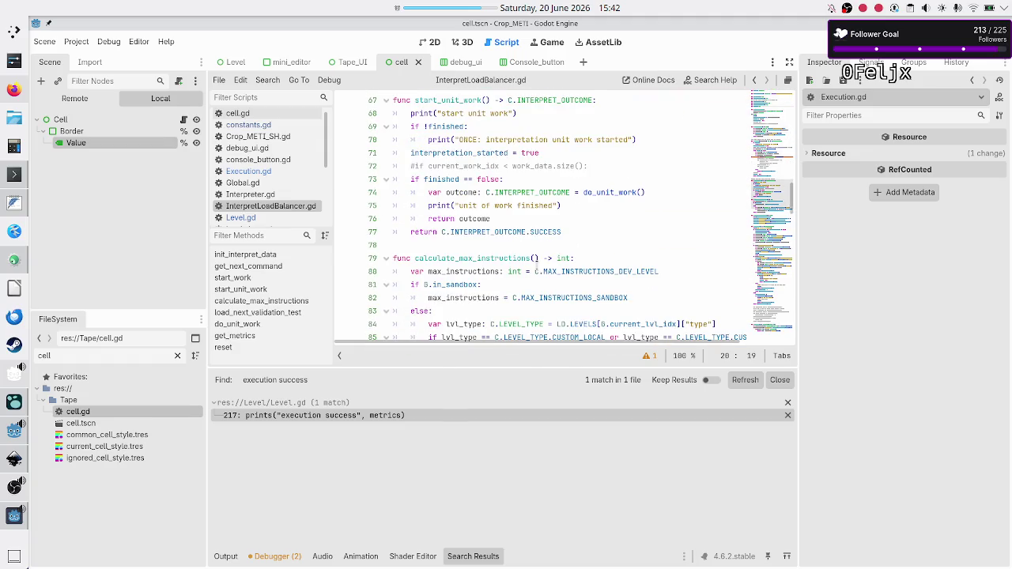
scroll(536, 268, "down", 7)
scroll(536, 269, "down", 9)
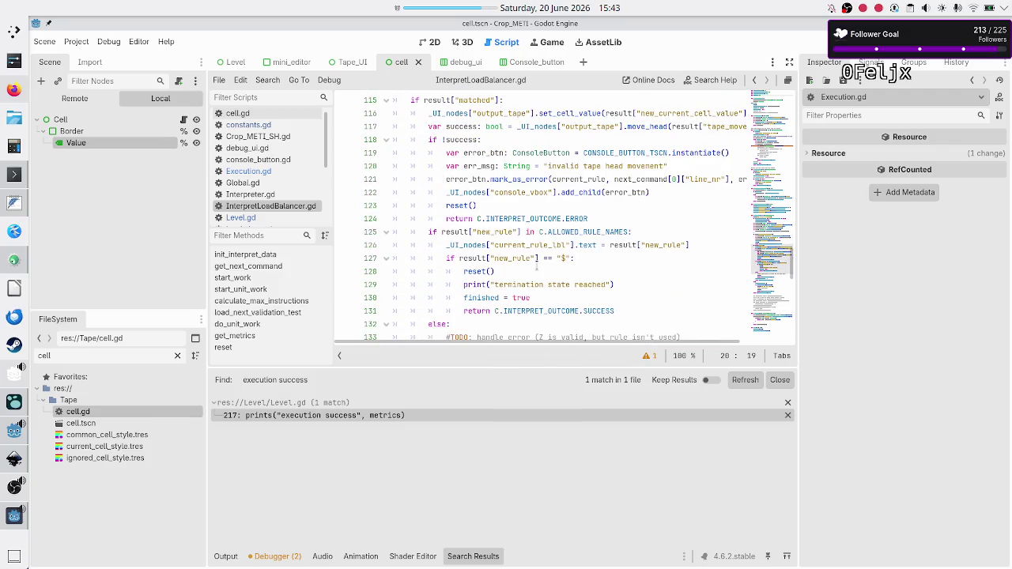
left_click(536, 269)
key("Down")
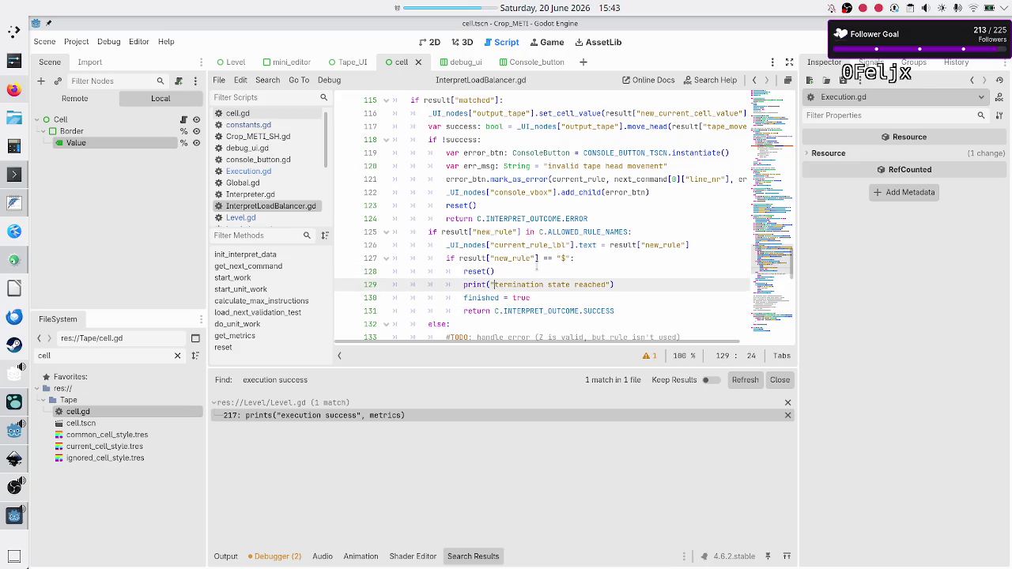
key("End")
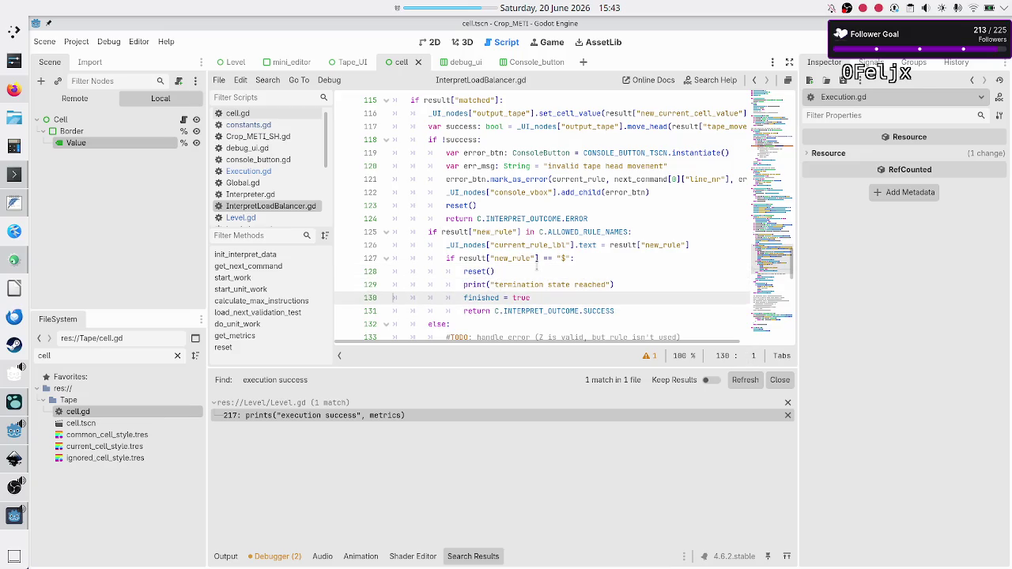
Step: Add TODOs 'have all VT finished, then set finished to true' and 'validate that the output is the same as E0 for curVT', then save
key("Return")
type("#TODO: ")
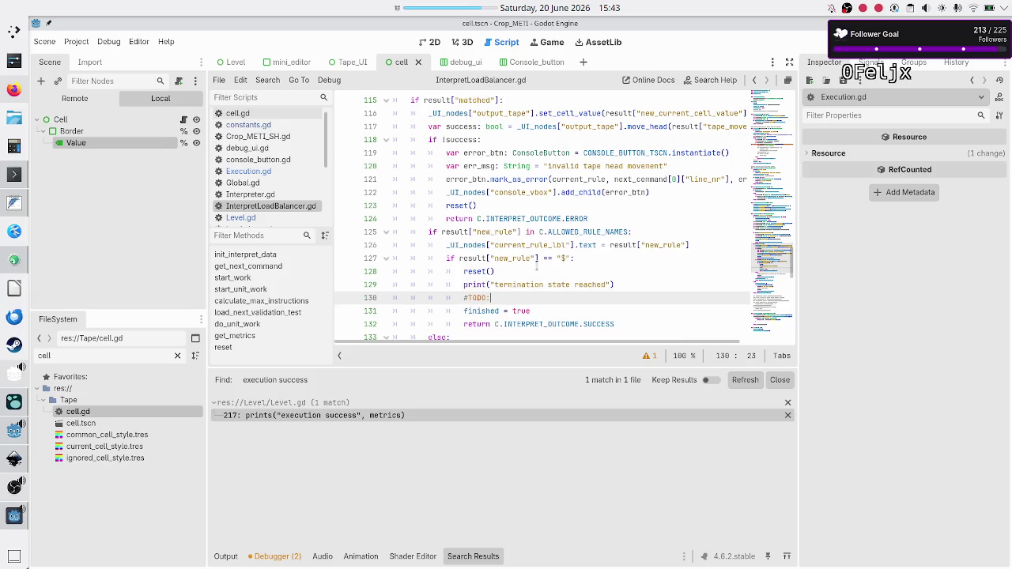
type("have a")
type("ll VT ")
type("finished, ")
type("then ")
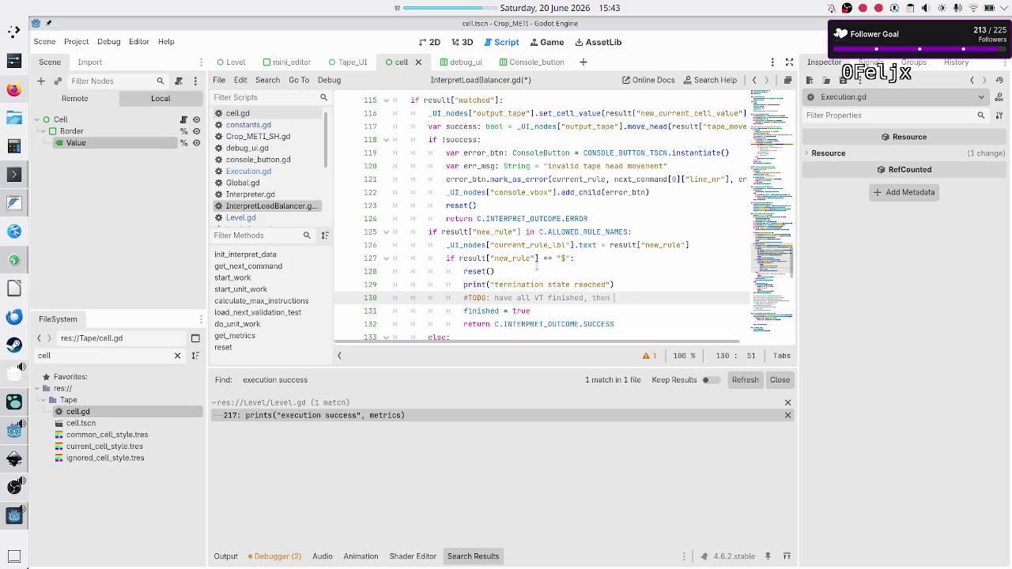
type("set fini")
type("shed to true")
key("ctrl+shift+Return")
type("#TODO:")
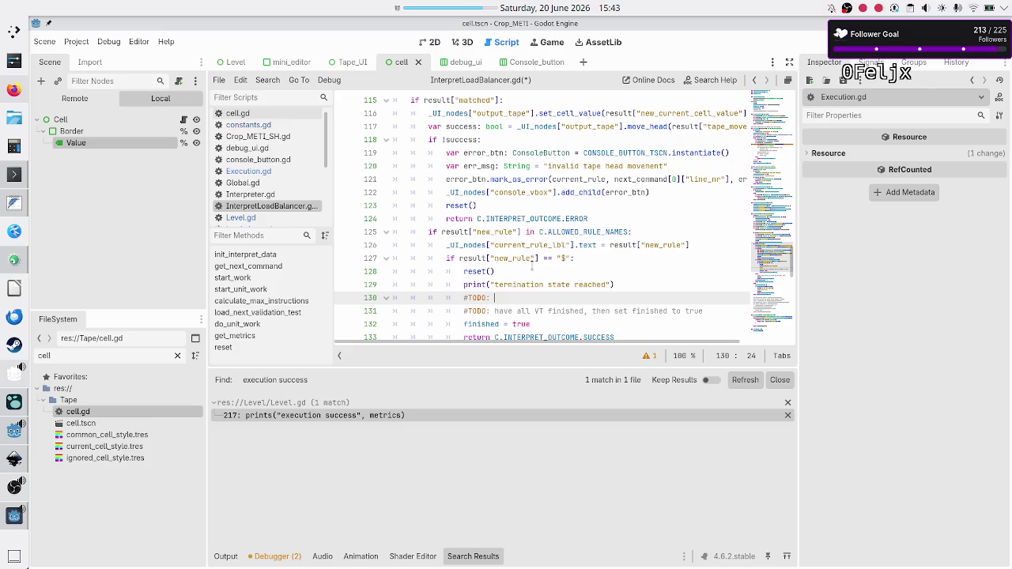
type("validate that")
type(" the outp")
type("ut is the sam")
type("e asE0!!!")
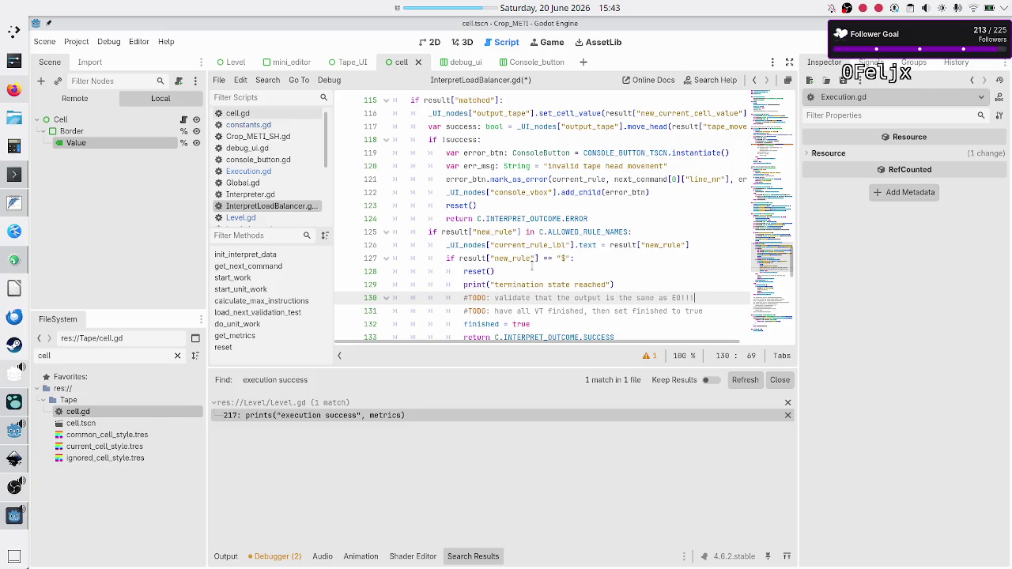
type("for cur")
type("VT!")
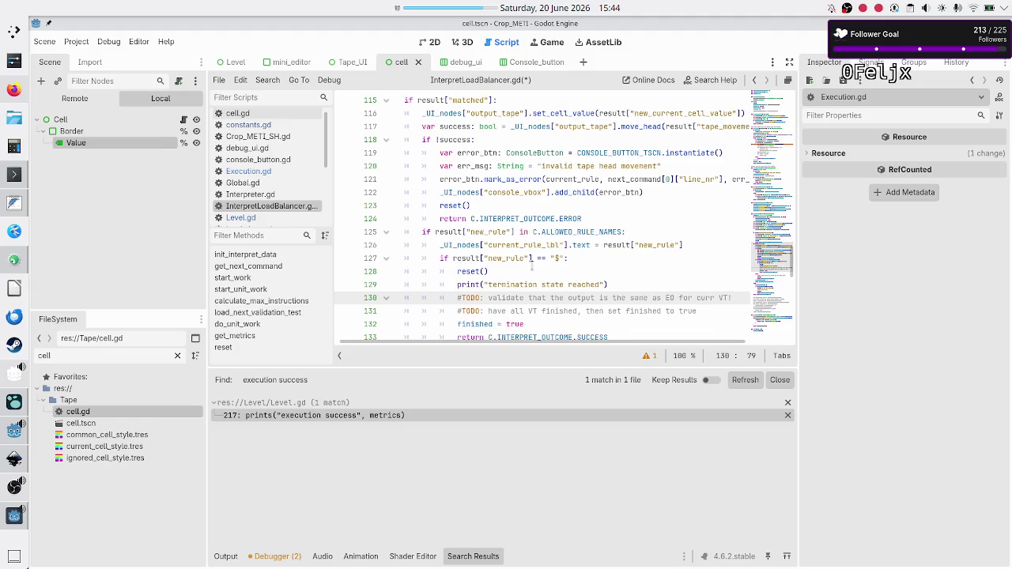
key("Home")
key("ctrl+s")
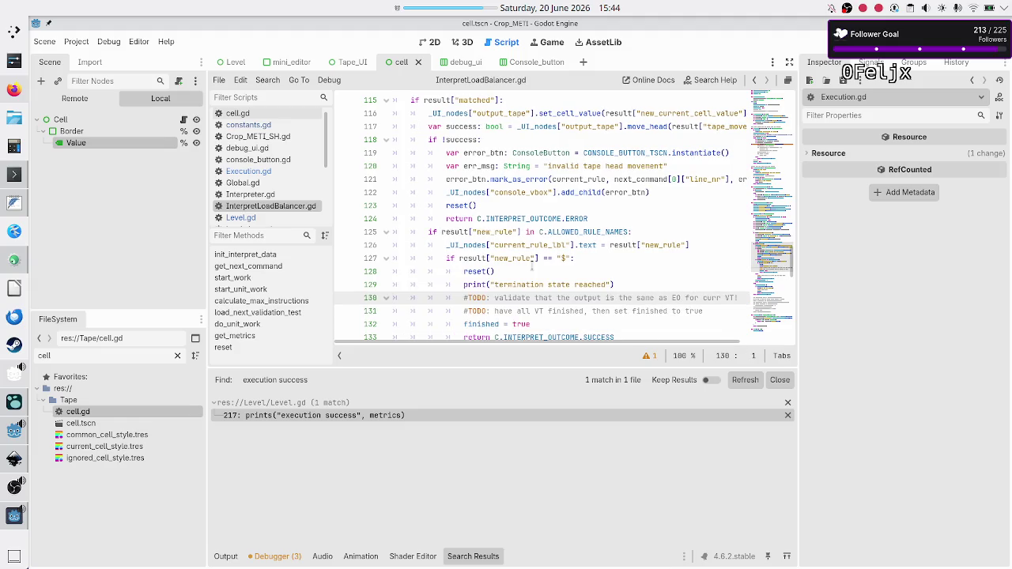
Step: Open Level.gd at the execution success handler and read through its TODO reset notes
left_click(241, 218)
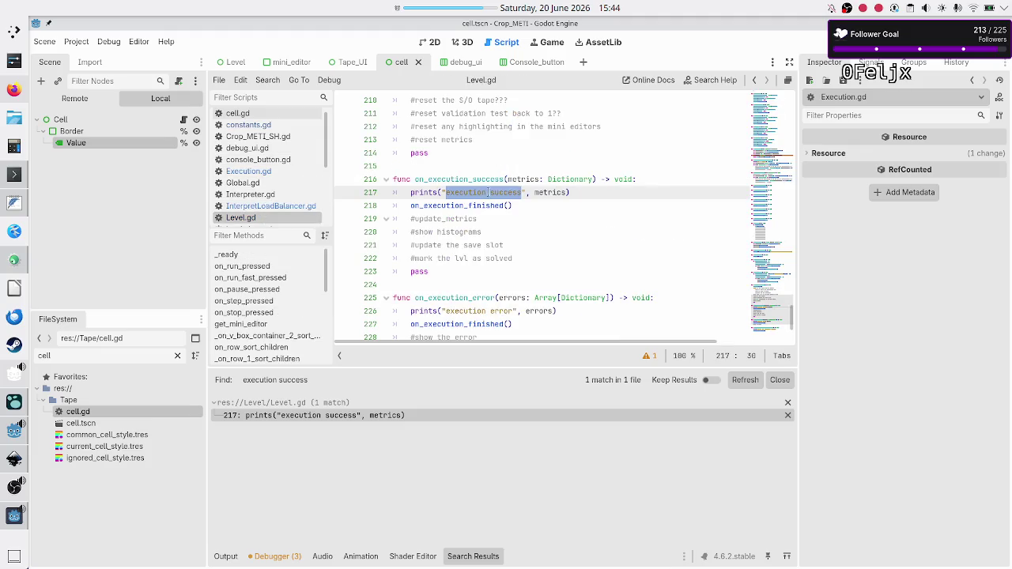
left_click(545, 219)
scroll(546, 219, "up", 3)
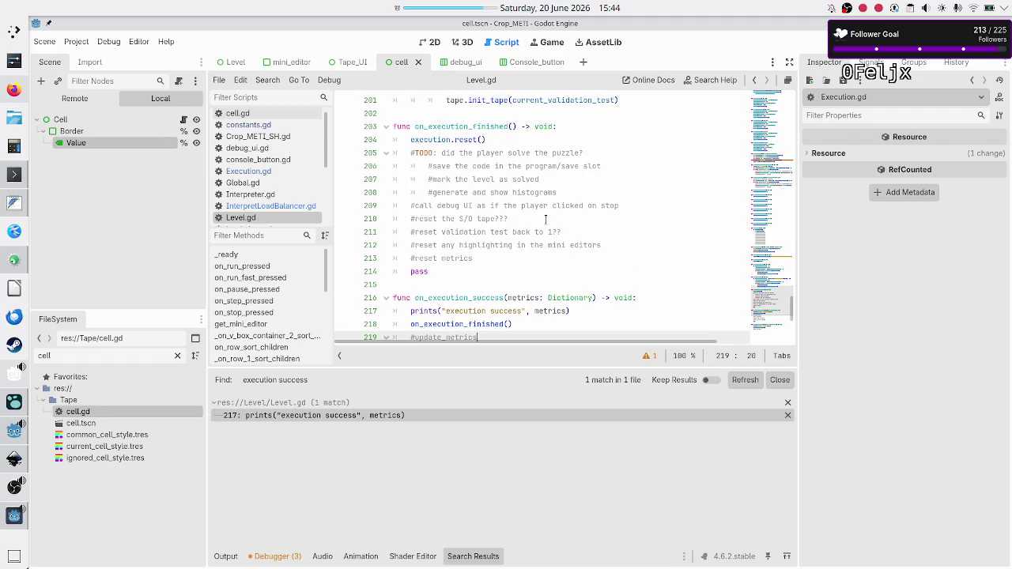
left_click(606, 139)
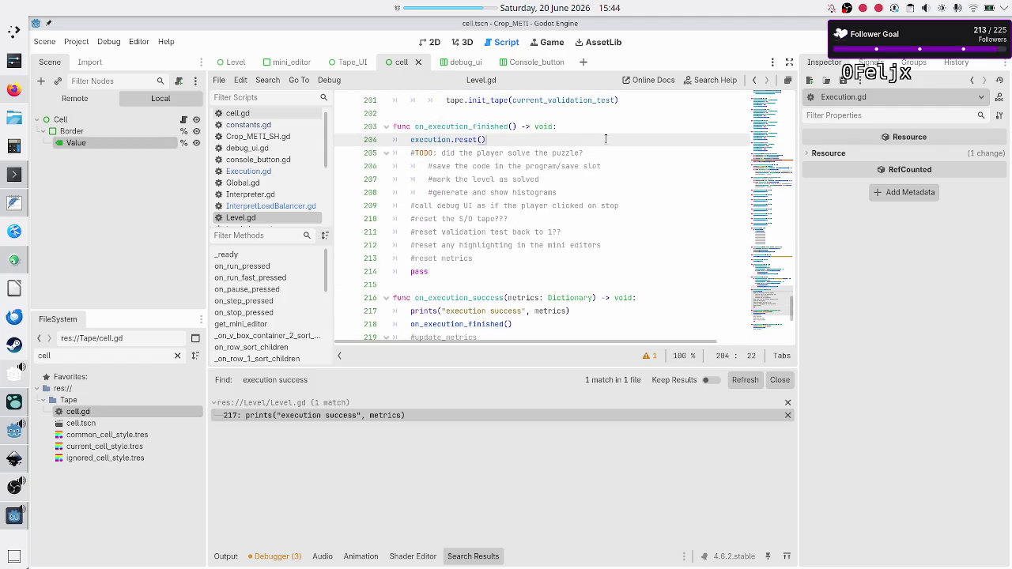
key("Down")
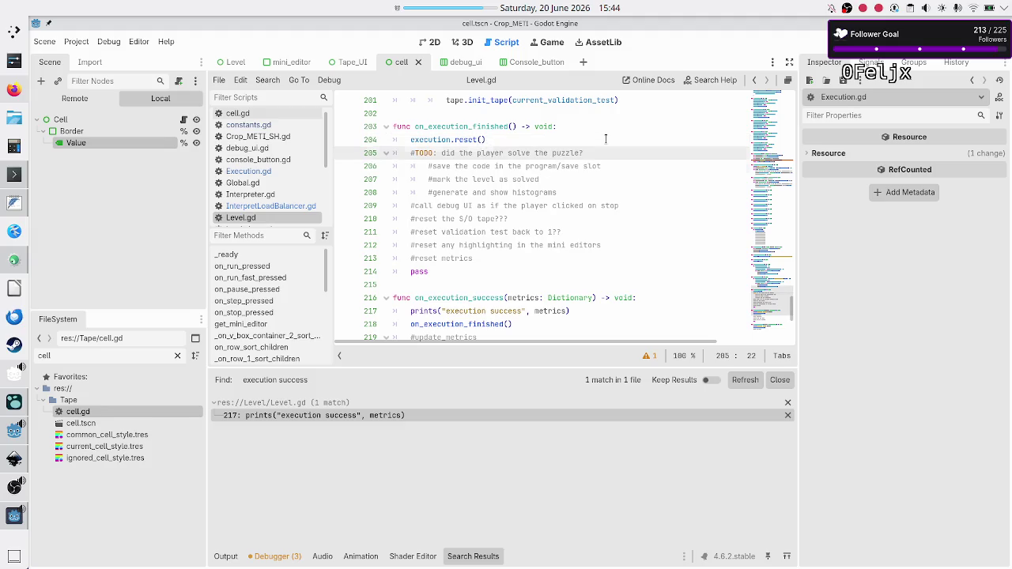
key("Down")
key("Down")
key("Down")
key("Down")
key("Down")
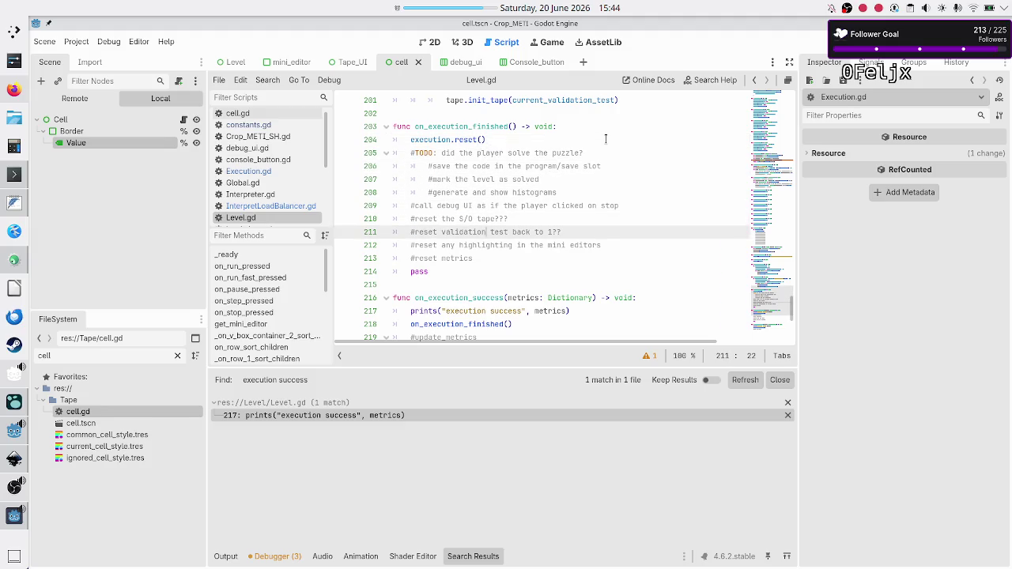
key("Down")
key("Down")
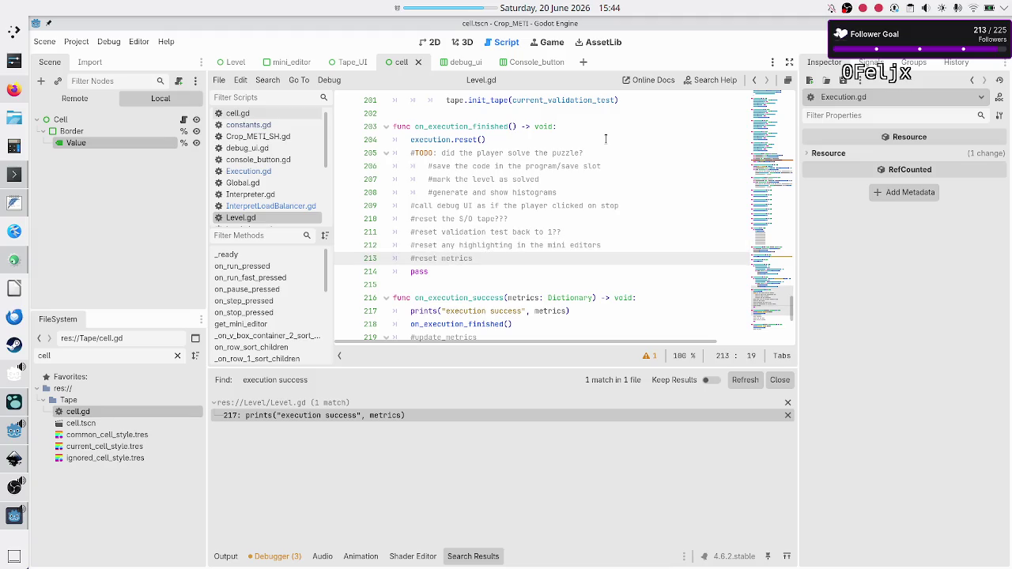
Step: Select the 'reset the S/O tape???' note and launch the game to view the Flip binary bits level
key("Up")
key("Up")
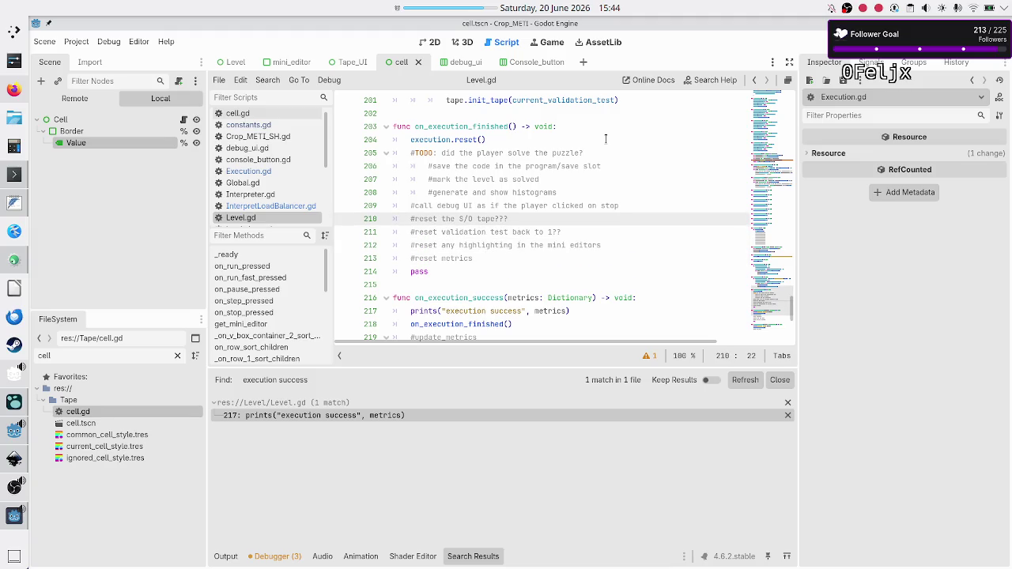
key("Up")
key("Down")
key("ctrl+shift+Left")
key("ctrl+shift+Left")
key("ctrl+shift+Left")
key("Right")
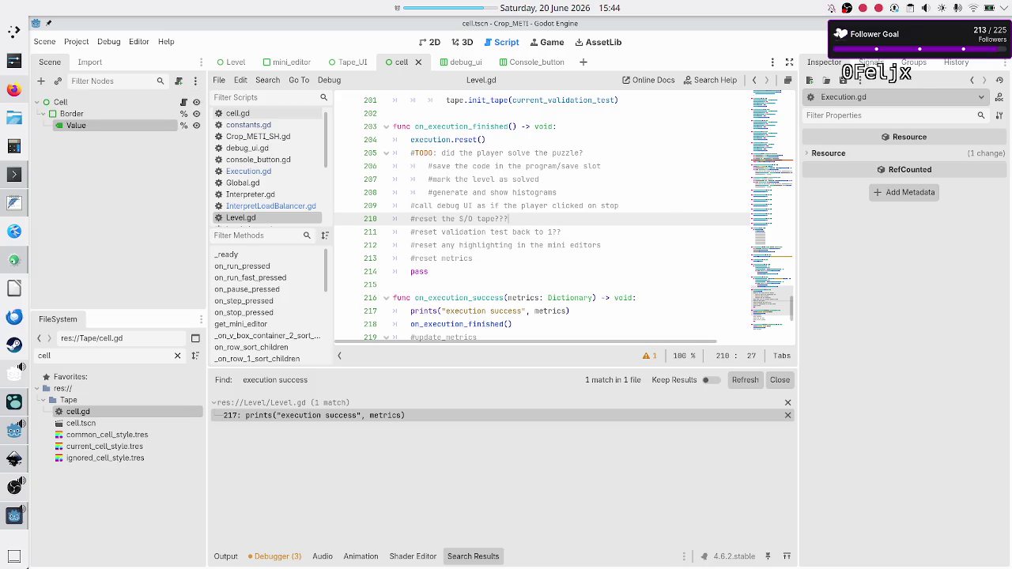
key("F5")
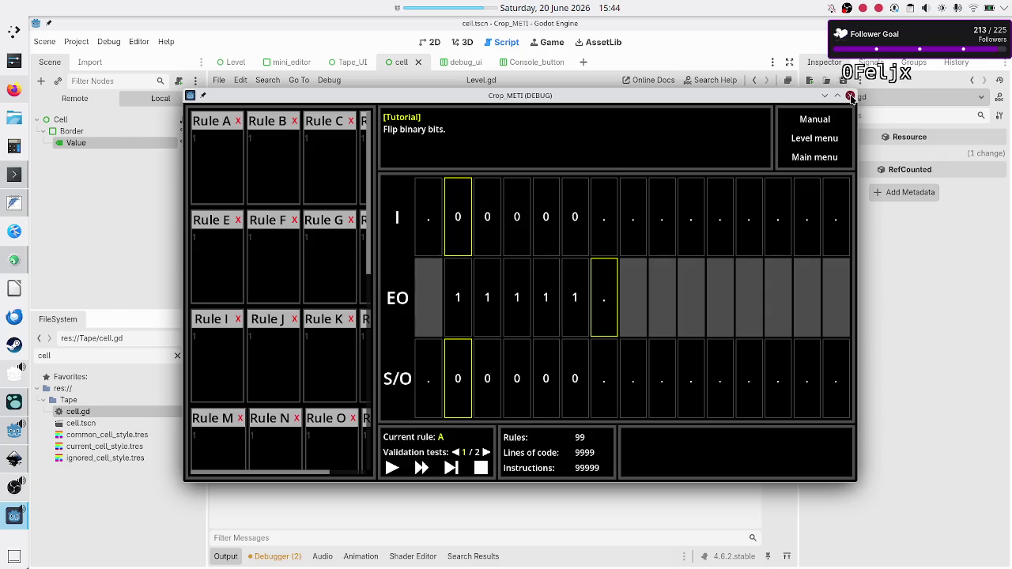
Step: Close the running game and open level_data.gd at the first validation test
left_click(851, 96)
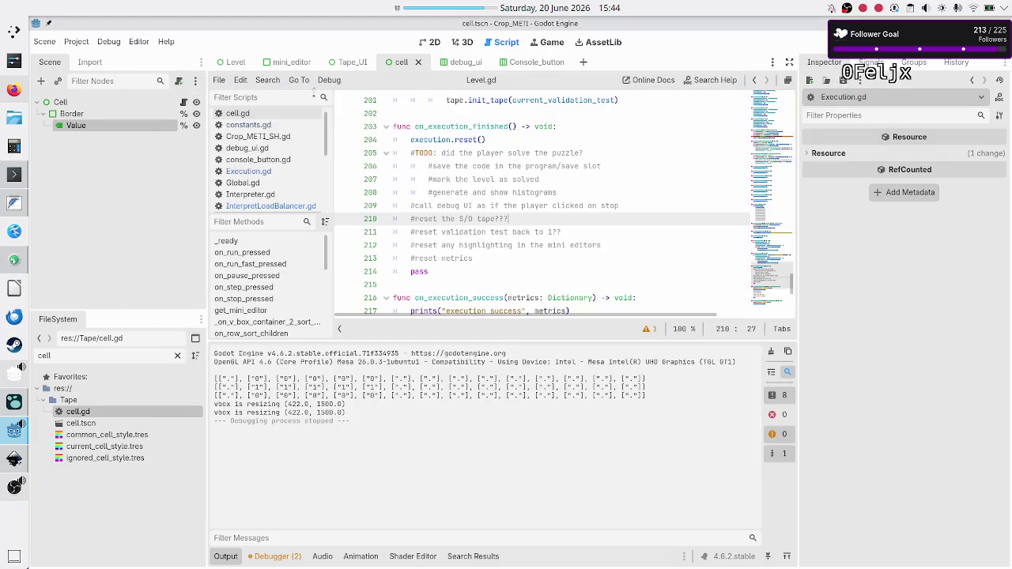
scroll(286, 150, "up", 1)
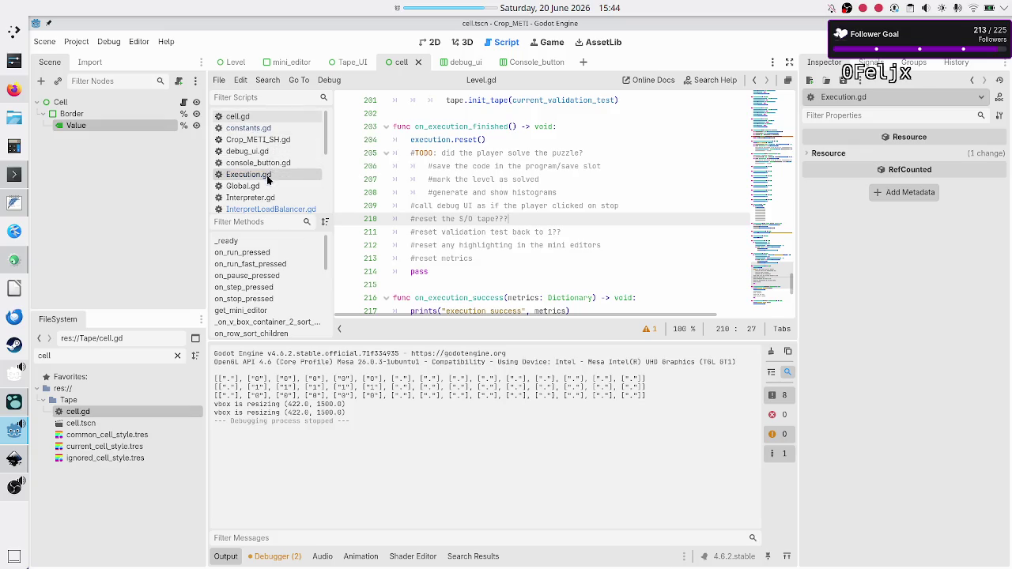
scroll(267, 176, "down", 5)
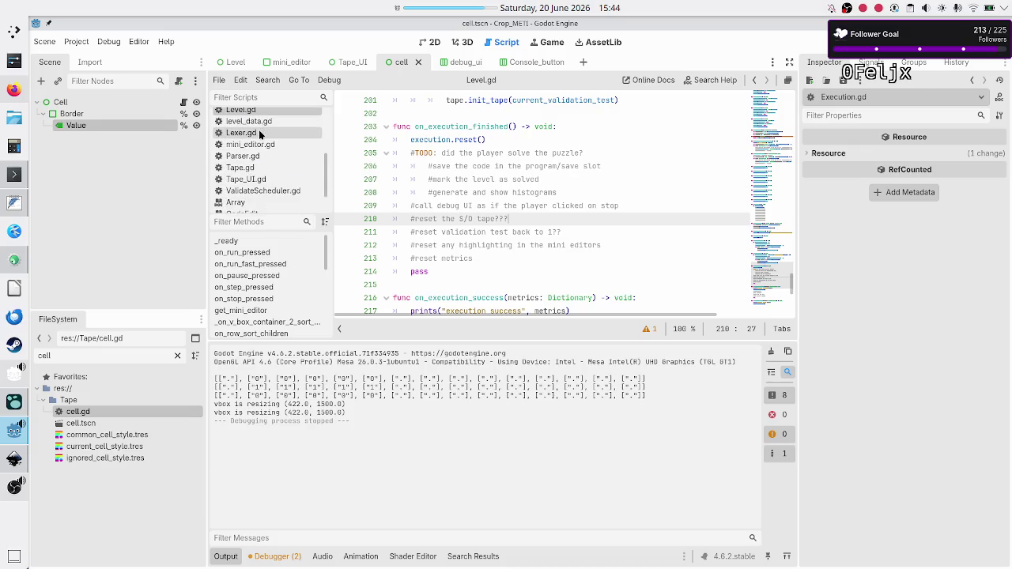
left_click(248, 121)
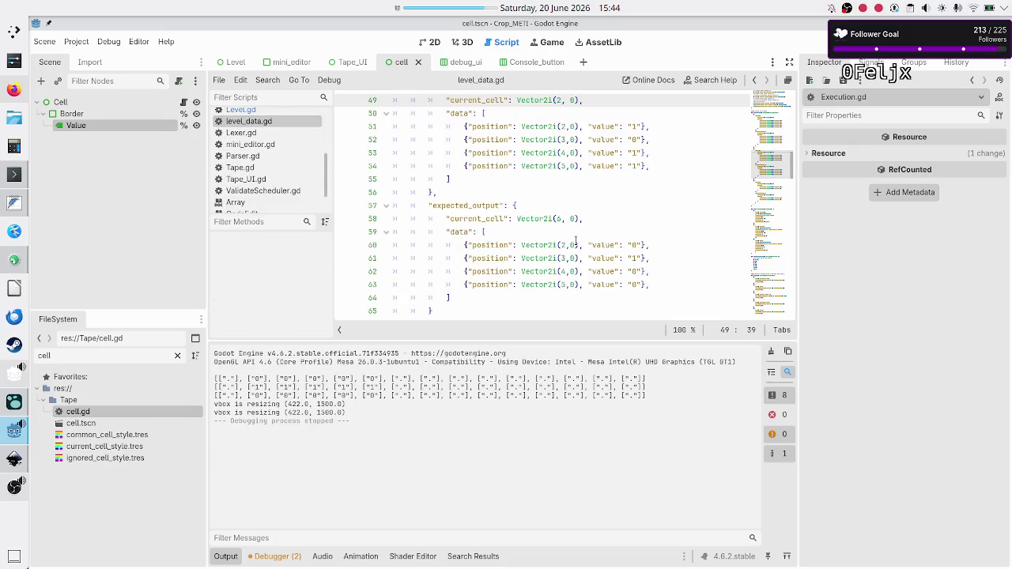
scroll(654, 201, "up", 6)
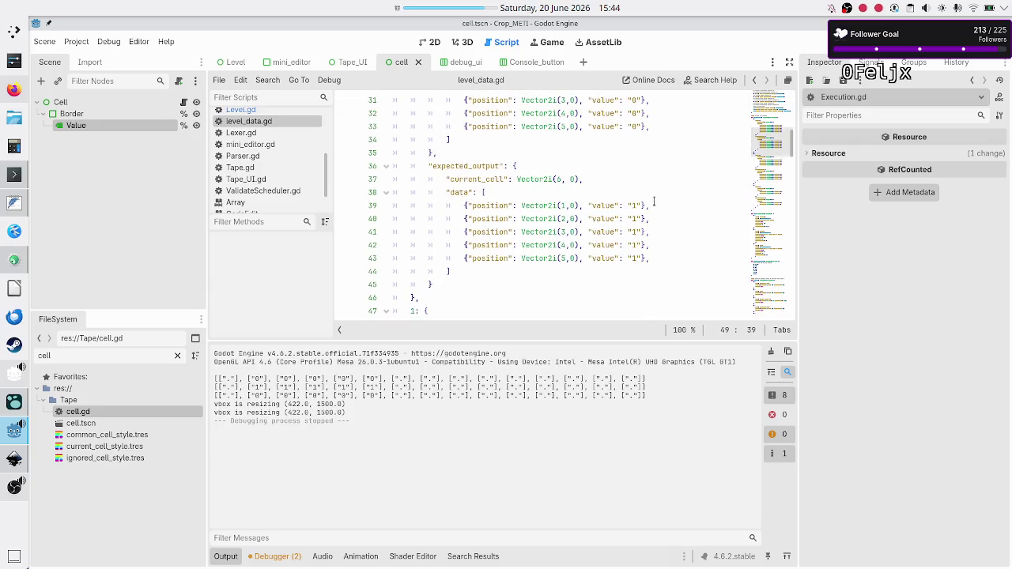
scroll(654, 201, "up", 3)
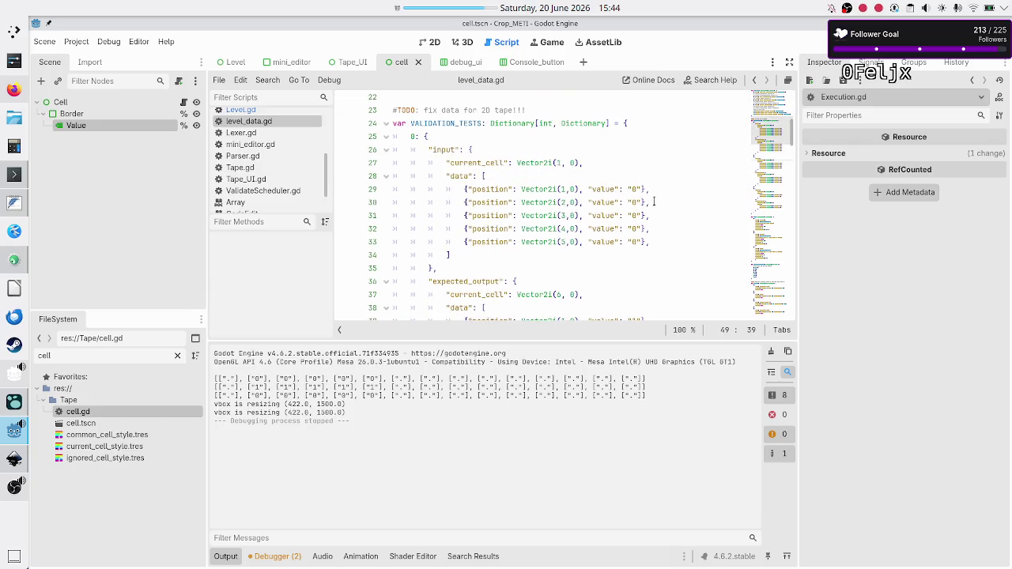
Step: Change the first test's input values to 0,1,0,1,0
left_click(633, 193)
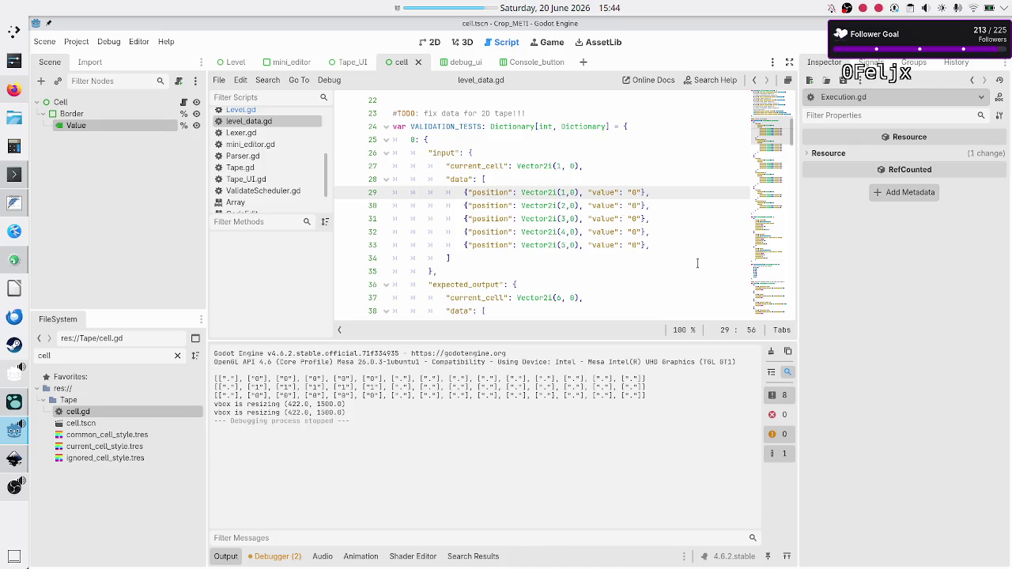
key("Down")
key("BackSpace")
type("1")
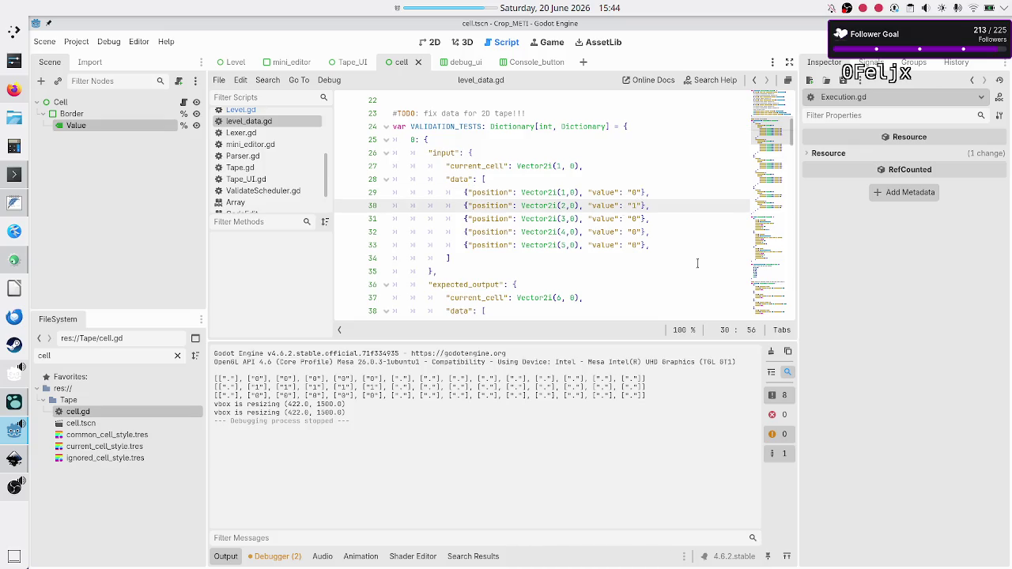
key("Down")
key("Down")
key("BackSpace")
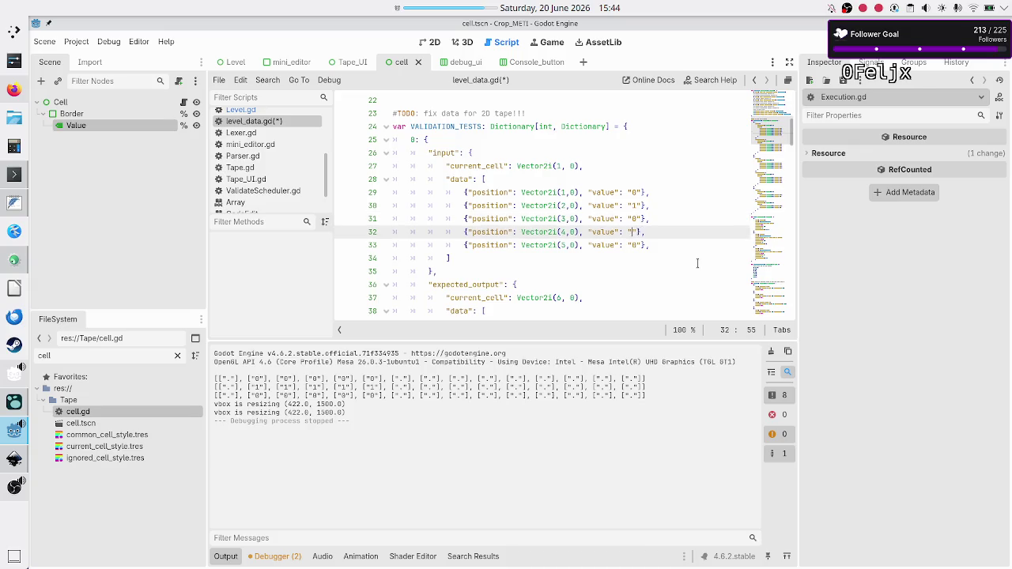
type("1")
key("Down")
key("Down")
key("Down")
key("Down")
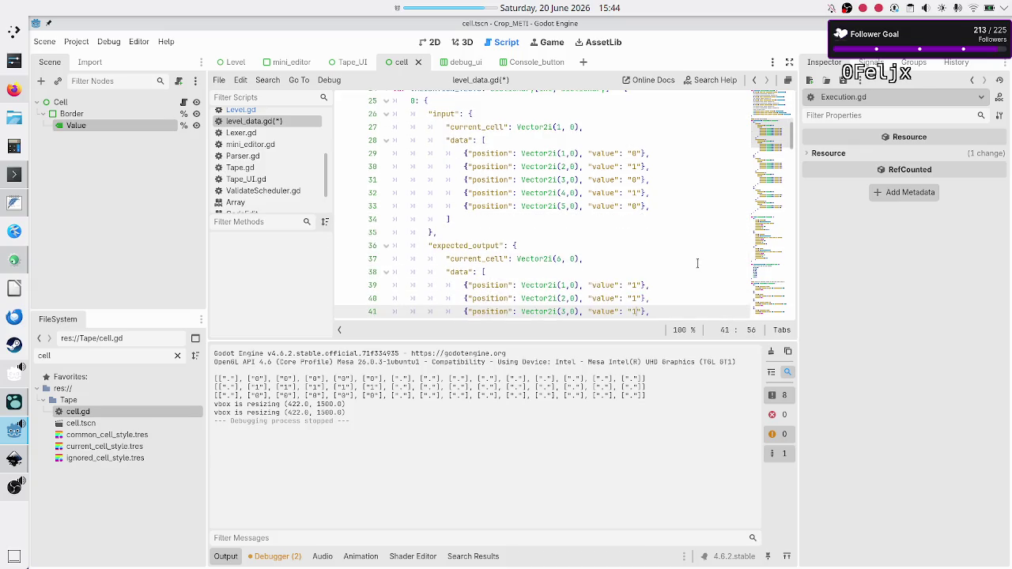
Step: Change its expected output to 1,0,1,0,1 and relaunch the game
key("Up")
key("Up")
key("BackSpace")
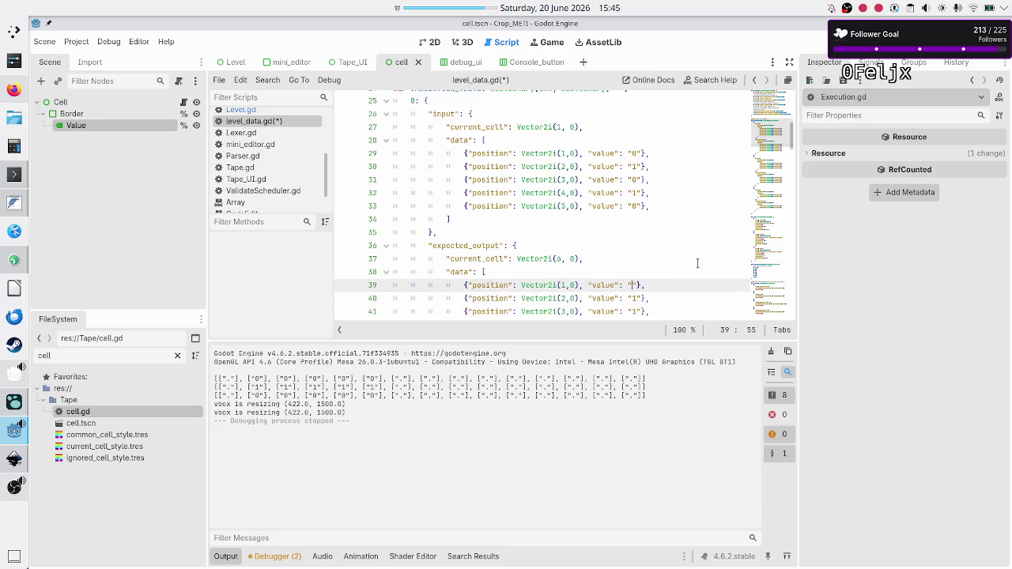
type("1")
key("Down")
key("BackSpace")
type("0")
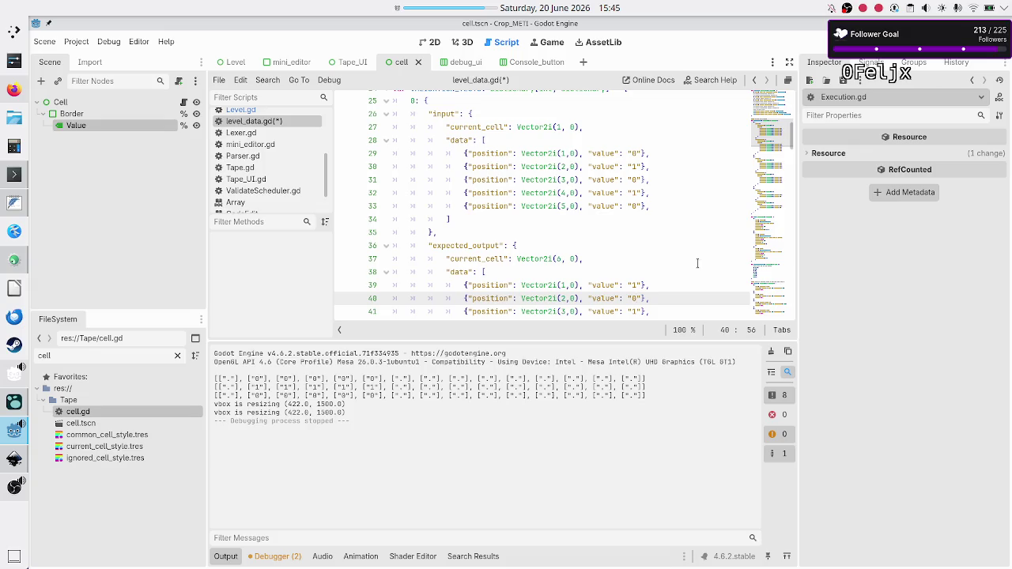
key("Down")
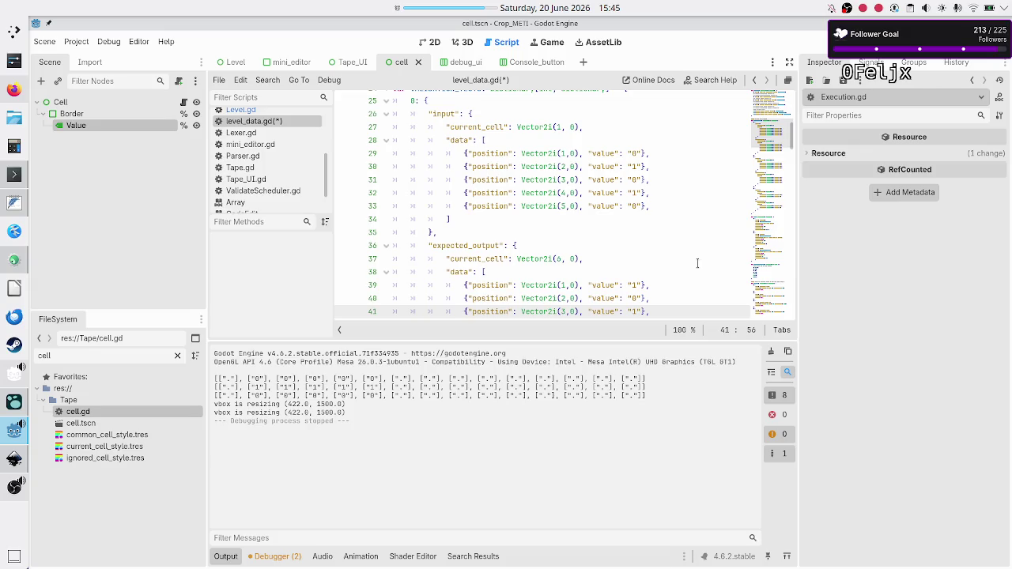
key("Down")
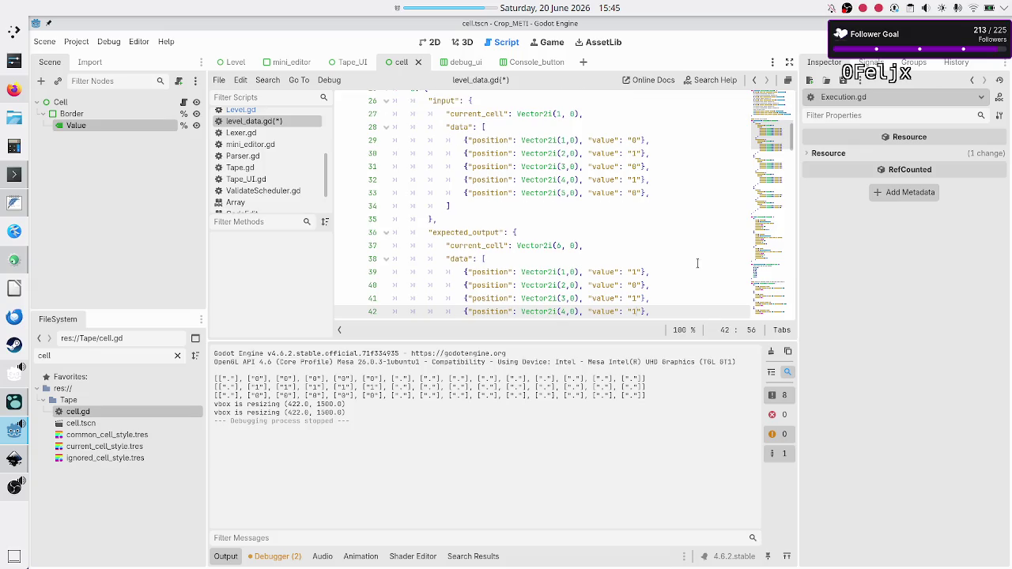
key("BackSpace")
type("0")
key("Down")
key("Down")
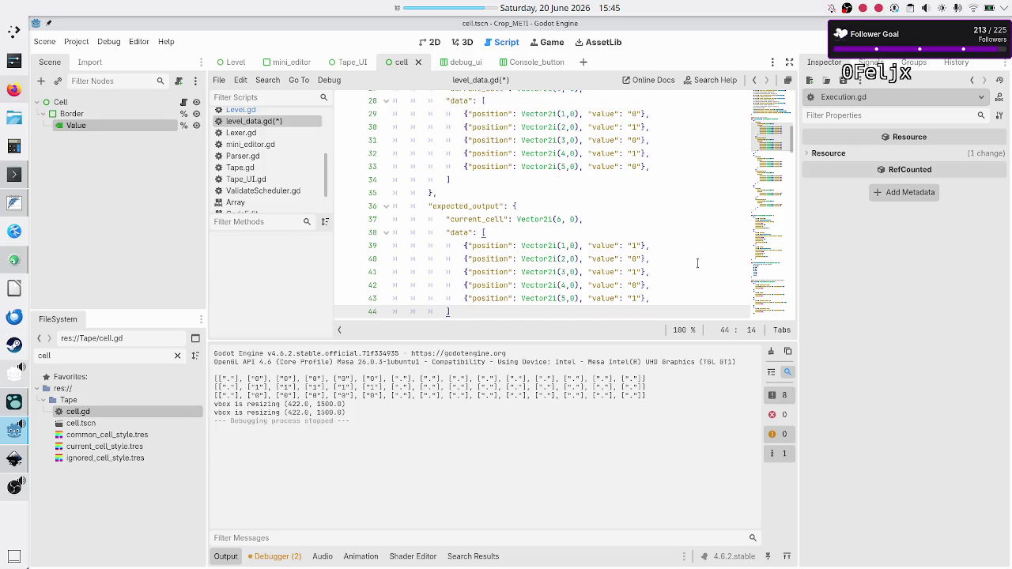
key("F5")
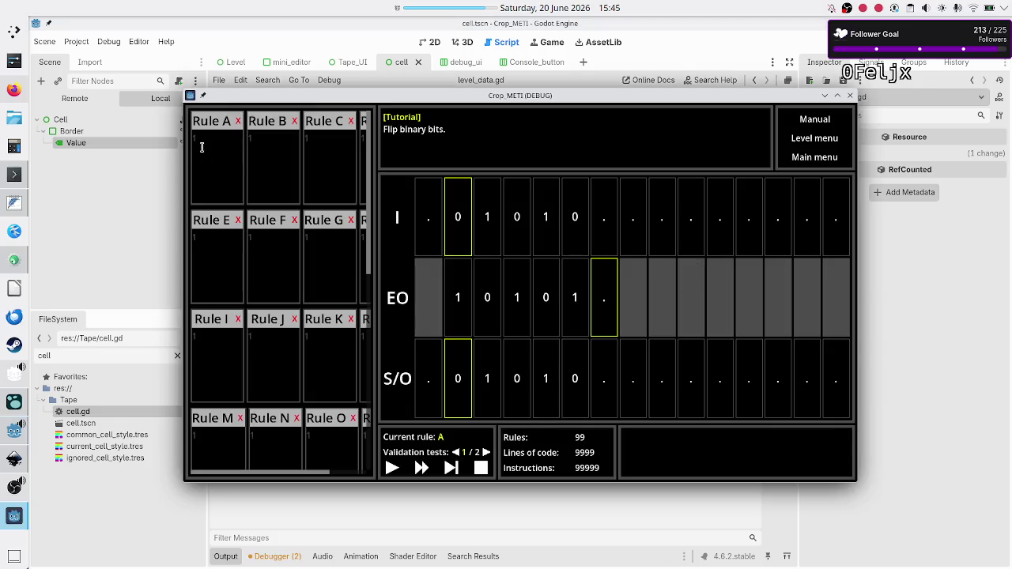
Step: Enter the three-line program 01R / 10R / ..s into Rule A and take the first step
left_click(217, 158)
type("01R 10R ..s")
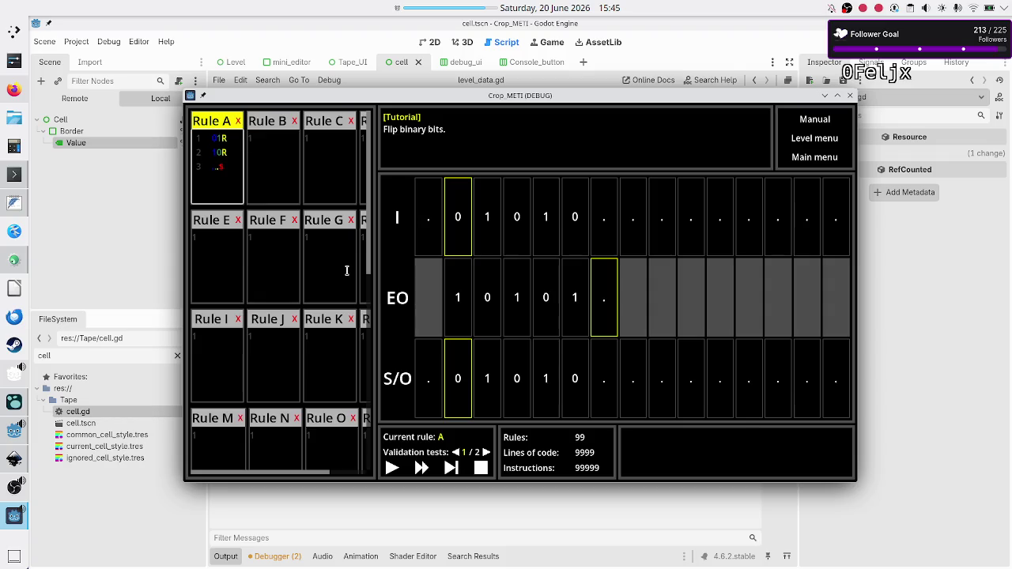
left_click(457, 475)
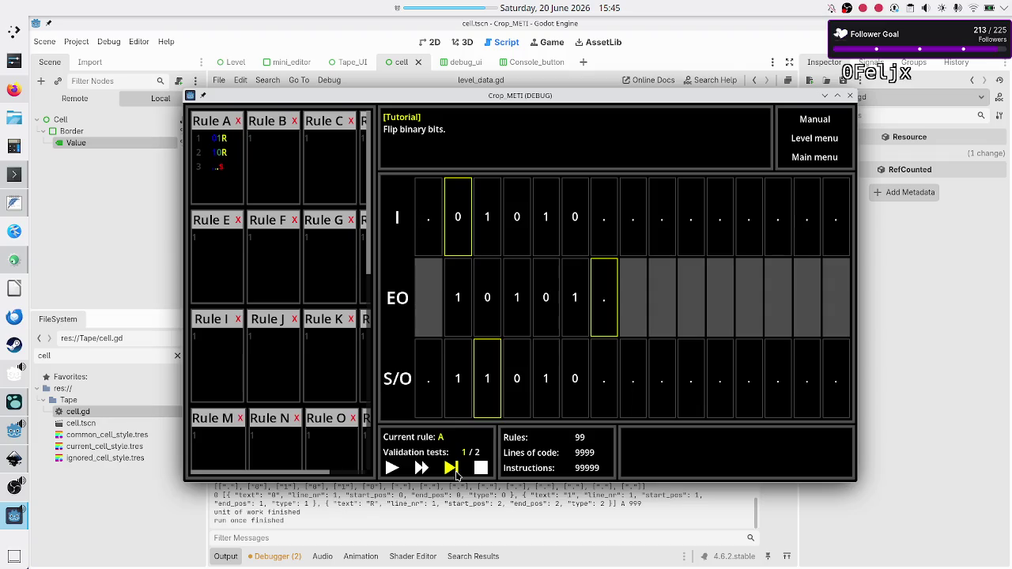
Step: Keep stepping until the tape reads 10101 and the $ rule ends execution successfully
left_click(451, 468)
left_click(455, 472)
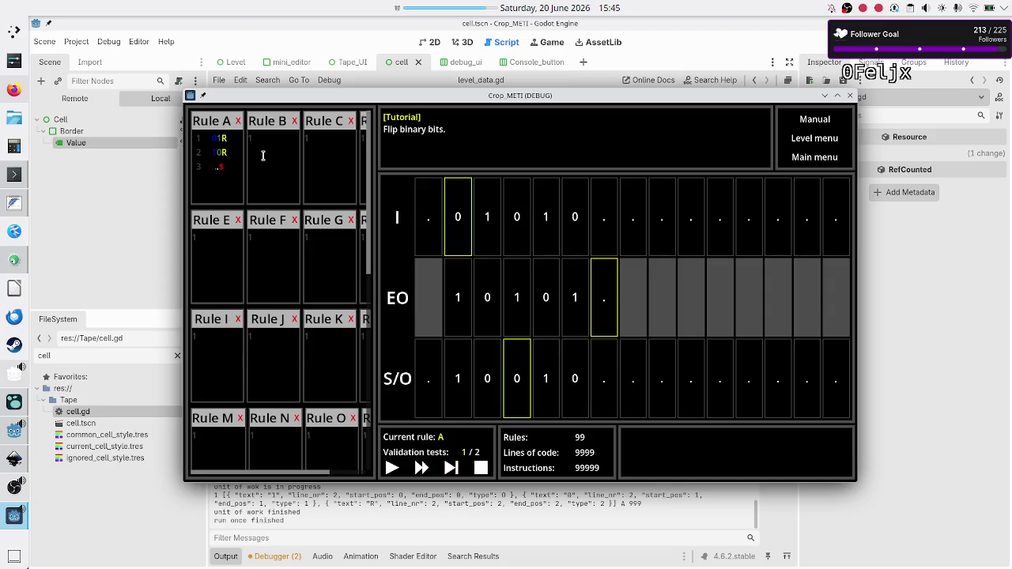
left_click(450, 468)
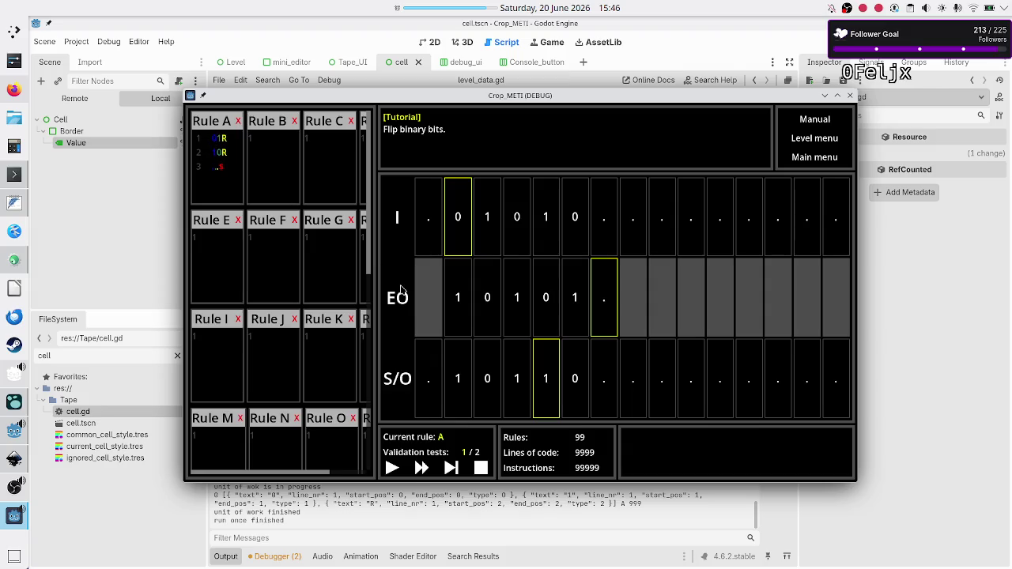
left_click(453, 469)
left_click(453, 471)
left_click(453, 471)
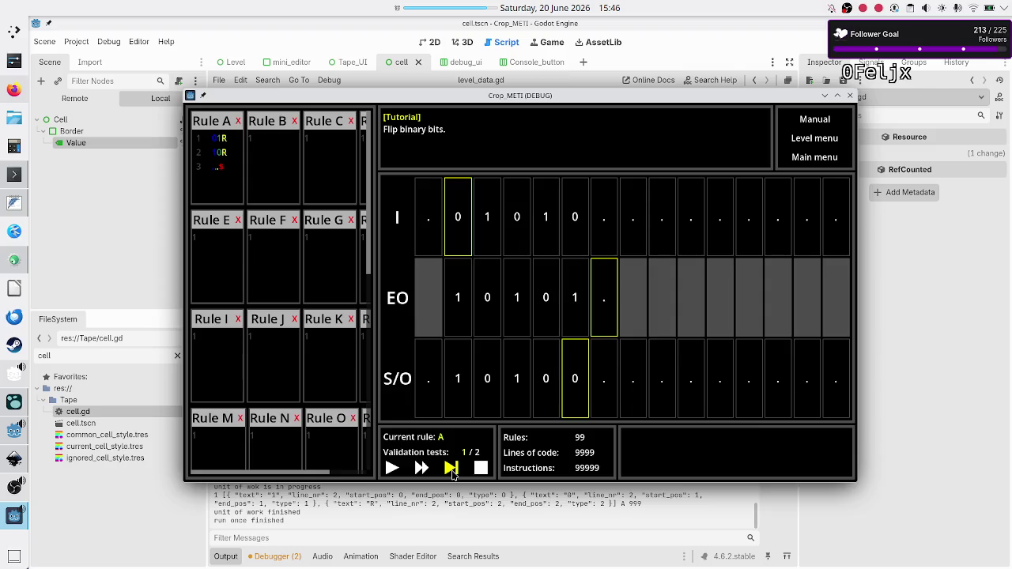
left_click(452, 469)
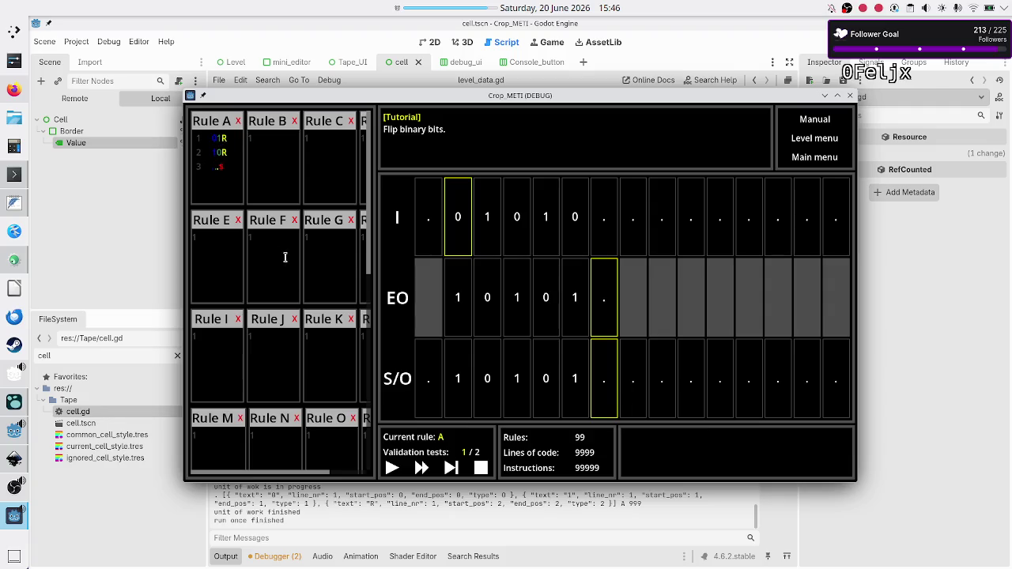
left_click(451, 470)
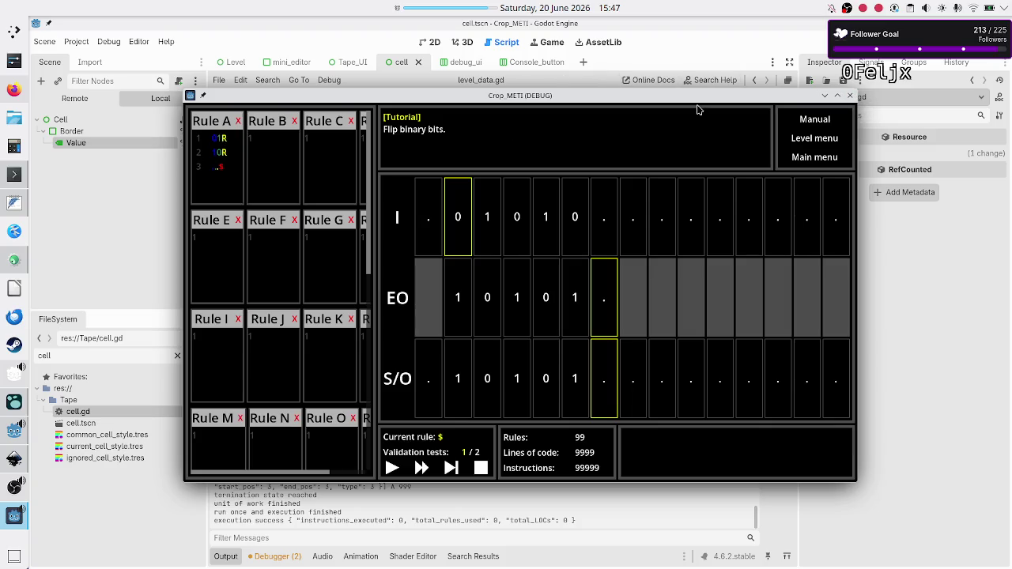
Step: Stop the running Crop_METI game and open InterpretLoadBalancer.gd
left_click(850, 95)
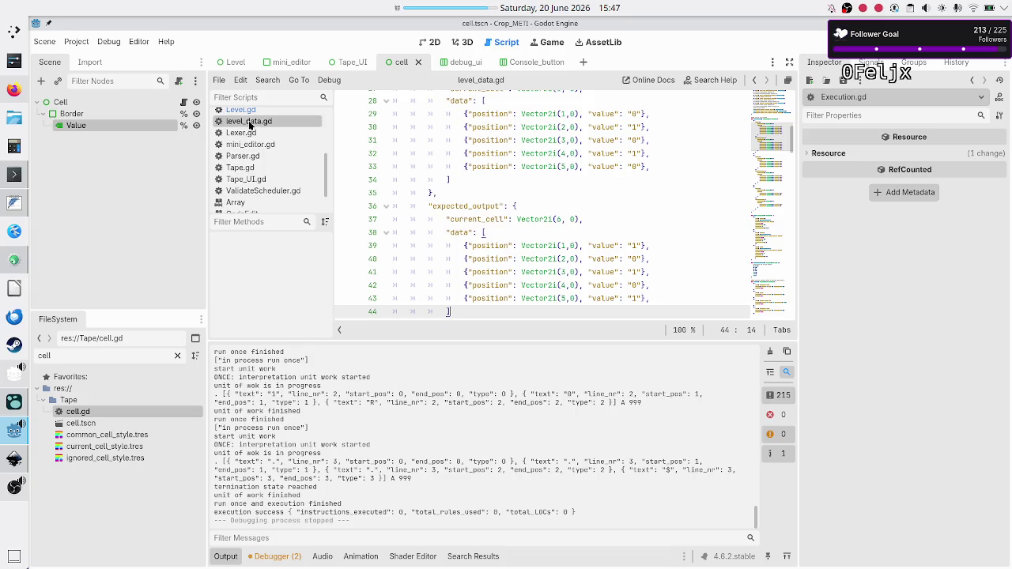
scroll(263, 158, "up", 3)
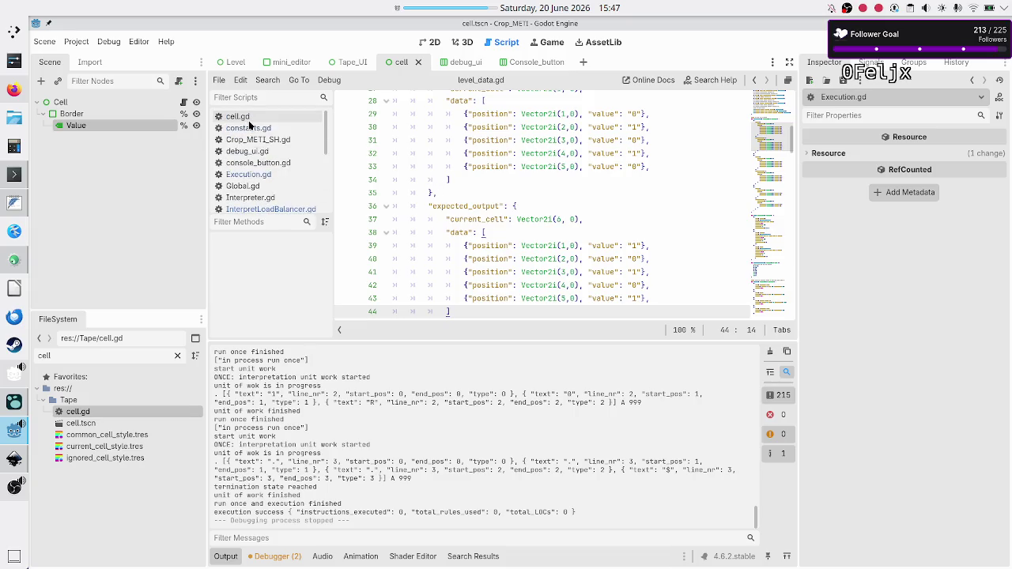
left_click(265, 208)
Step: Review the do_unit_work function and its get_next_command call
left_click(574, 193)
scroll(581, 192, "up", 5)
scroll(585, 190, "down", 1)
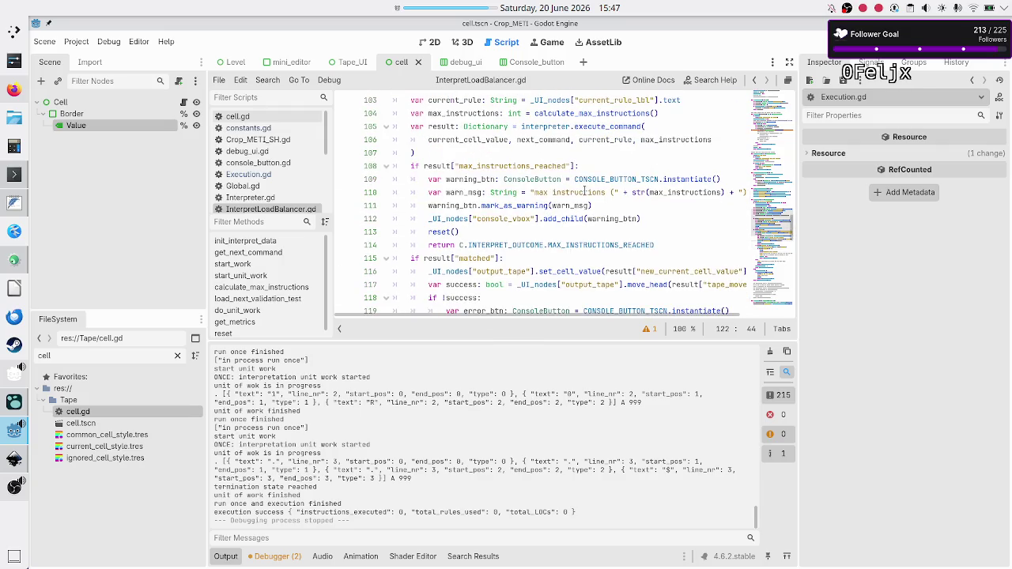
scroll(584, 192, "down", 3)
scroll(584, 192, "up", 5)
scroll(584, 192, "up", 3)
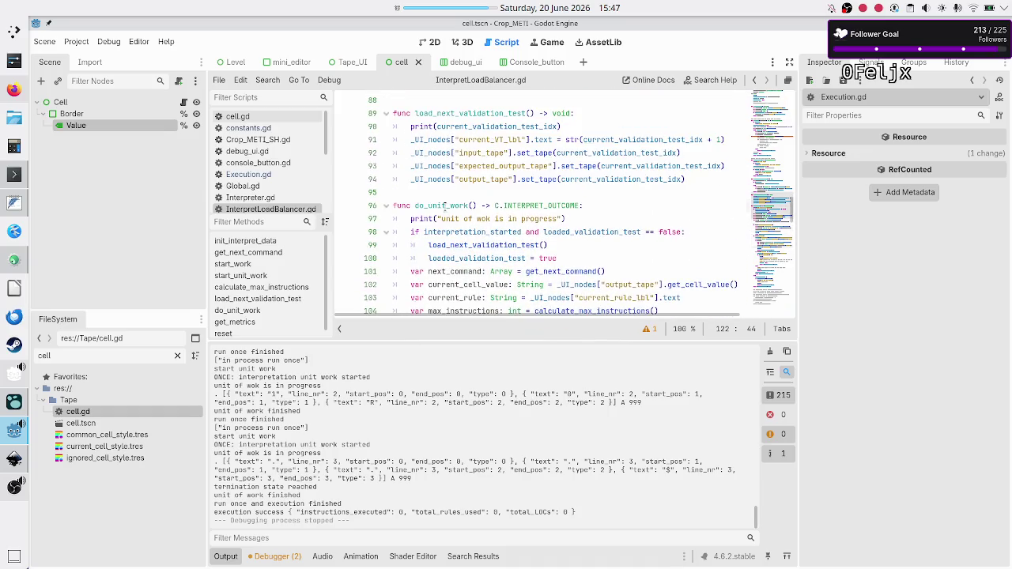
double_click(445, 206)
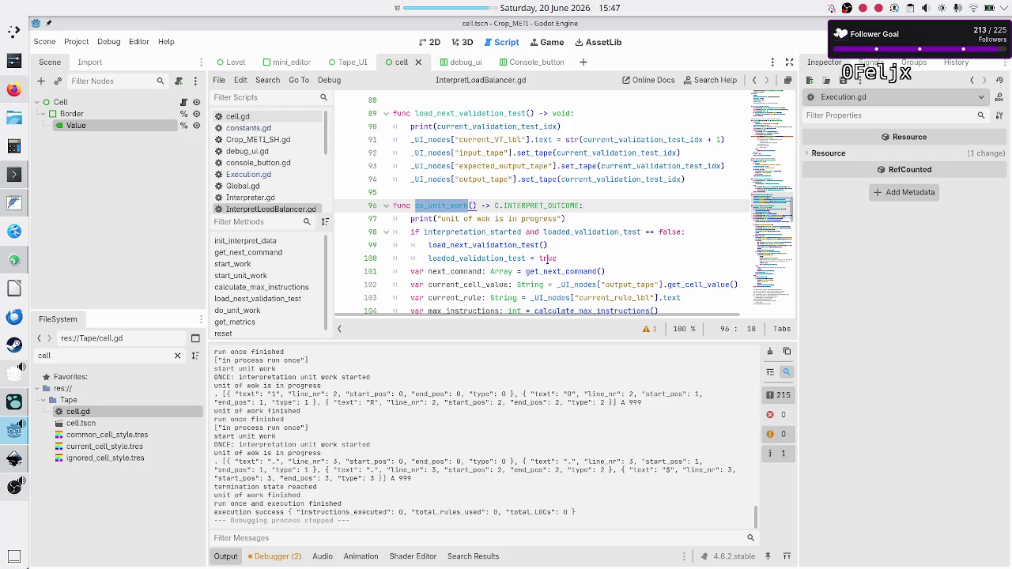
left_click(639, 271)
scroll(639, 271, "up", 9)
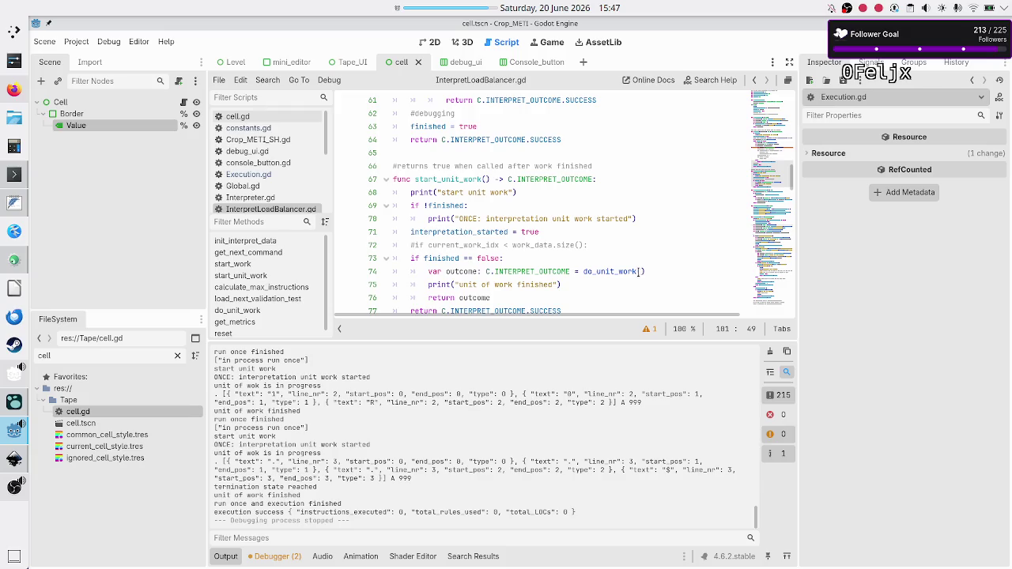
scroll(522, 240, "up", 6)
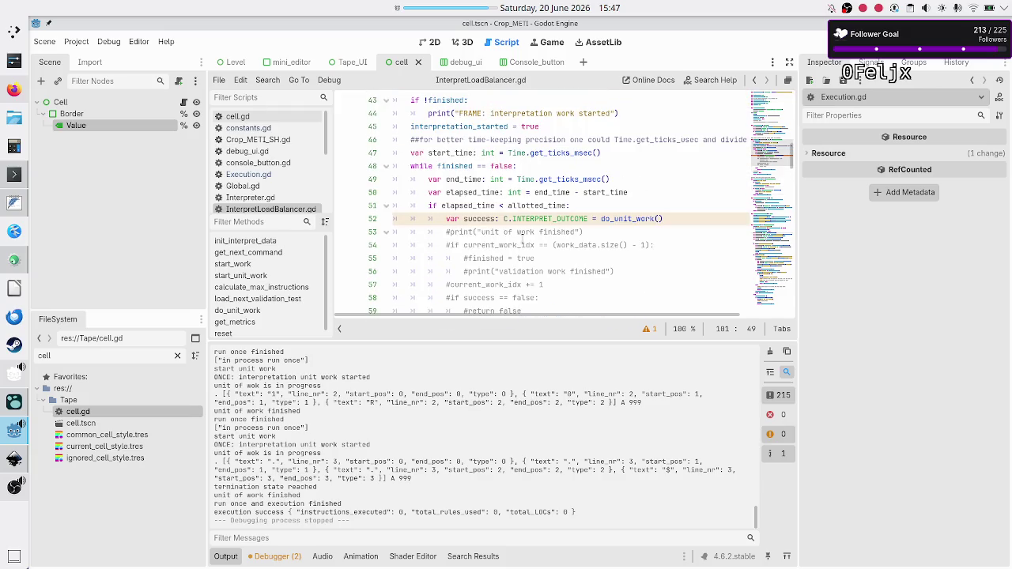
scroll(522, 239, "up", 5)
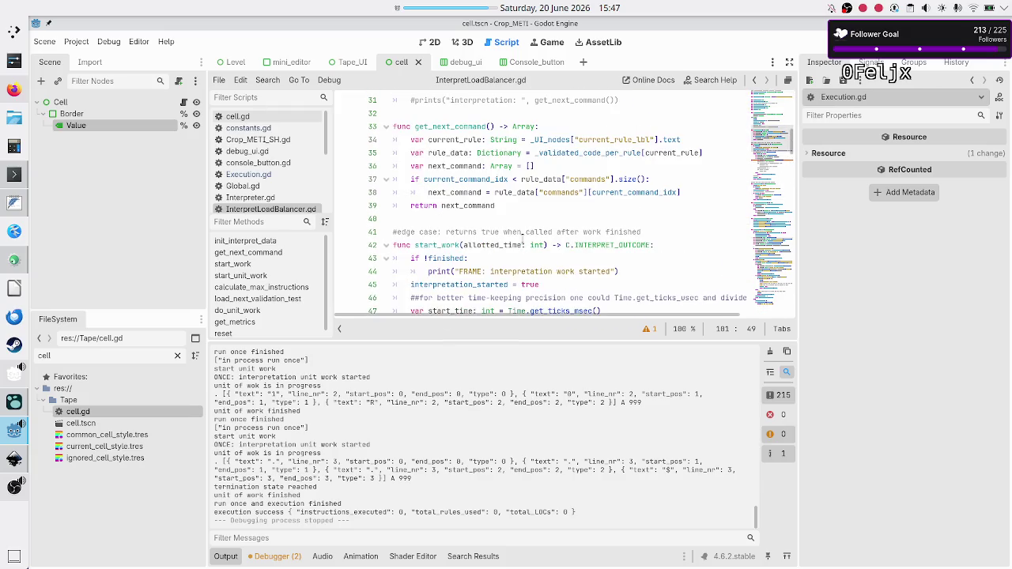
Step: Inspect get_next_command's next_command declaration, then switch to Level.gd
left_click(589, 166)
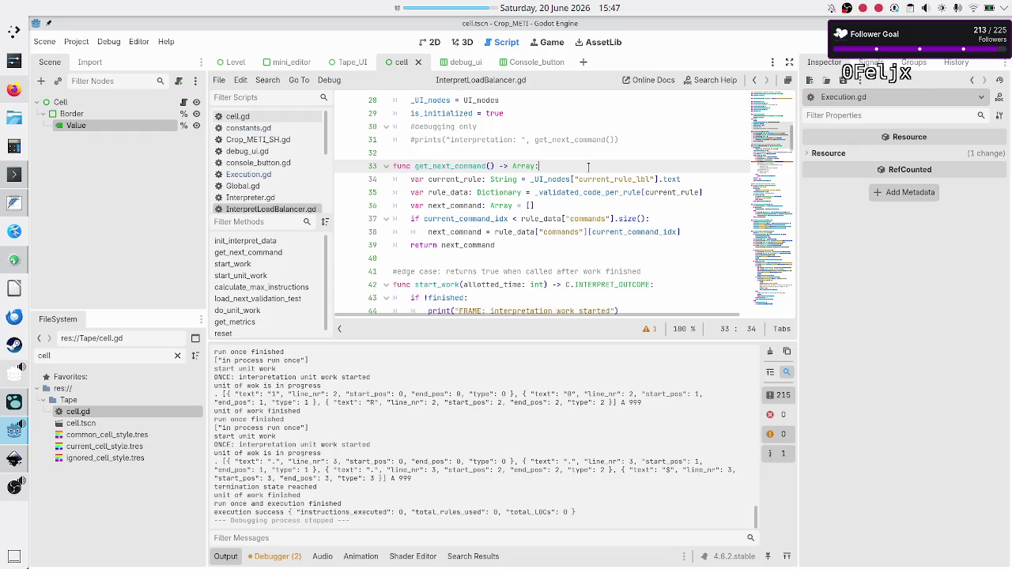
key("Right")
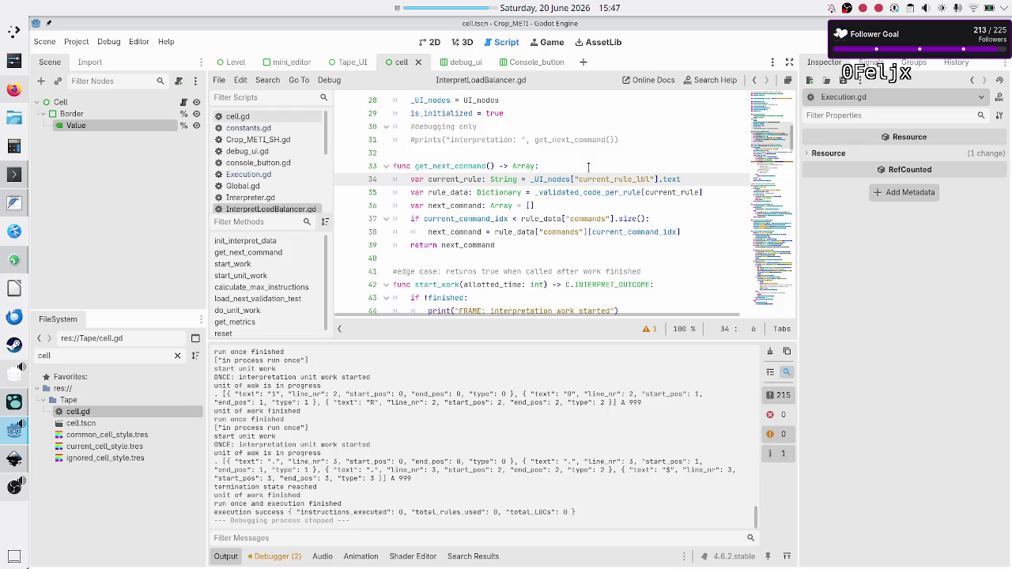
key("Down")
key("Down")
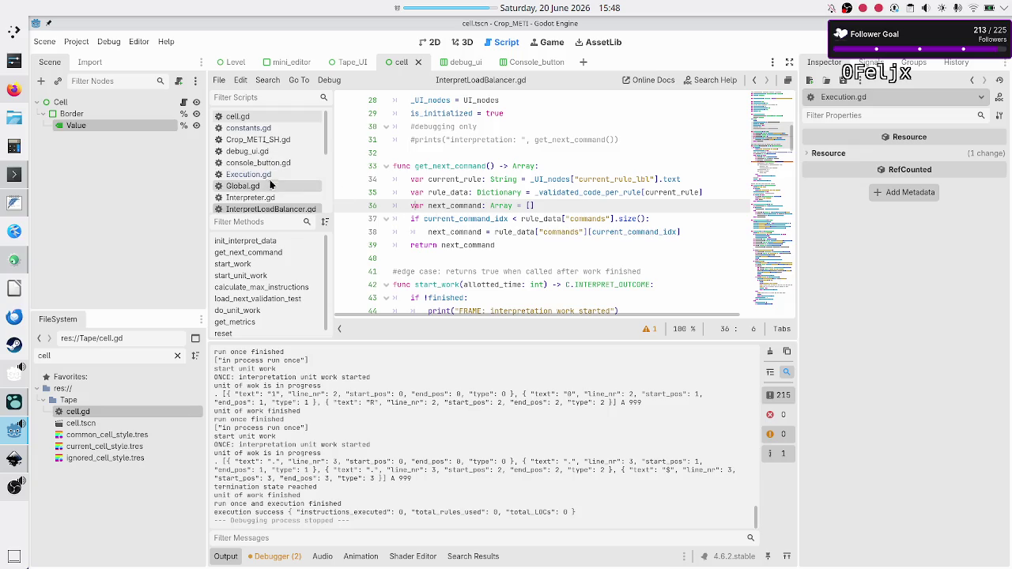
scroll(269, 195, "down", 2)
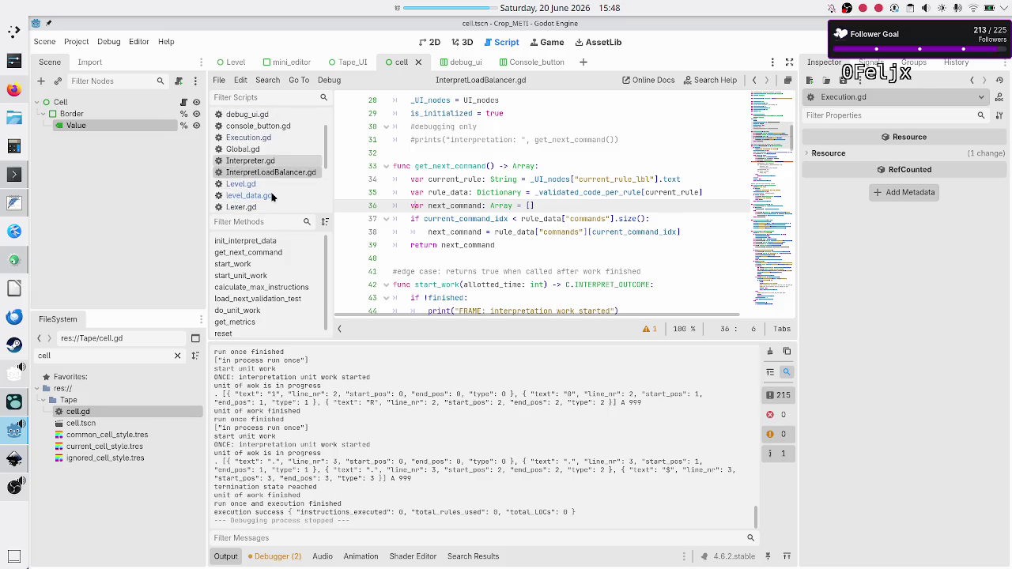
left_click(251, 184)
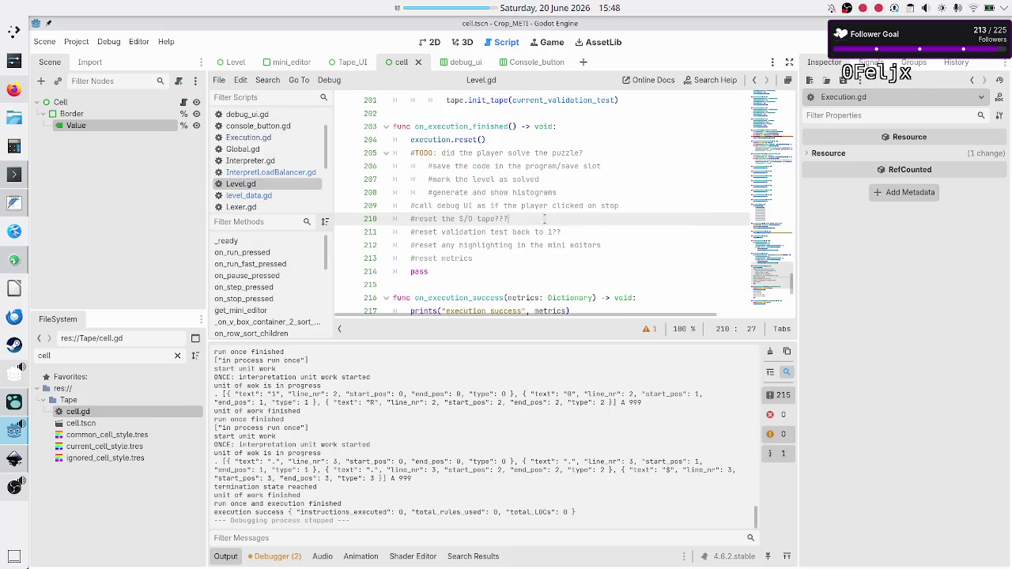
Step: Scroll Level.gd to the on_error_pressed function and select its name
scroll(544, 219, "down", 3)
scroll(544, 219, "down", 1)
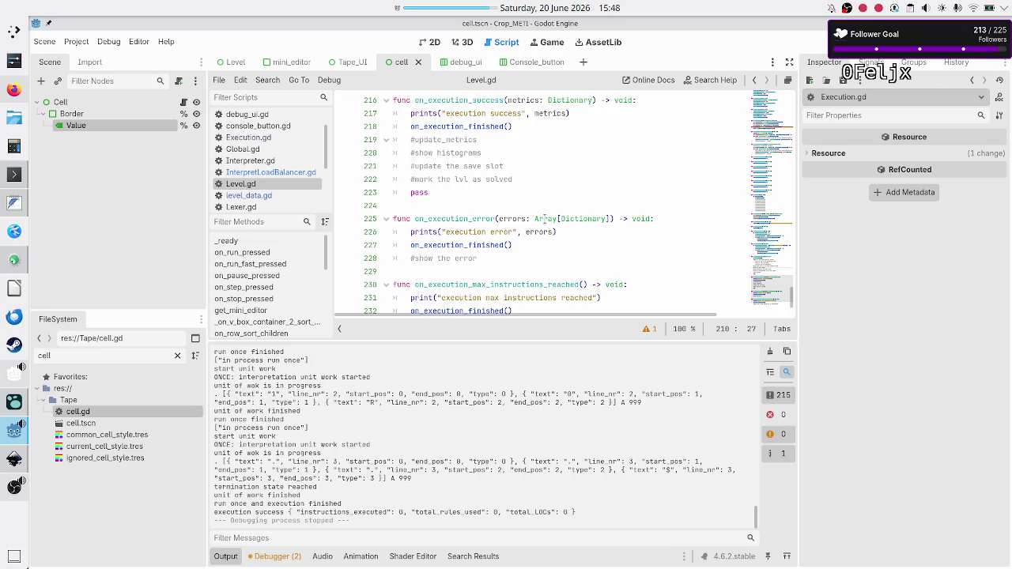
scroll(543, 219, "down", 1)
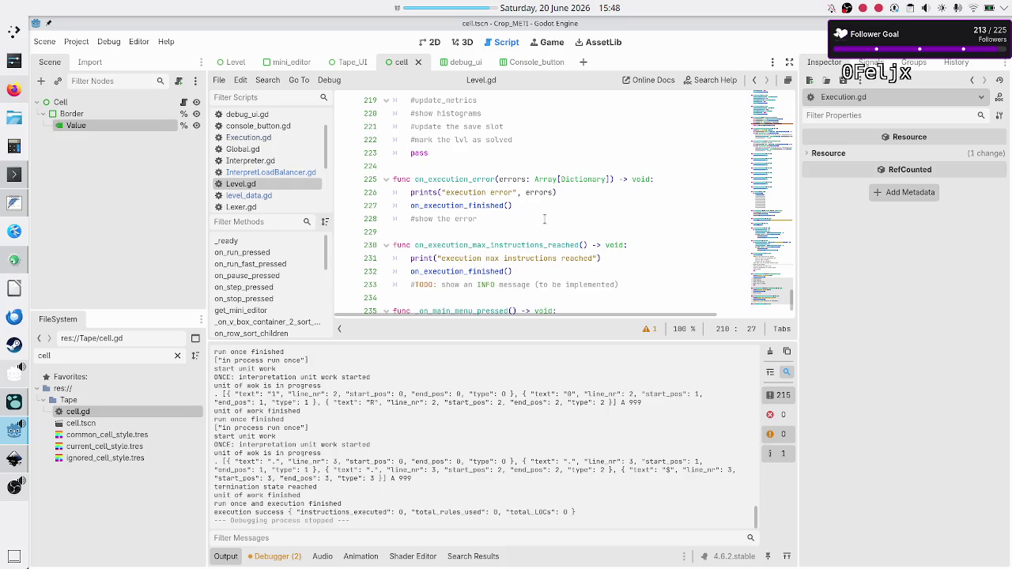
scroll(544, 219, "down", 1)
scroll(544, 219, "up", 5)
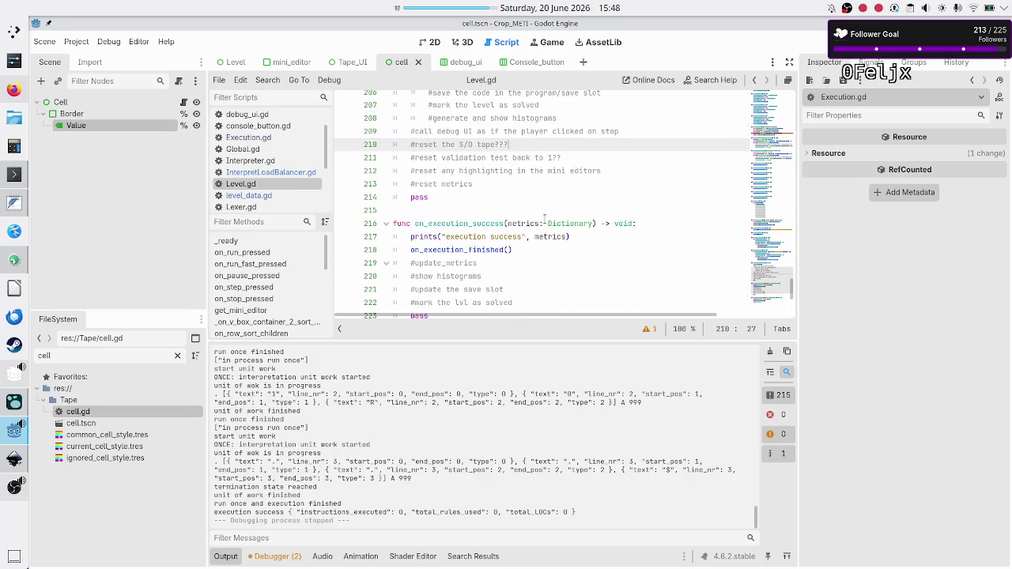
scroll(544, 219, "up", 7)
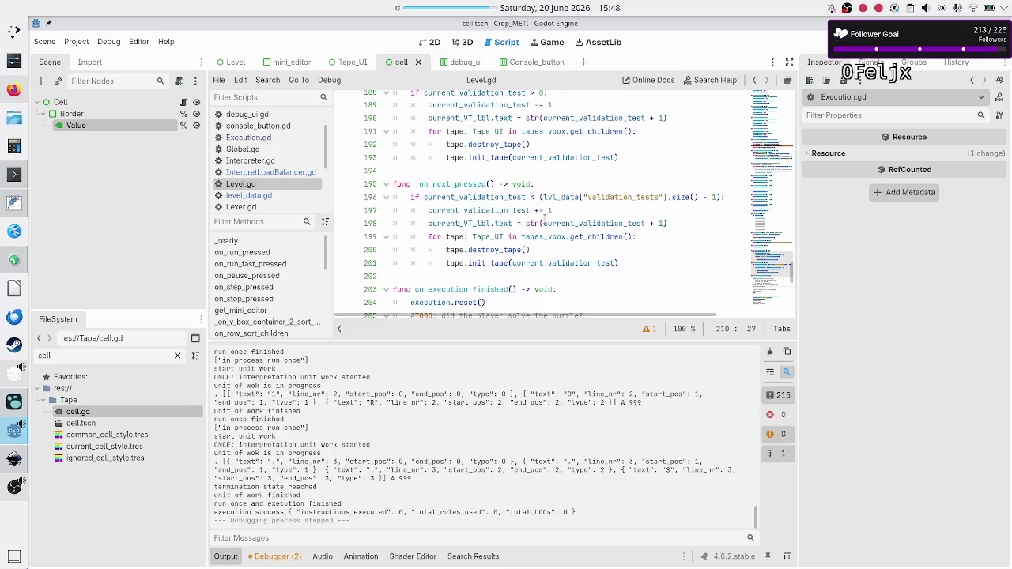
scroll(544, 219, "up", 4)
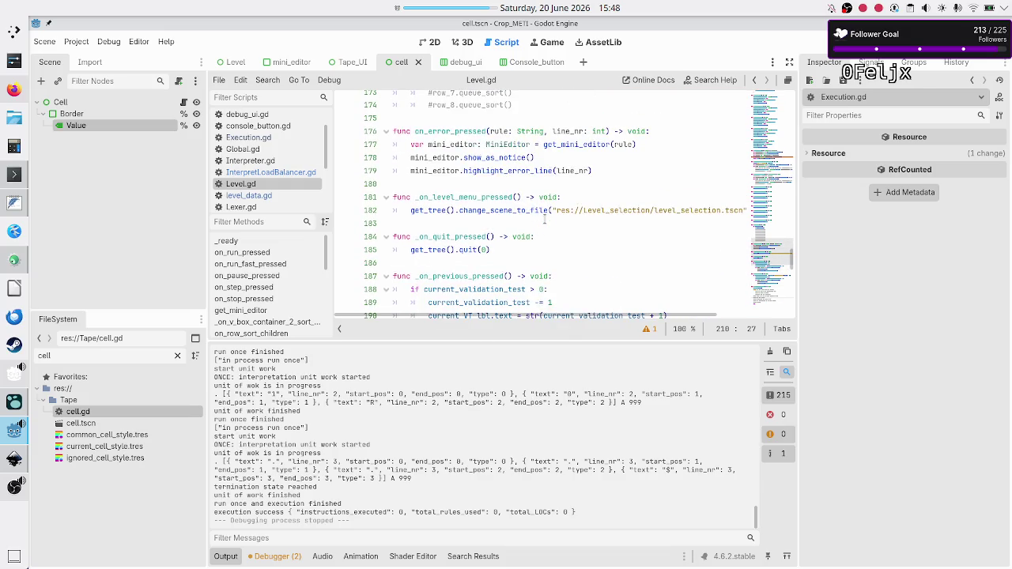
scroll(544, 219, "up", 2)
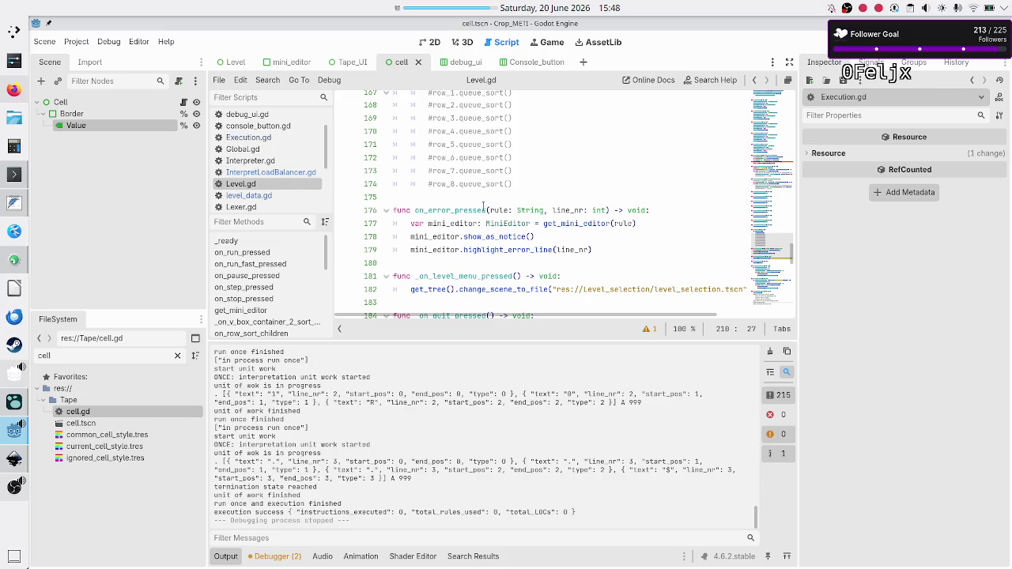
double_click(455, 210)
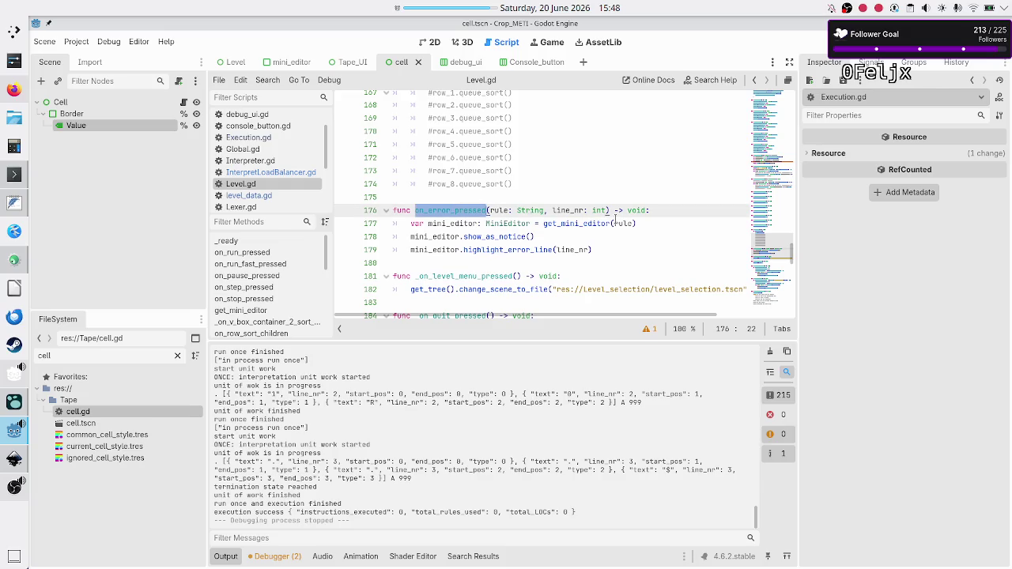
Step: Select the mini_editor lookup statement on line 177
left_click(670, 228)
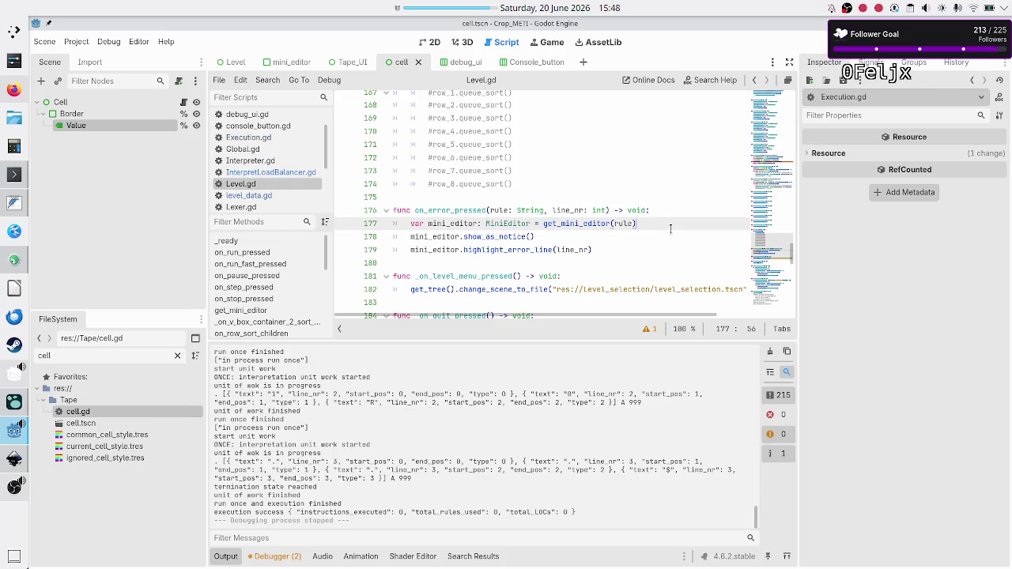
key("Down")
key("Home")
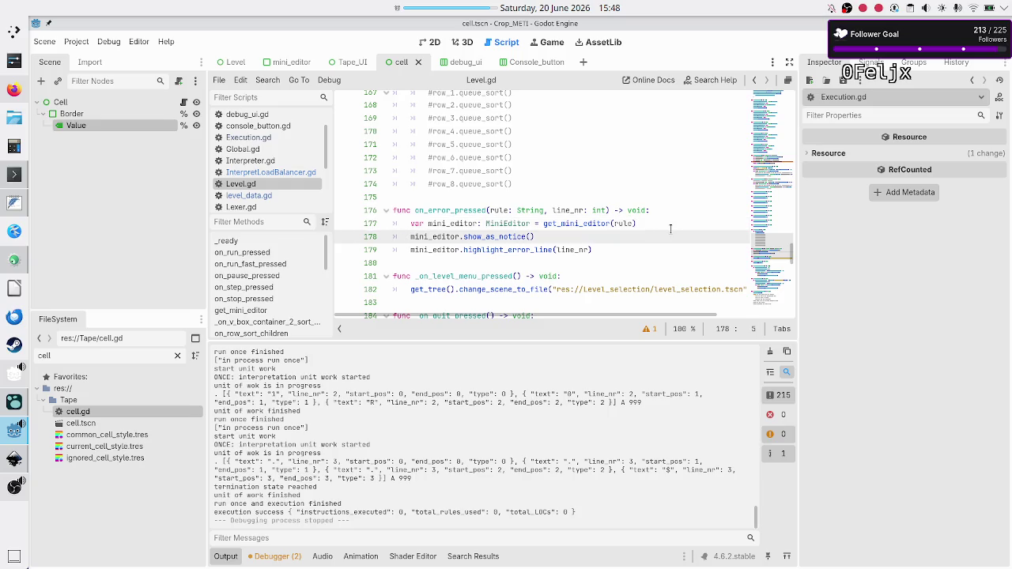
key("Up")
key("shift+End")
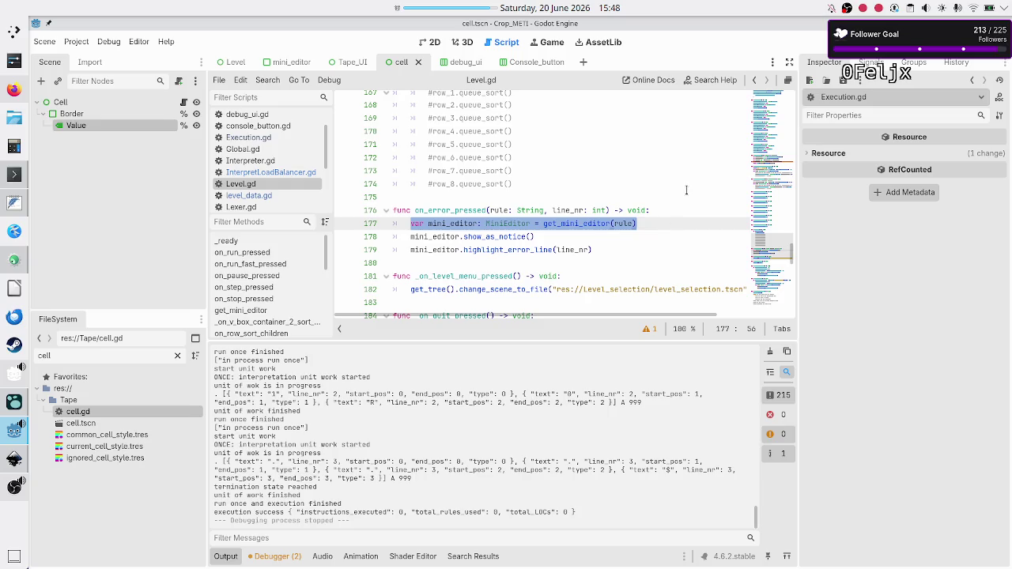
double_click(468, 223)
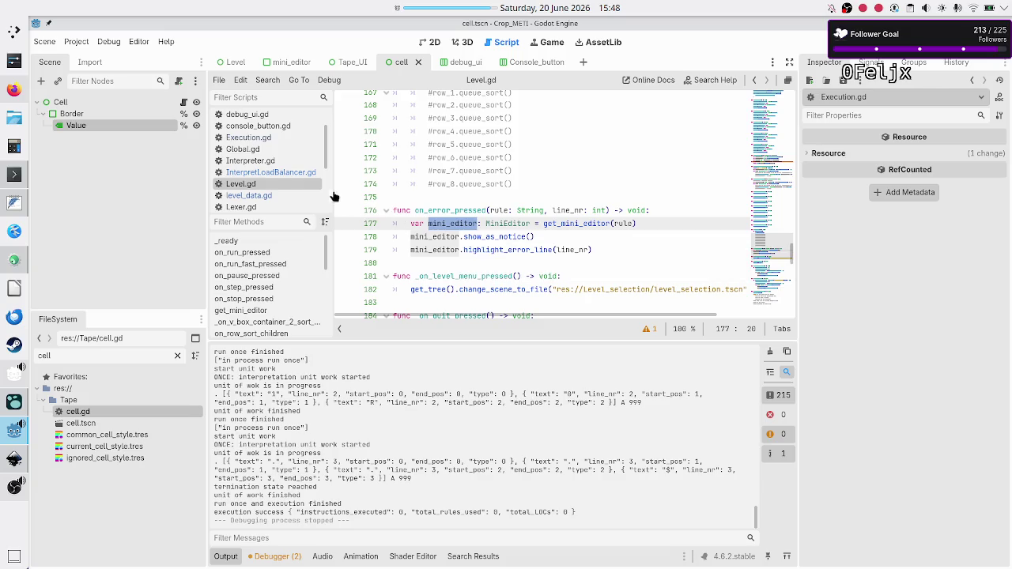
Step: Focus the project file filter to search for files
scroll(283, 143, "up", 1)
scroll(283, 143, "up", 2)
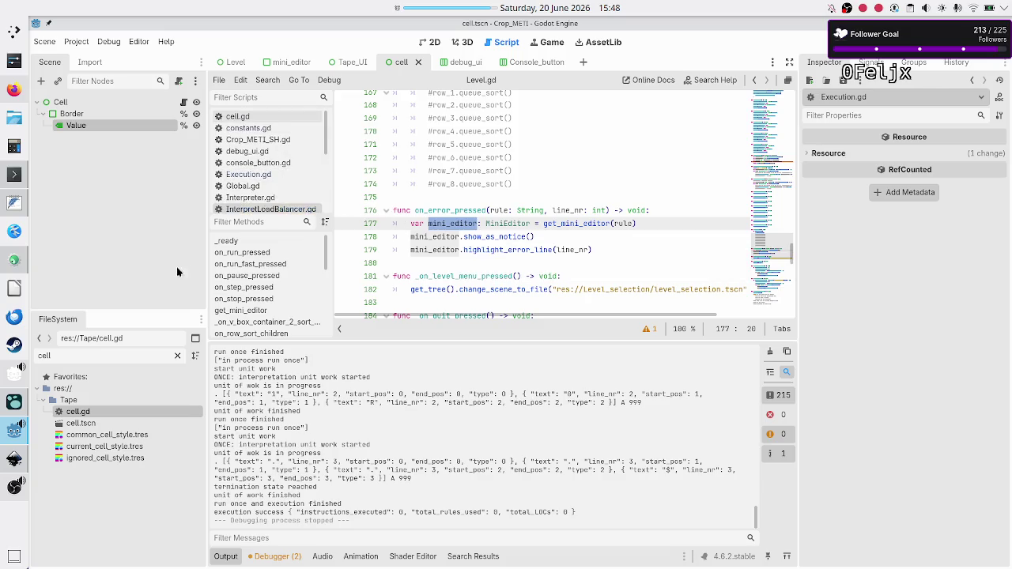
left_click(123, 360)
key("ctrl+a")
type("mini")
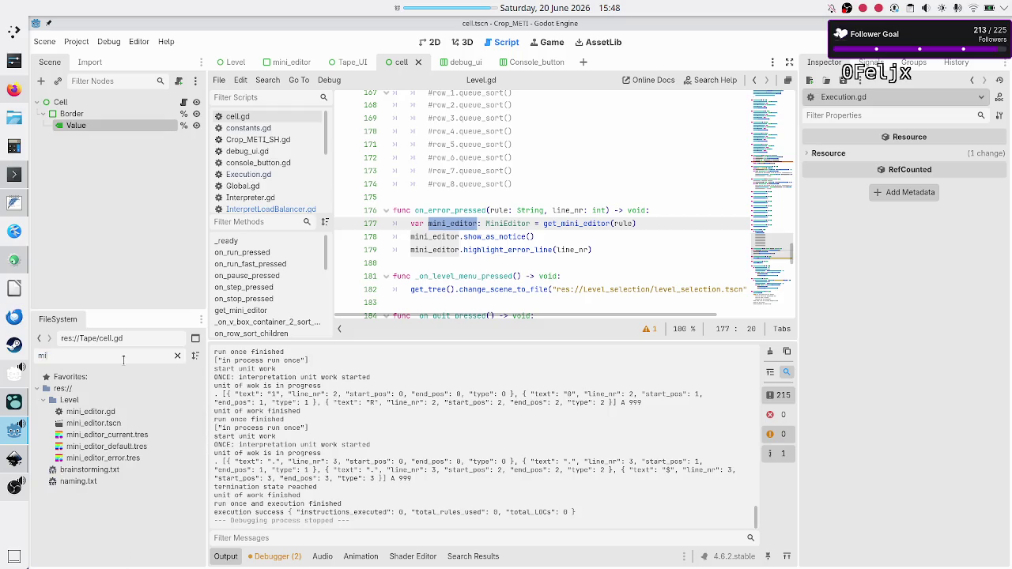
double_click(125, 413)
scroll(545, 100, "up", 5)
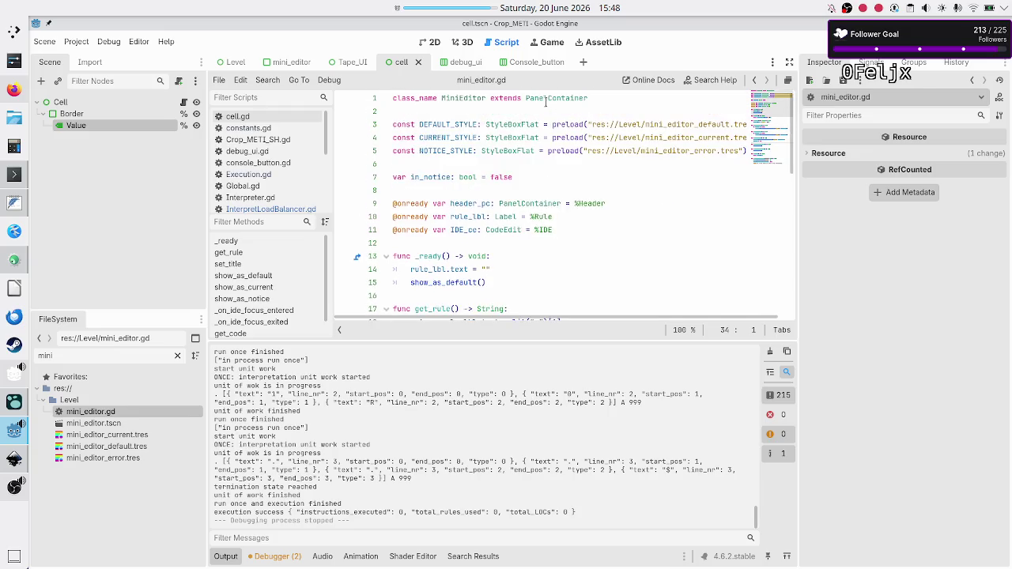
scroll(471, 149, "down", 4)
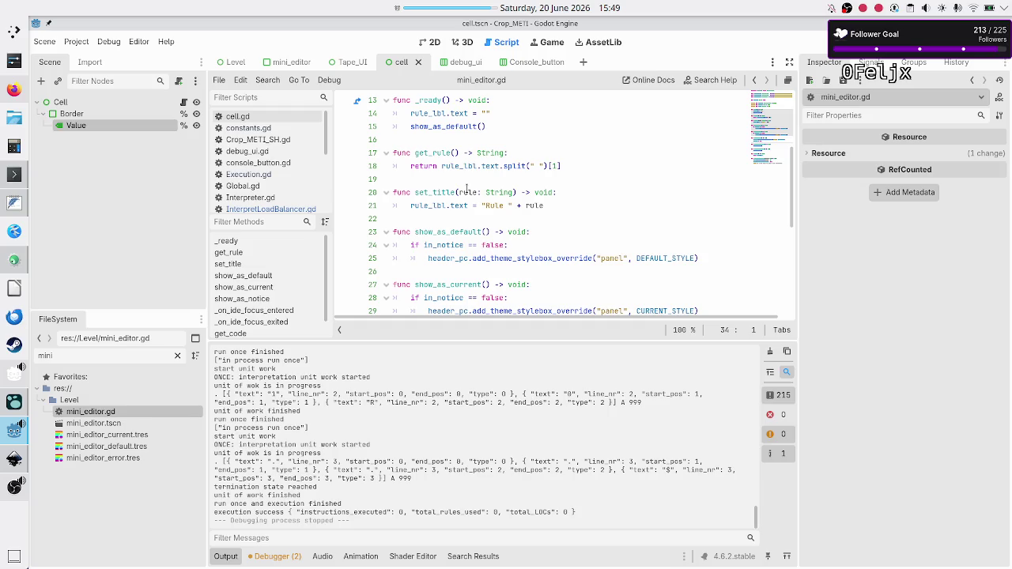
double_click(466, 232)
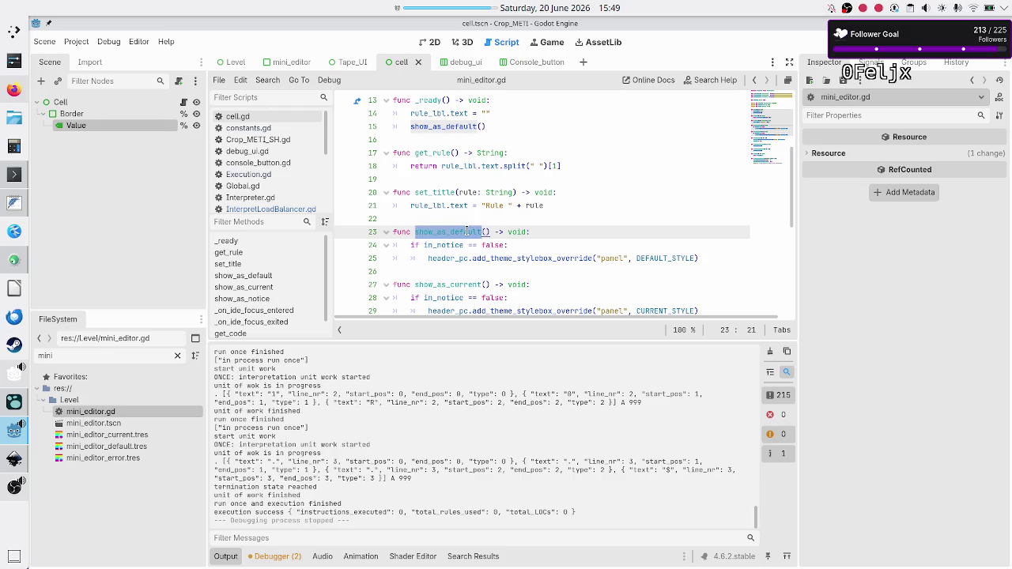
scroll(469, 271, "down", 2)
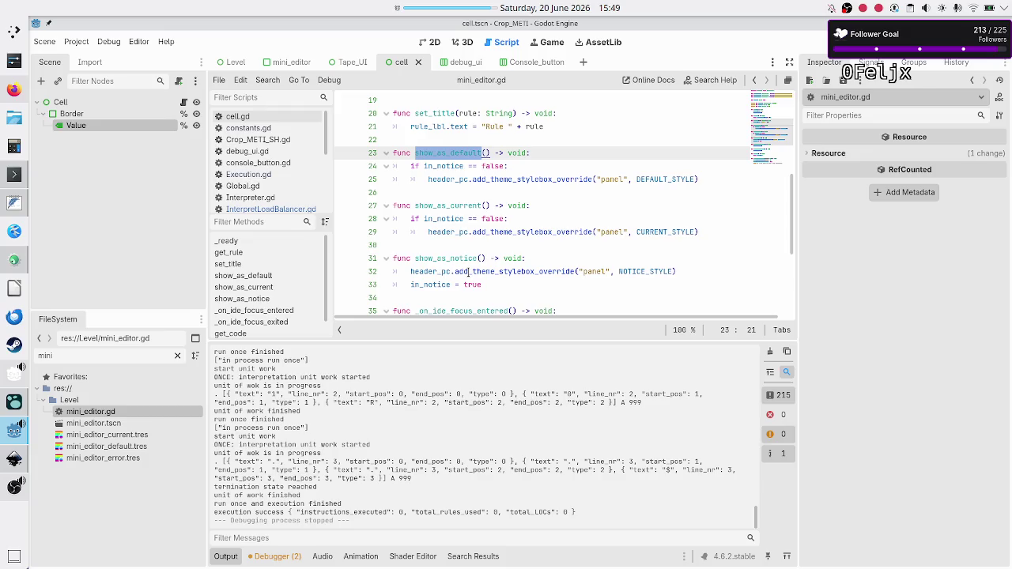
double_click(454, 207)
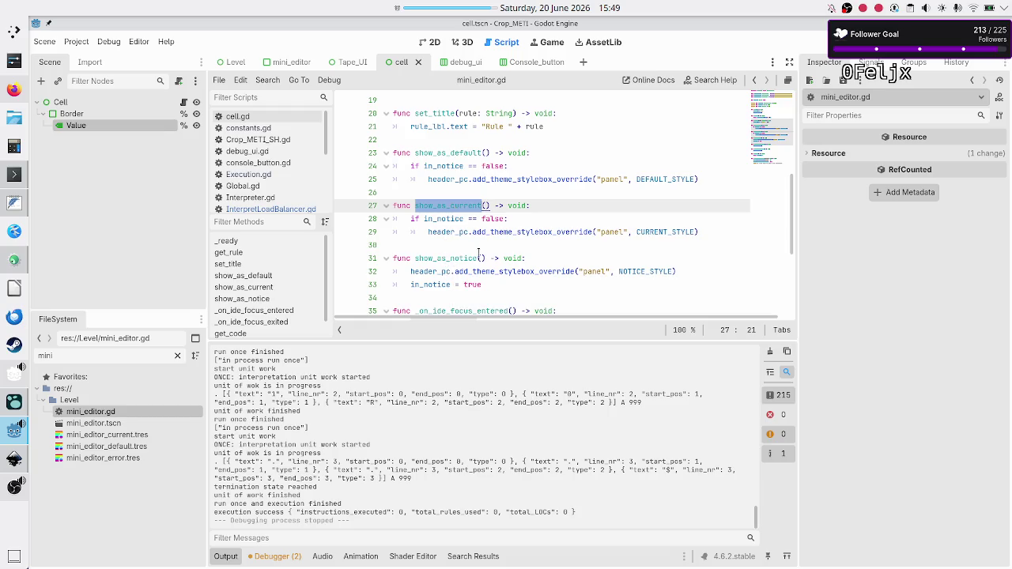
scroll(472, 254, "down", 2)
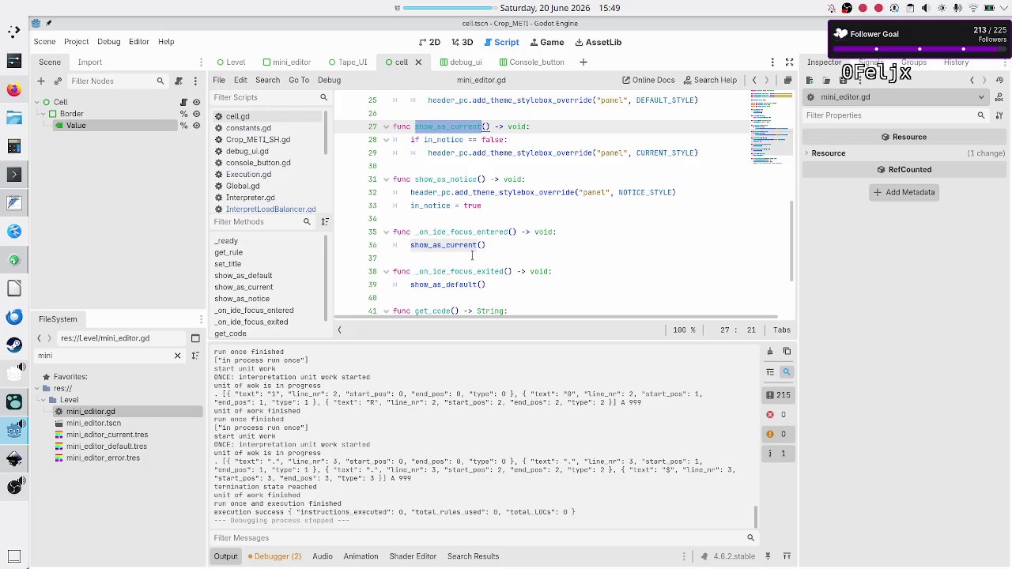
scroll(472, 255, "down", 2)
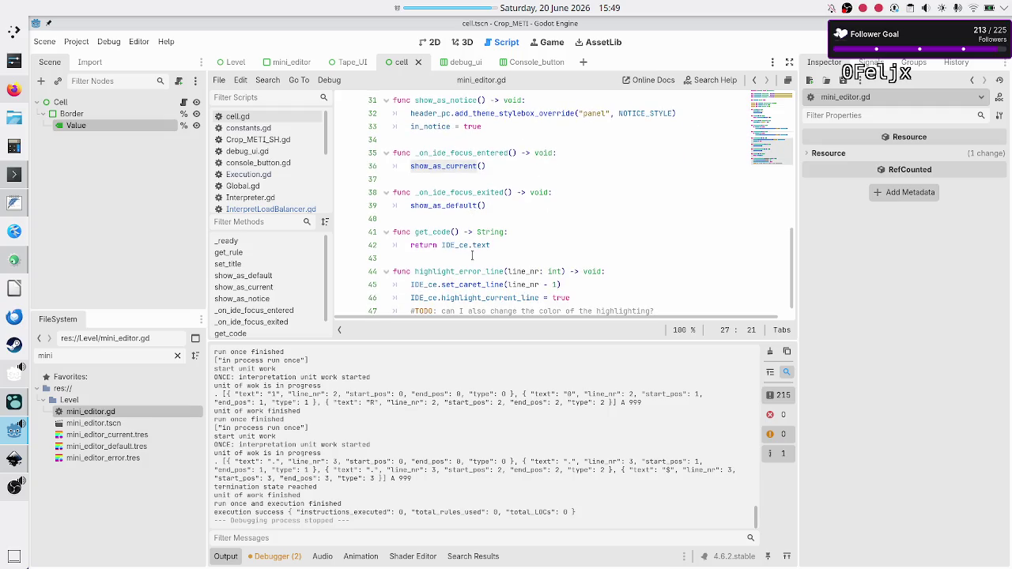
scroll(472, 255, "down", 1)
double_click(468, 258)
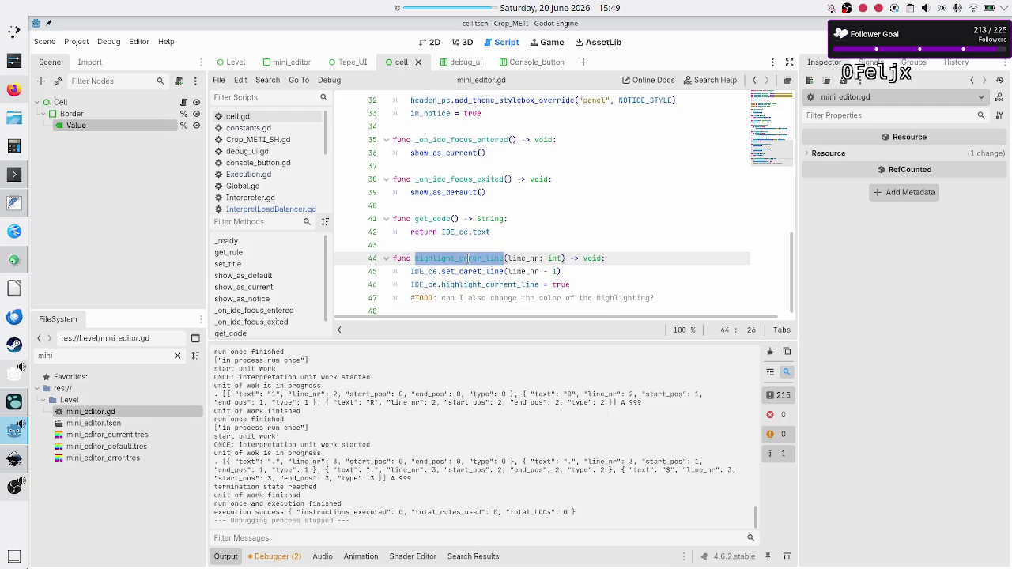
Step: Rename highlight_error_line to highlight_line by removing 'error_'
left_click(501, 245)
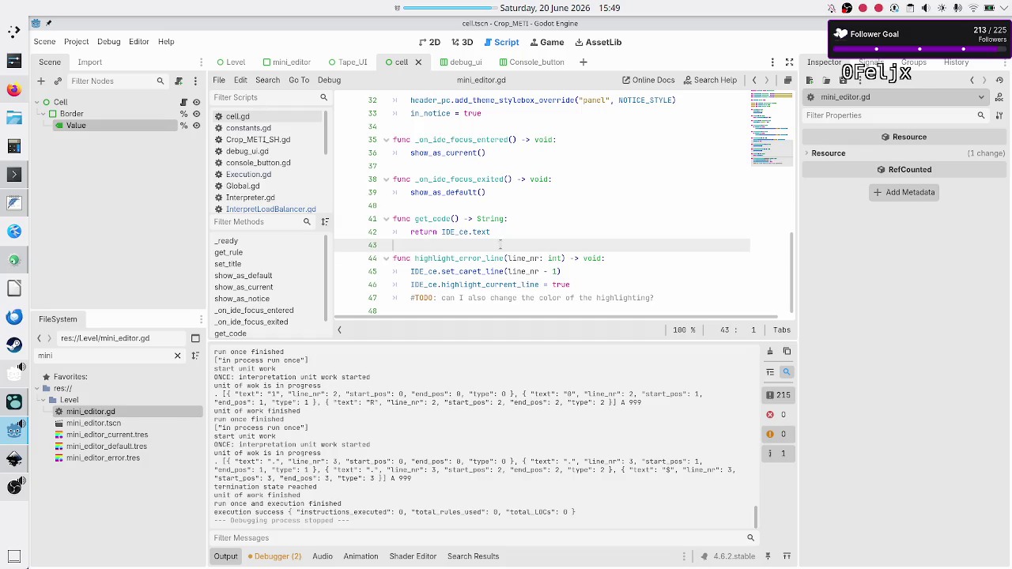
key("Down")
key("Right")
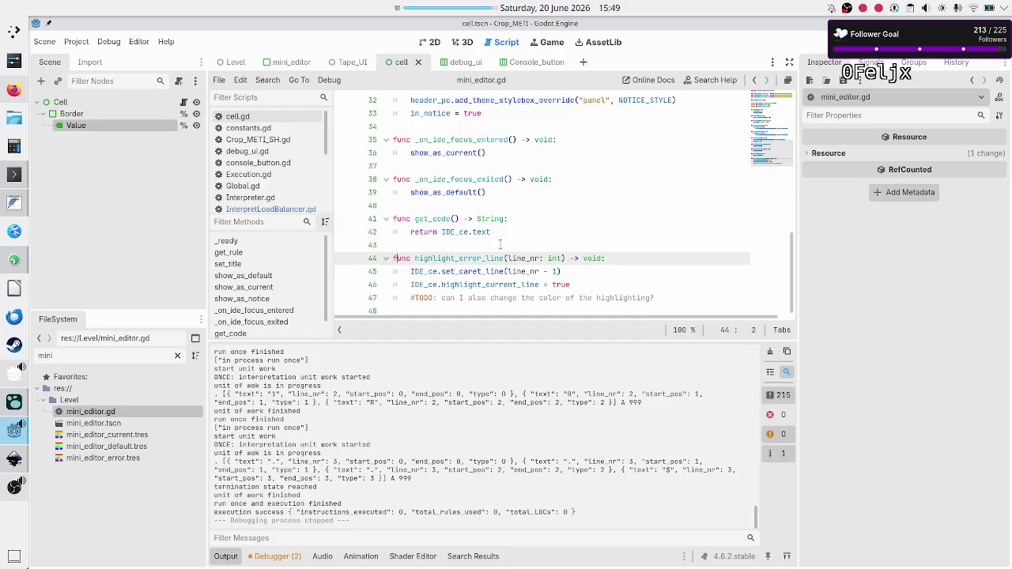
key("Right")
key("Right")
key("Right")
key("shift+Right")
key("shift+Right")
key("shift+Right")
key("Right")
key("Down")
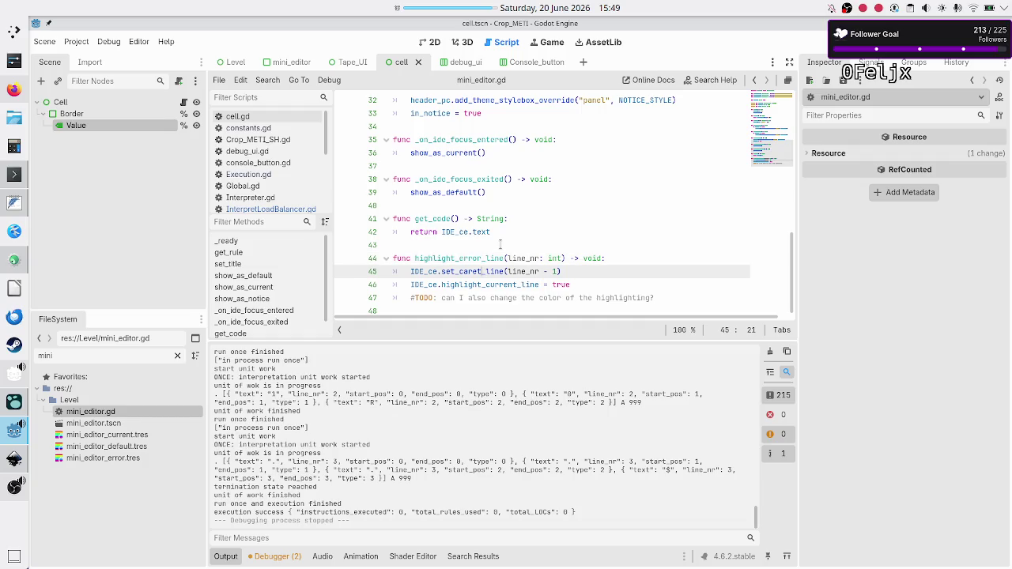
key("Left")
key("Left")
key("Left")
key("Right")
key("Right")
key("Right")
key("Down")
key("Home")
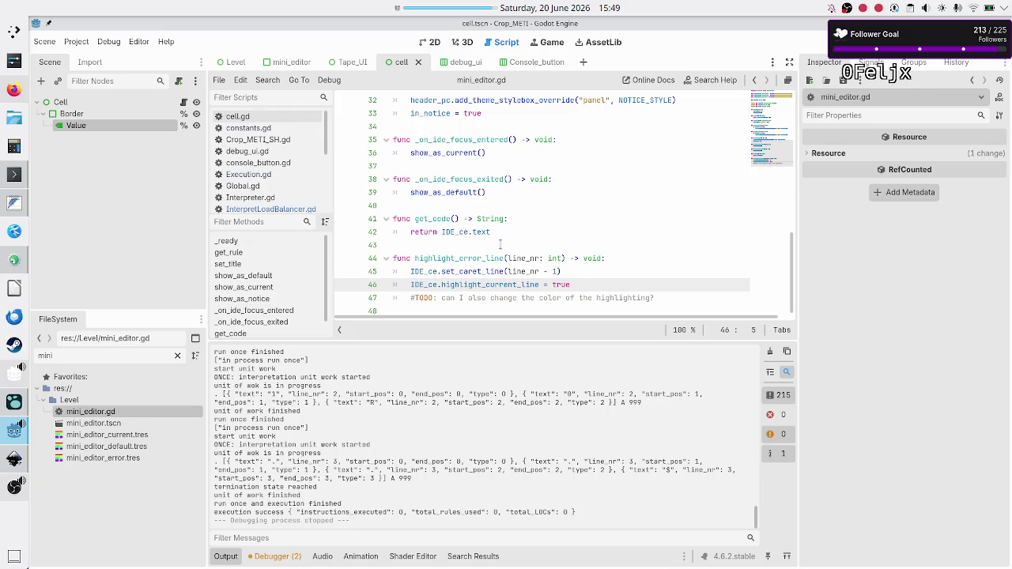
key("Down")
key("Down")
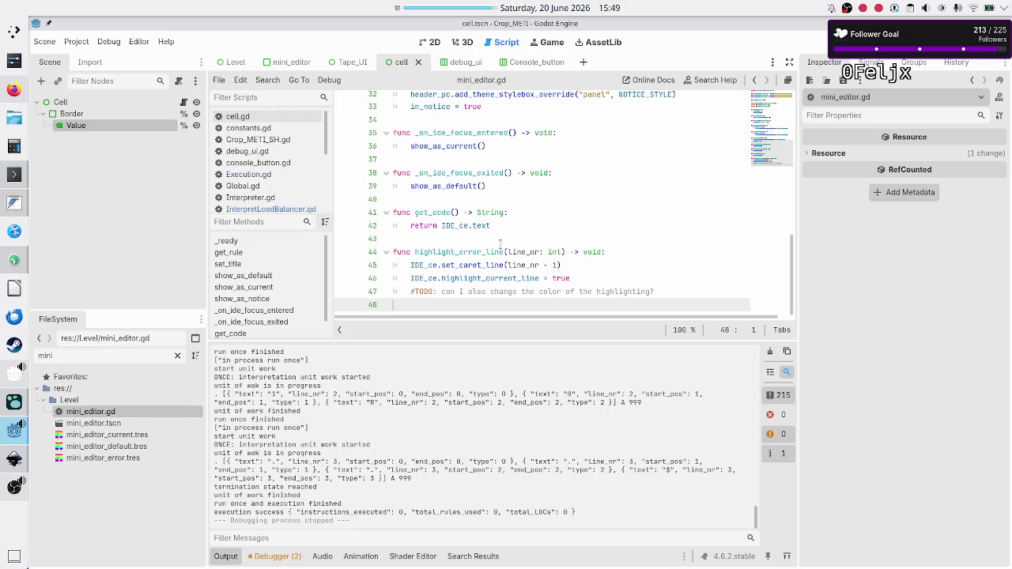
key("Up")
key("Up")
key("Up")
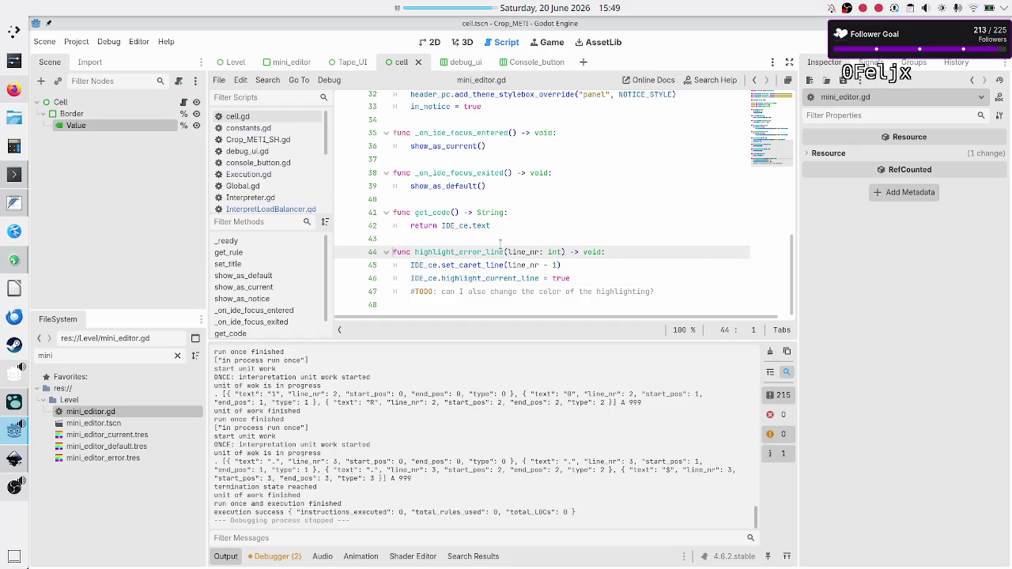
key("Right")
key("Right")
key("Right")
key("Right")
key("BackSpace")
key("BackSpace")
key("BackSpace")
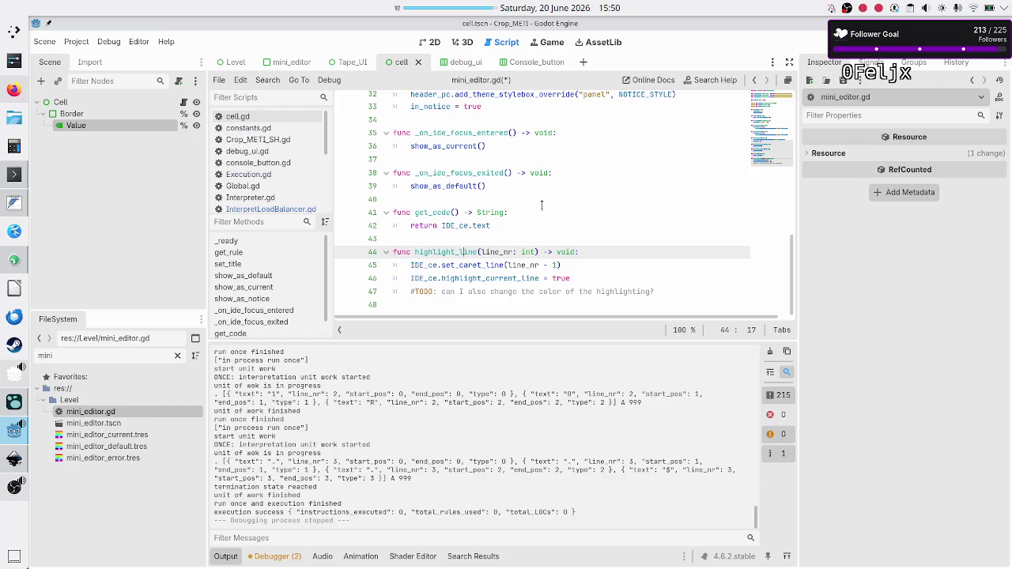
Step: Add an is_error: bool parameter after line_nr: int and save mini_editor.gd
key("ctrl+Right")
type(", is_c")
type("rror: bool")
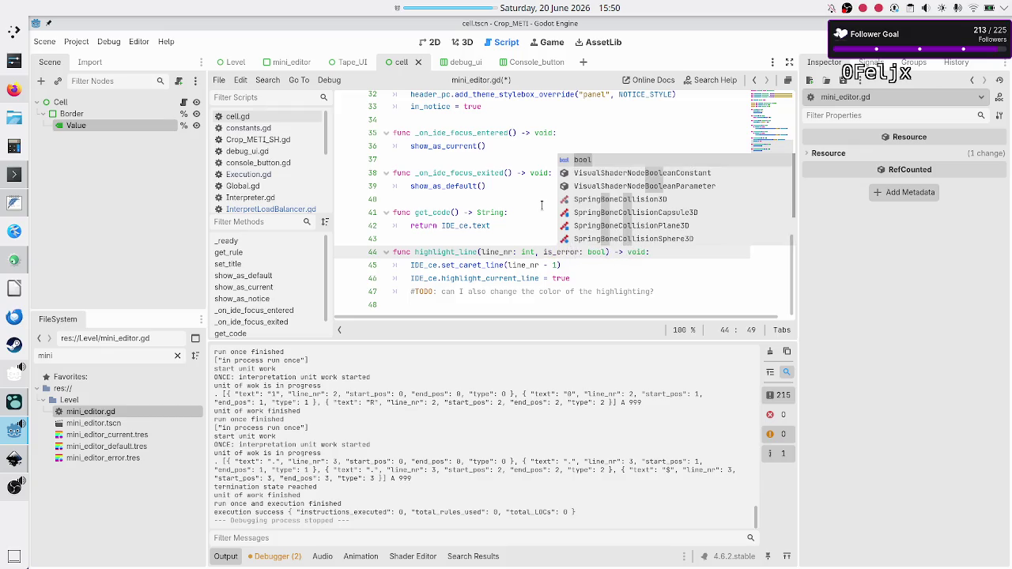
key("Escape")
key("Down")
key("Down")
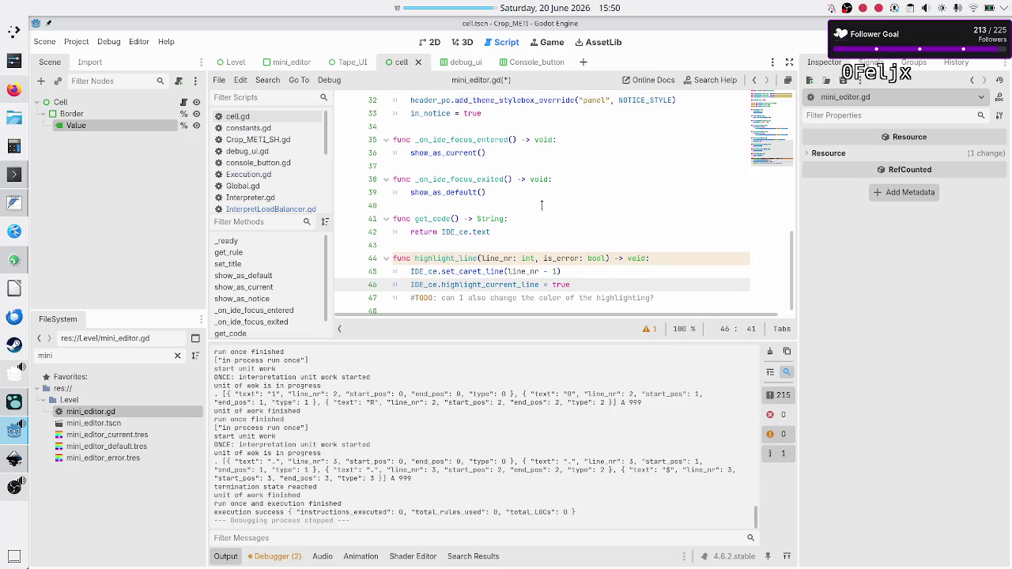
key("Down")
key("Down")
key("ctrl+s")
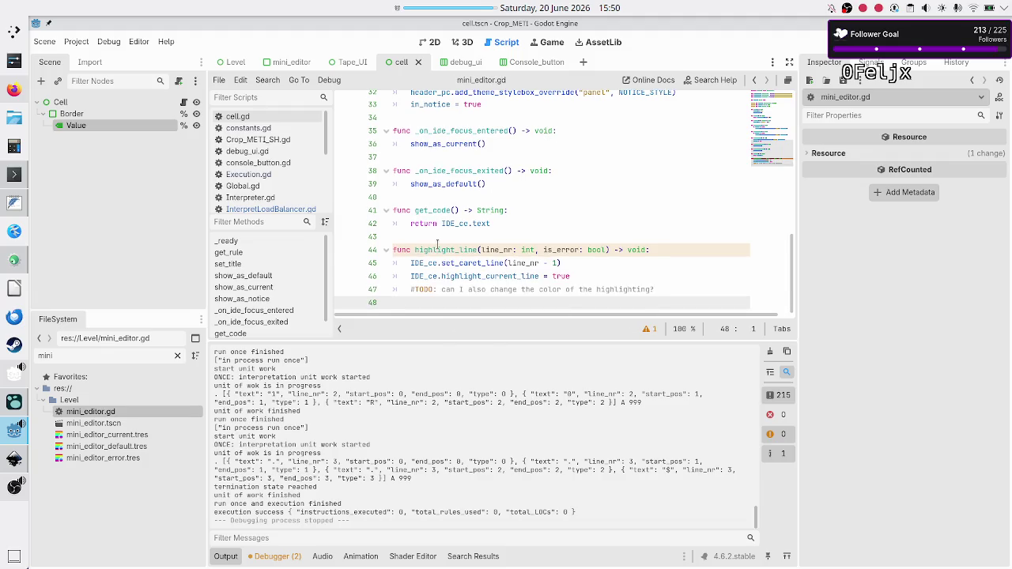
left_click(437, 241)
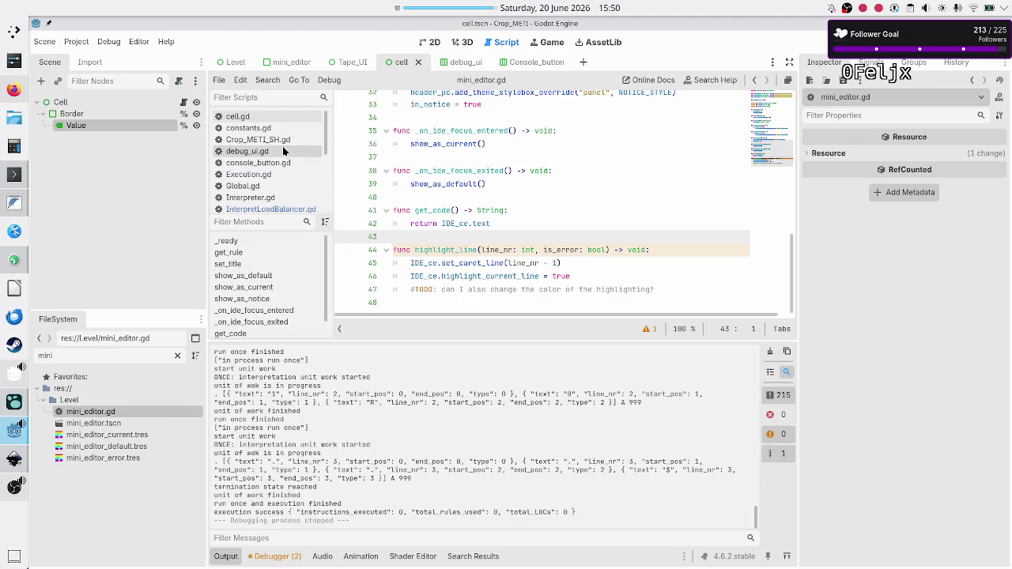
Step: Change Level.gd line 179 to call mini_editor.highlight_line(line_nr, true)
scroll(264, 189, "down", 3)
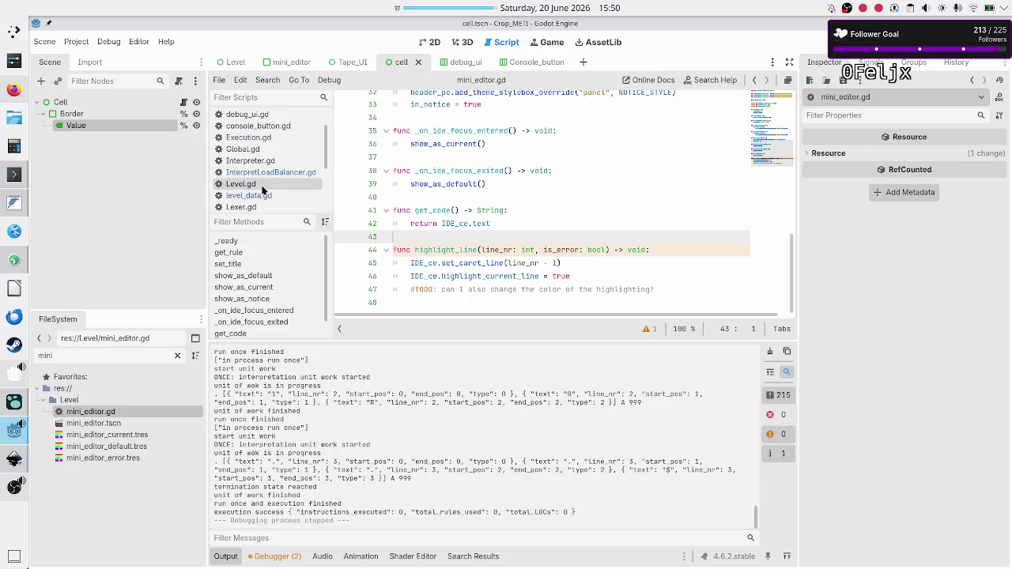
left_click(263, 190)
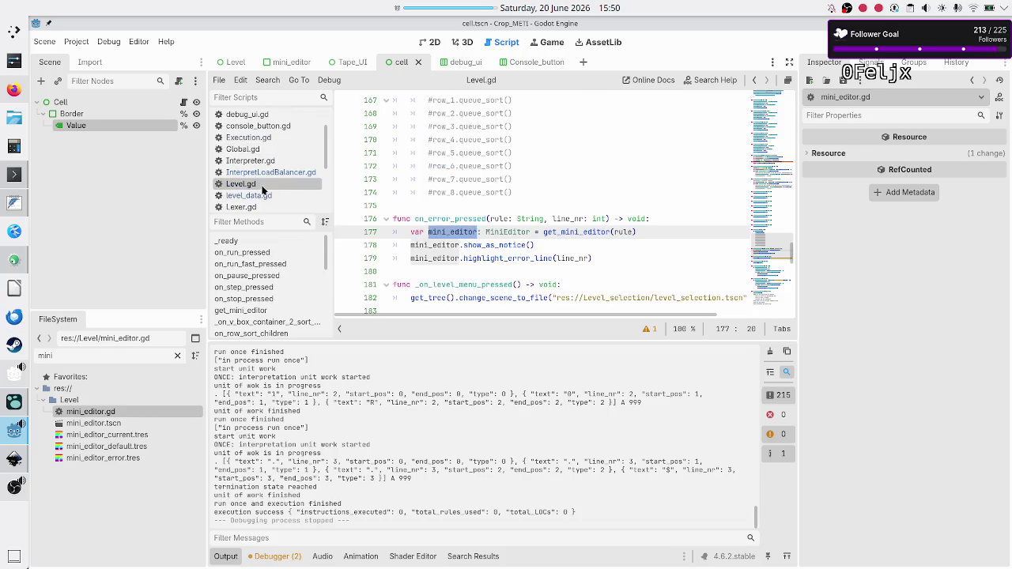
left_click(535, 258)
key("BackSpace")
key("BackSpace")
key("BackSpace")
key("BackSpace")
key("BackSpace")
key("End")
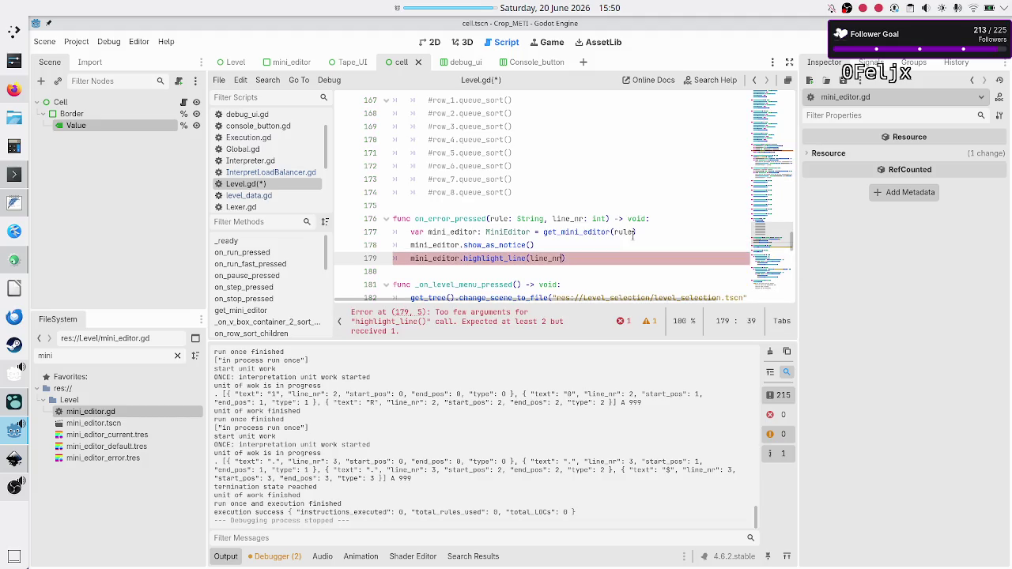
type(", true")
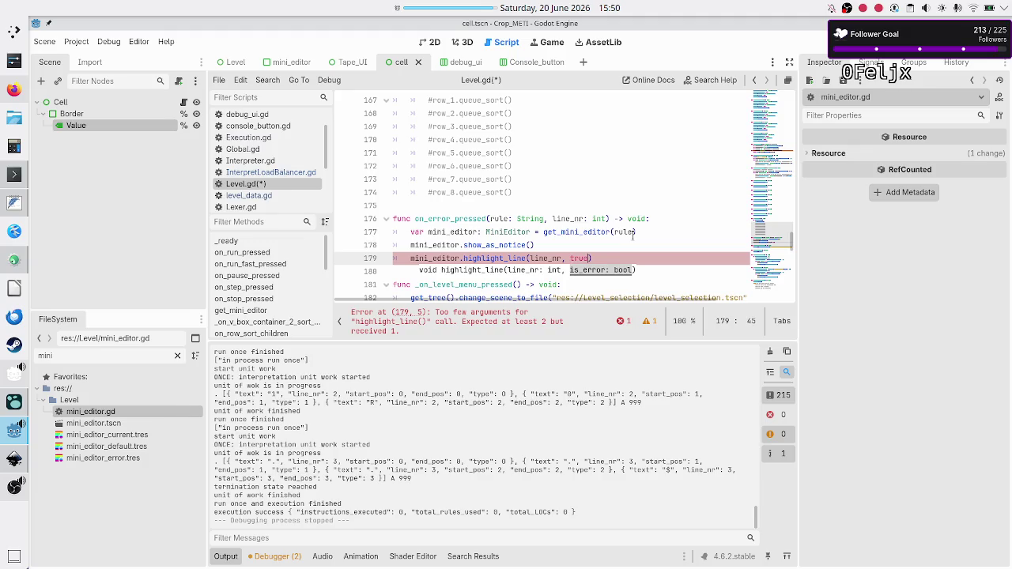
key("Home")
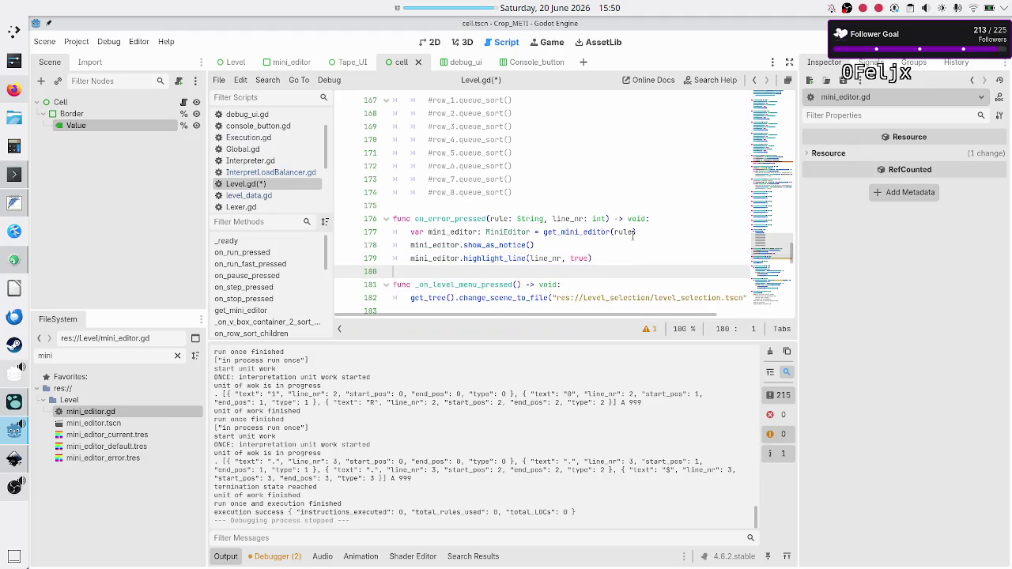
key("shift+End")
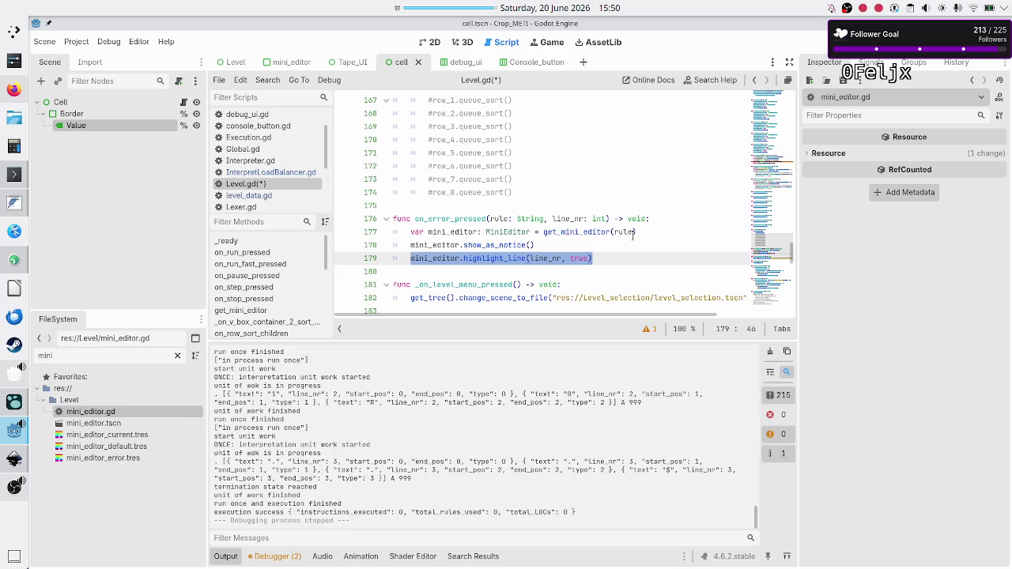
key("Down")
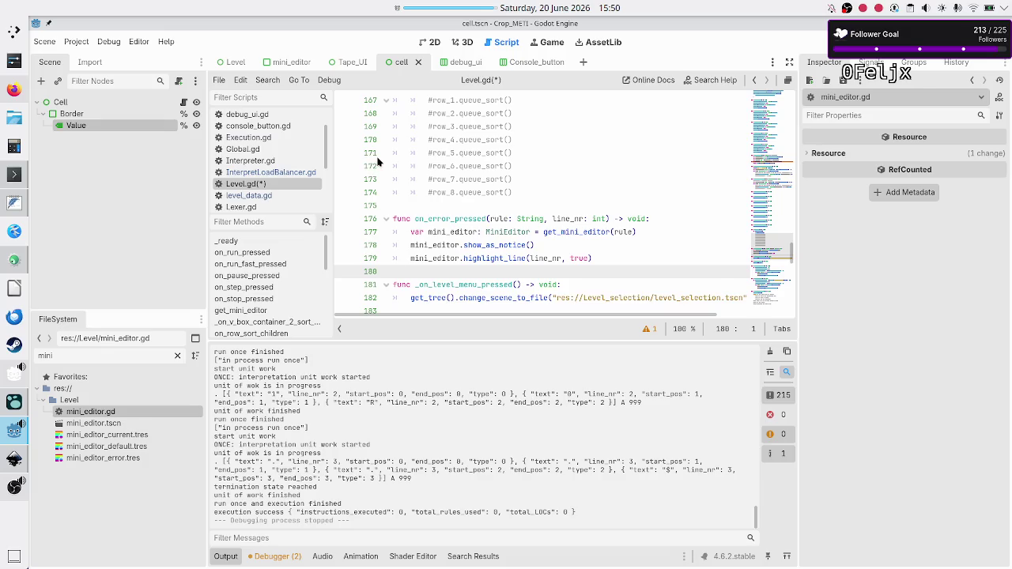
left_click(292, 170)
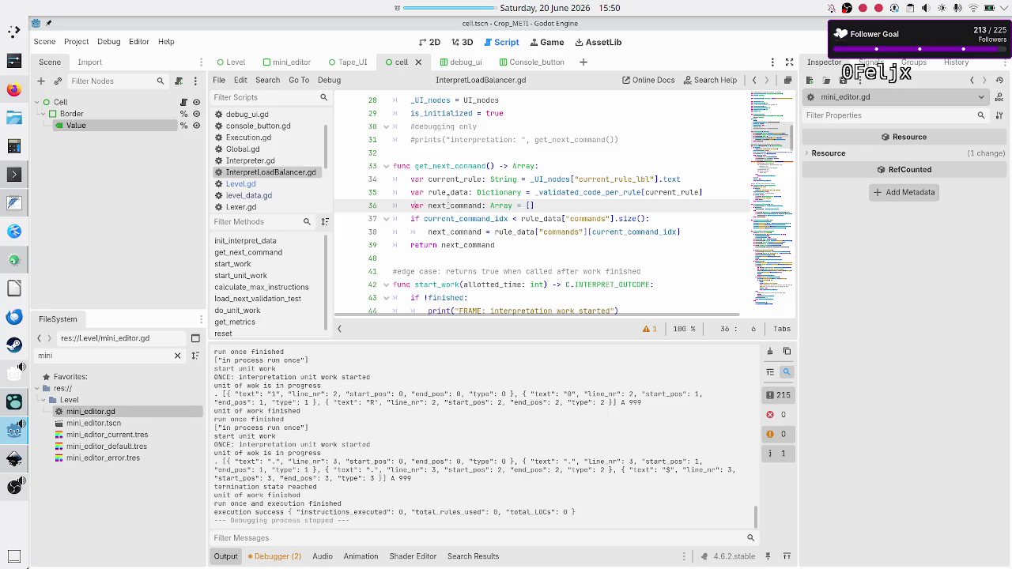
double_click(467, 232)
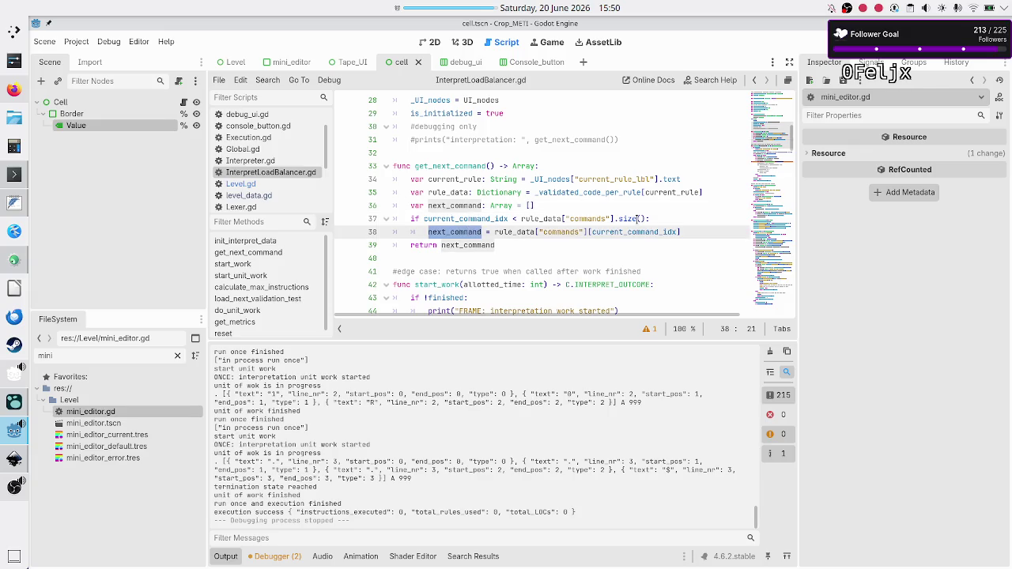
left_click(695, 232)
key("Return")
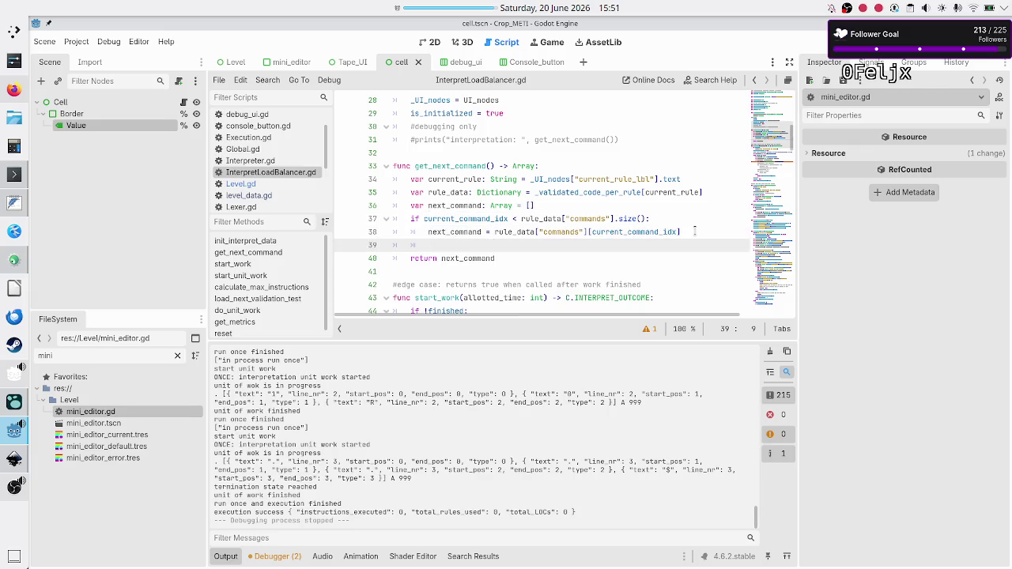
type("var m")
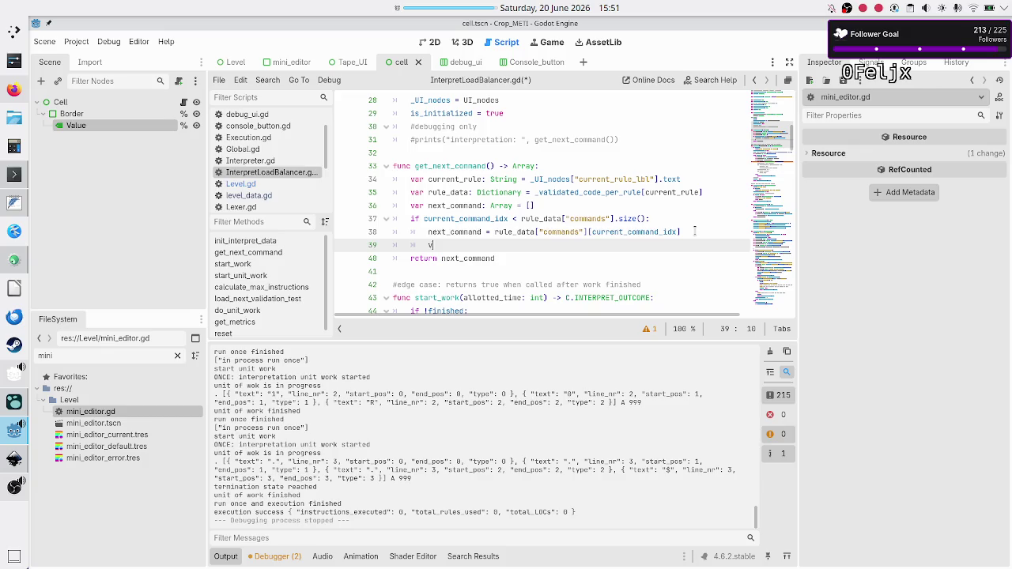
type("i_editor")
type(": Mini")
key("Return")
scroll(665, 210, "up", 6)
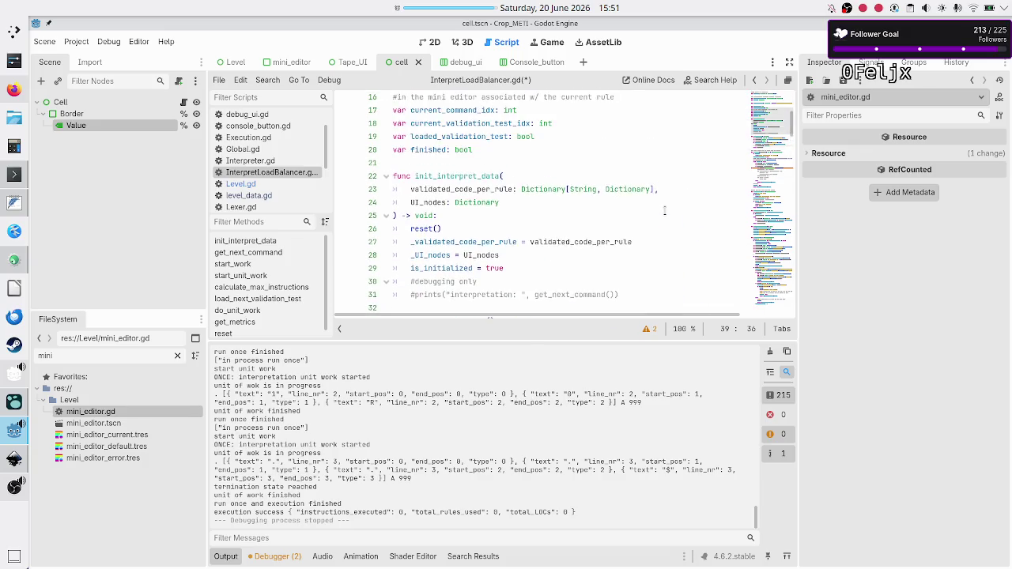
scroll(664, 210, "up", 3)
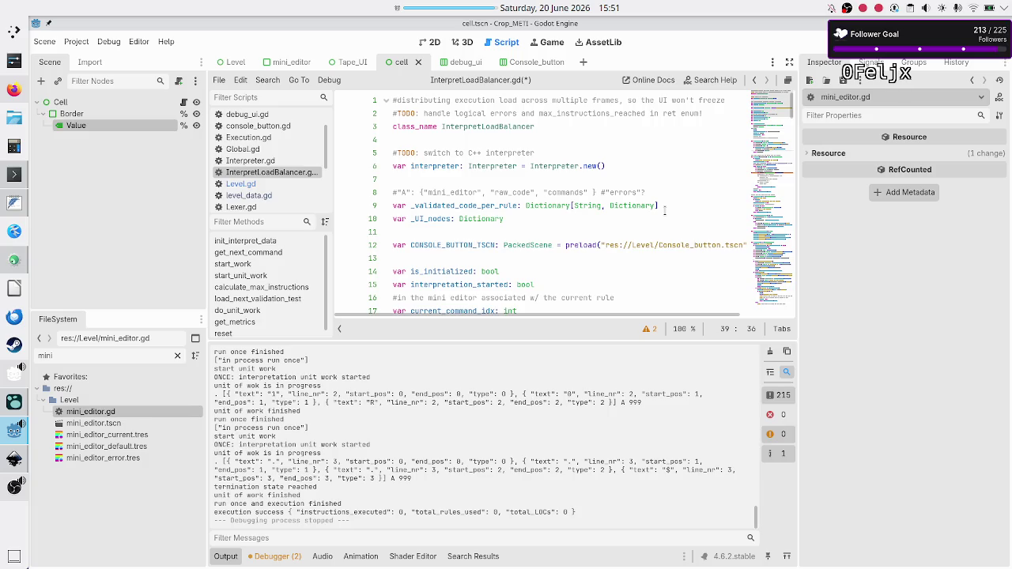
scroll(569, 218, "down", 2)
scroll(564, 219, "up", 2)
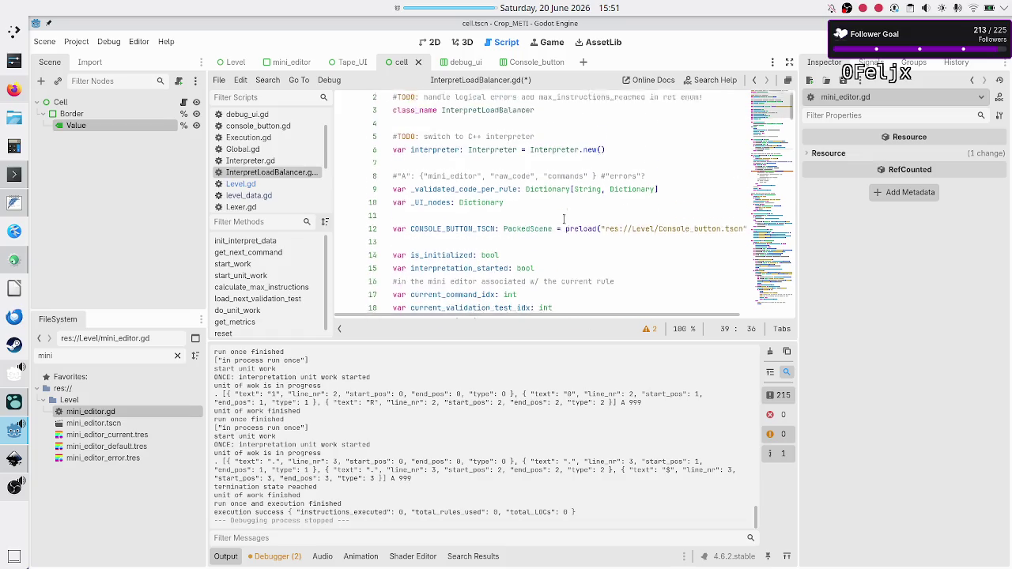
double_click(470, 204)
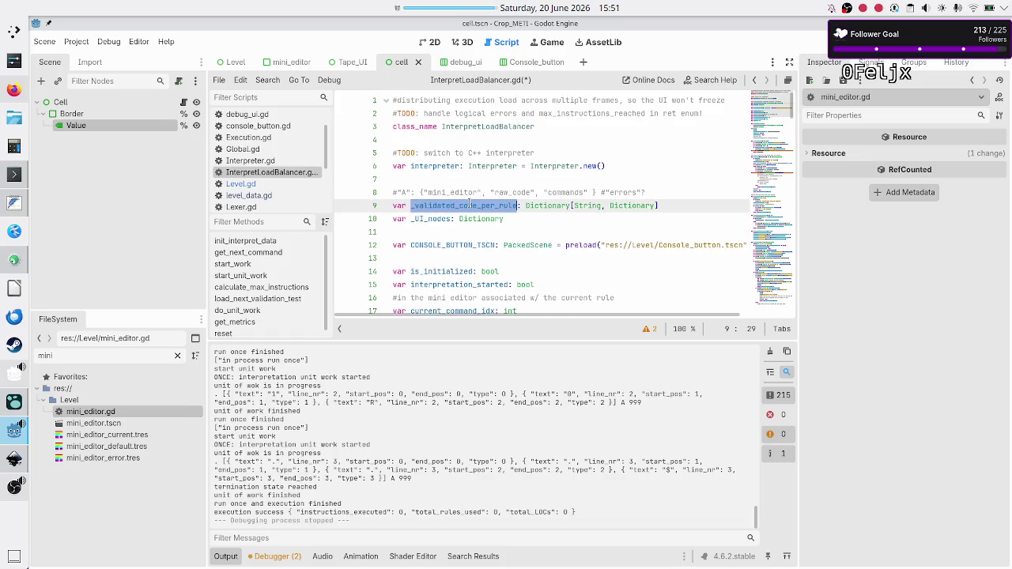
scroll(435, 253, "down", 2)
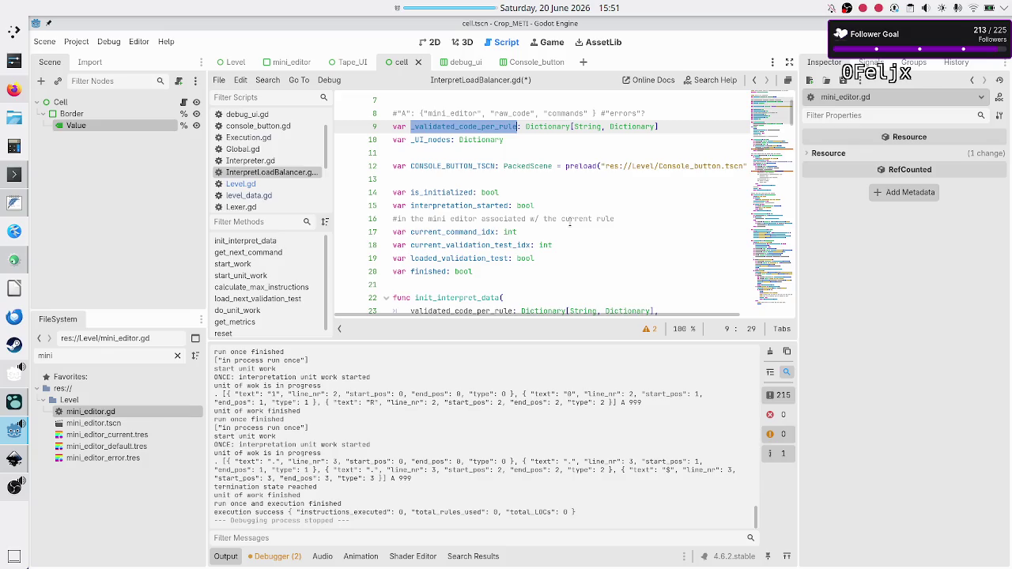
scroll(570, 222, "down", 7)
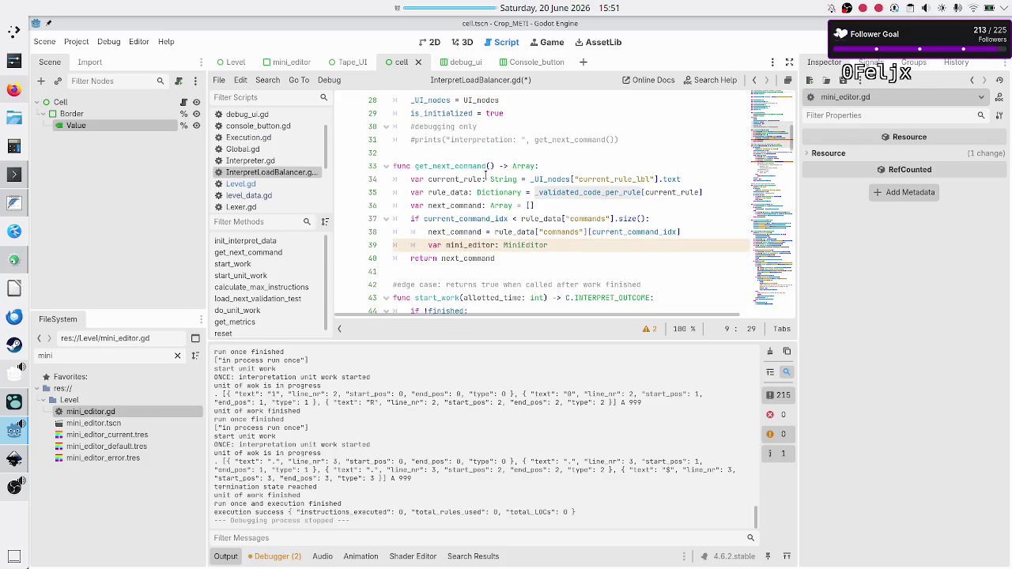
double_click(468, 179)
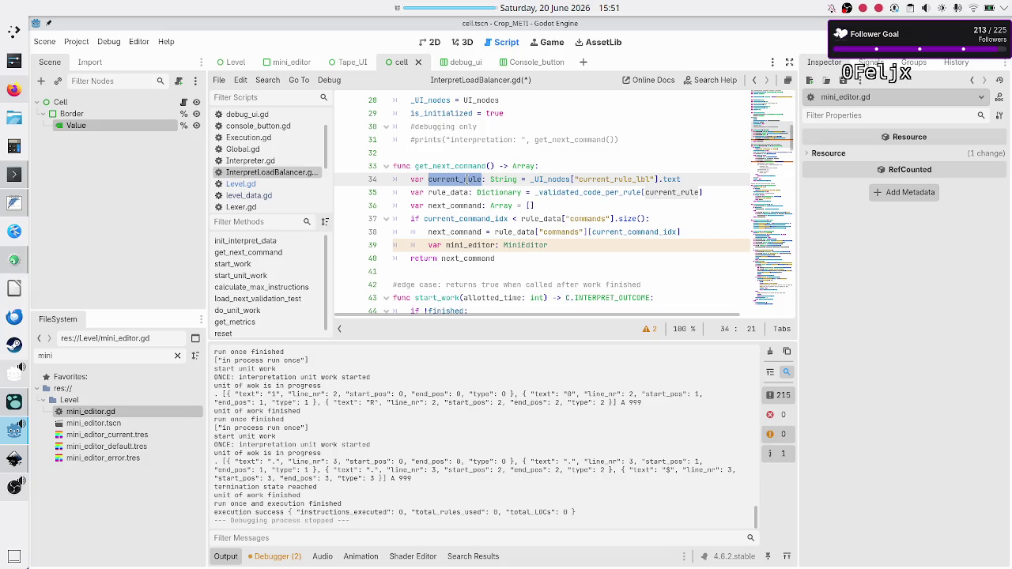
double_click(452, 193)
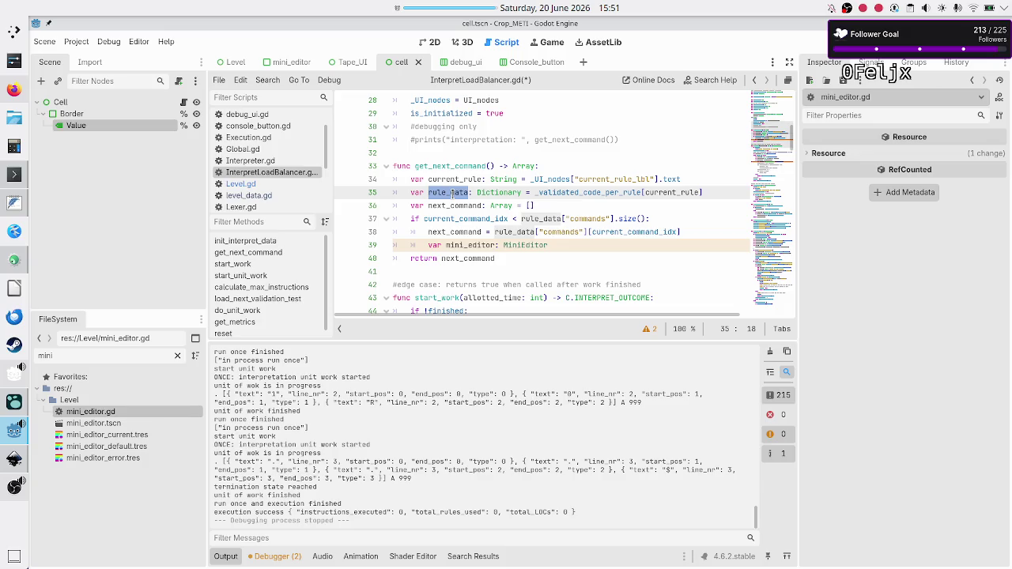
scroll(452, 192, "up", 2)
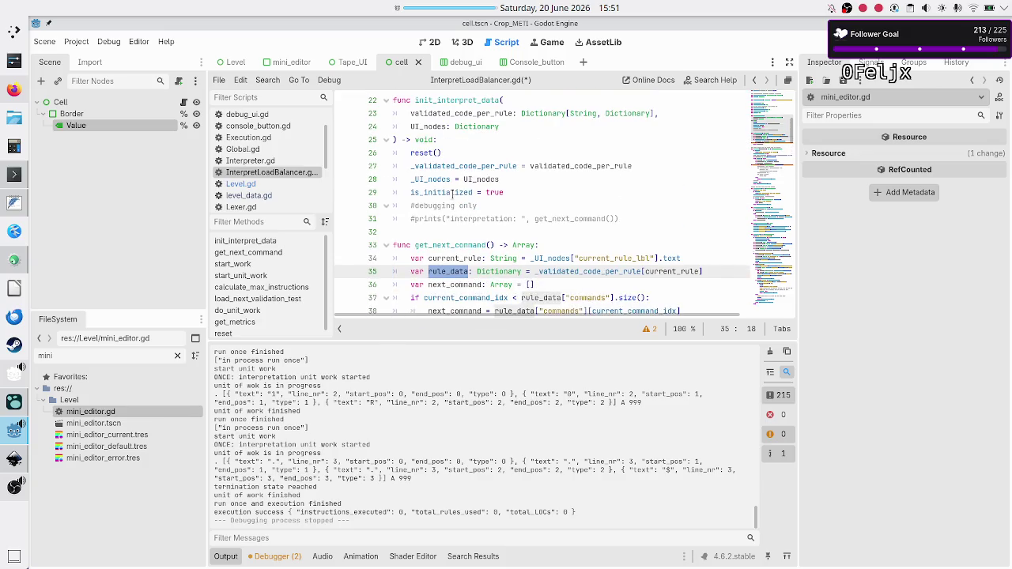
scroll(453, 192, "up", 7)
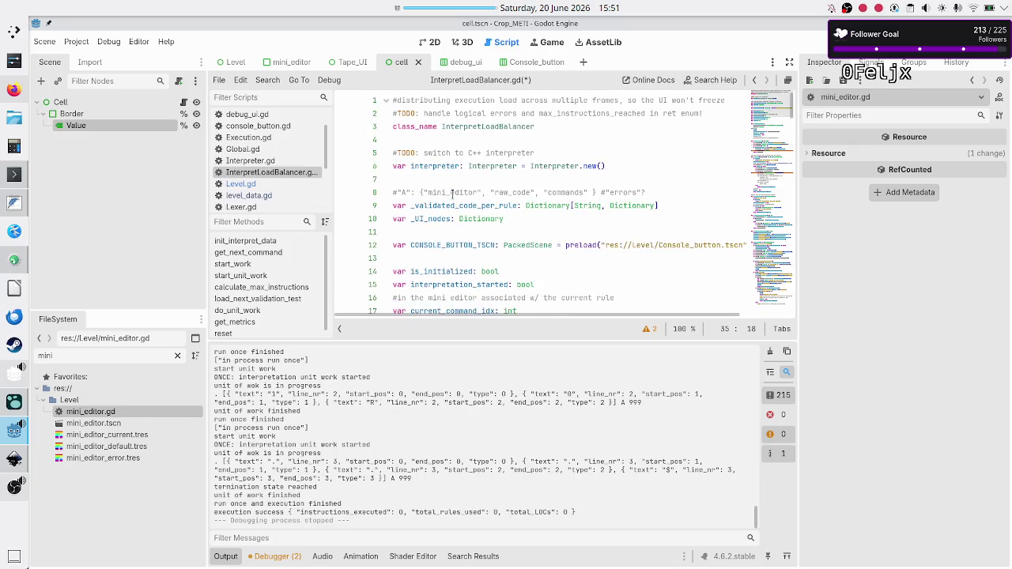
scroll(533, 193, "down", 10)
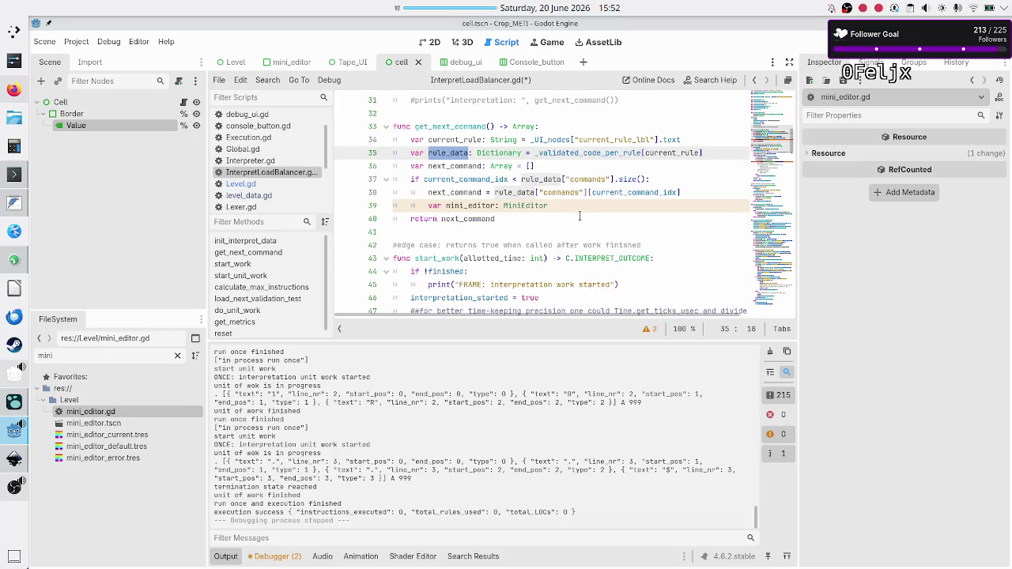
Step: Append = rule_data["mini_editor"] to the mini_editor line 39
left_click(589, 207)
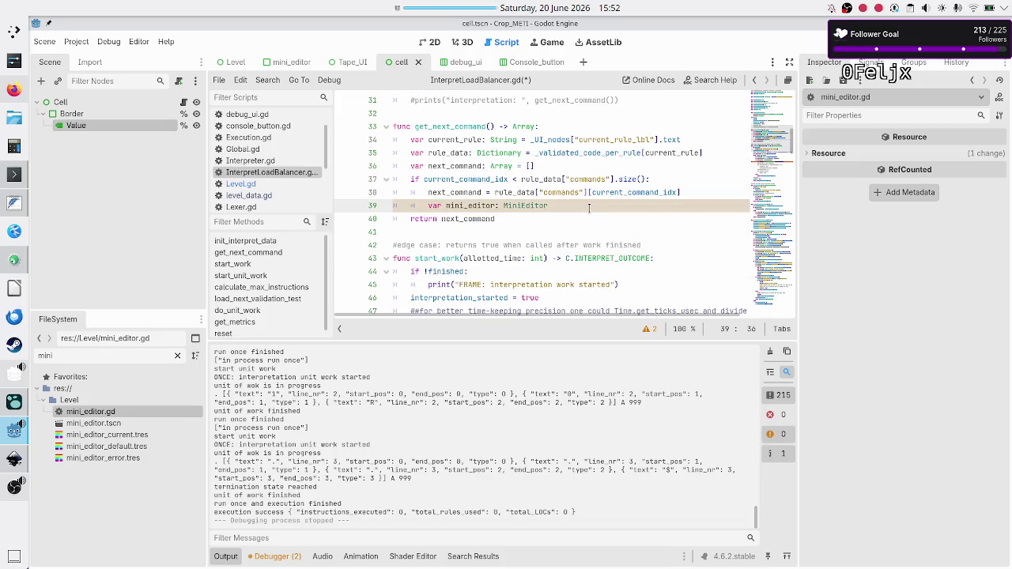
type(" = rule")
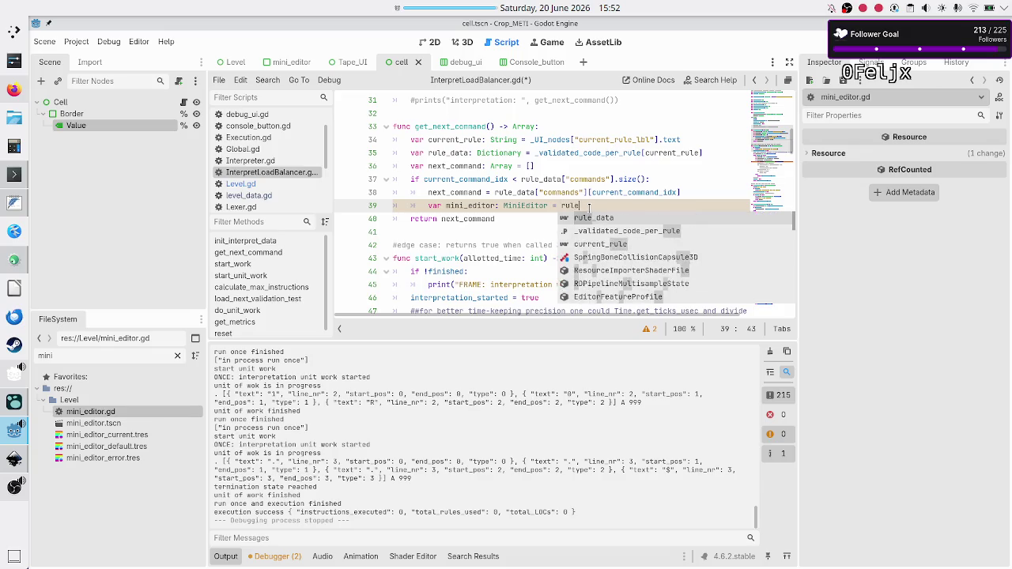
type("_data[]")
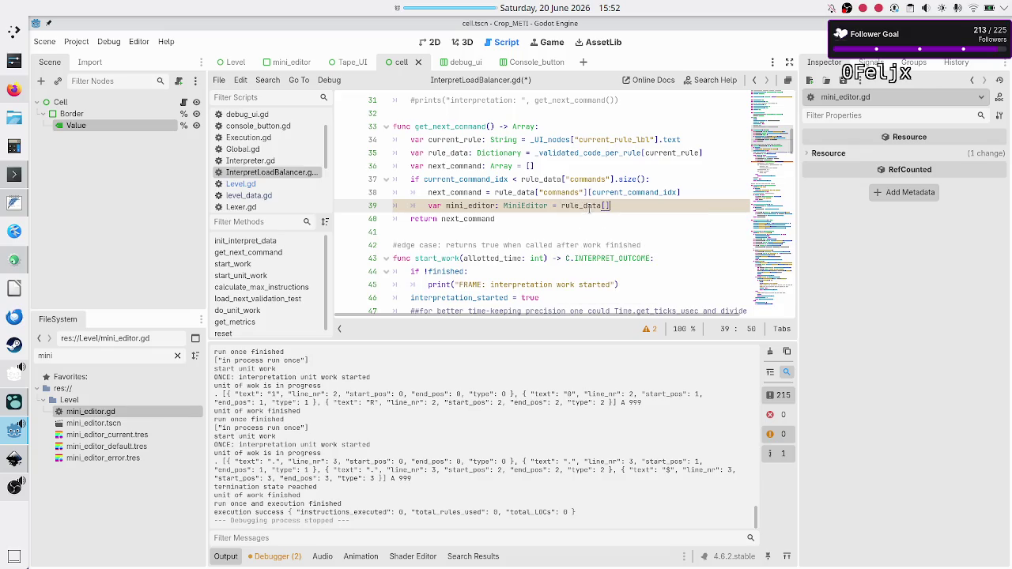
type("\"")
scroll(589, 207, "up", 8)
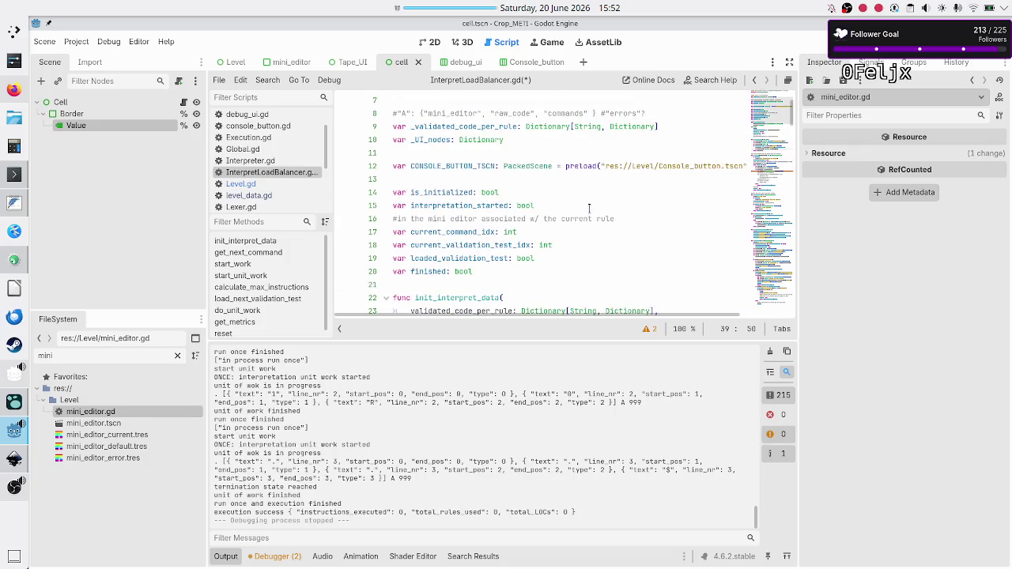
scroll(589, 207, "down", 8)
type("mini_editor")
key("Down")
key("Up")
key("End")
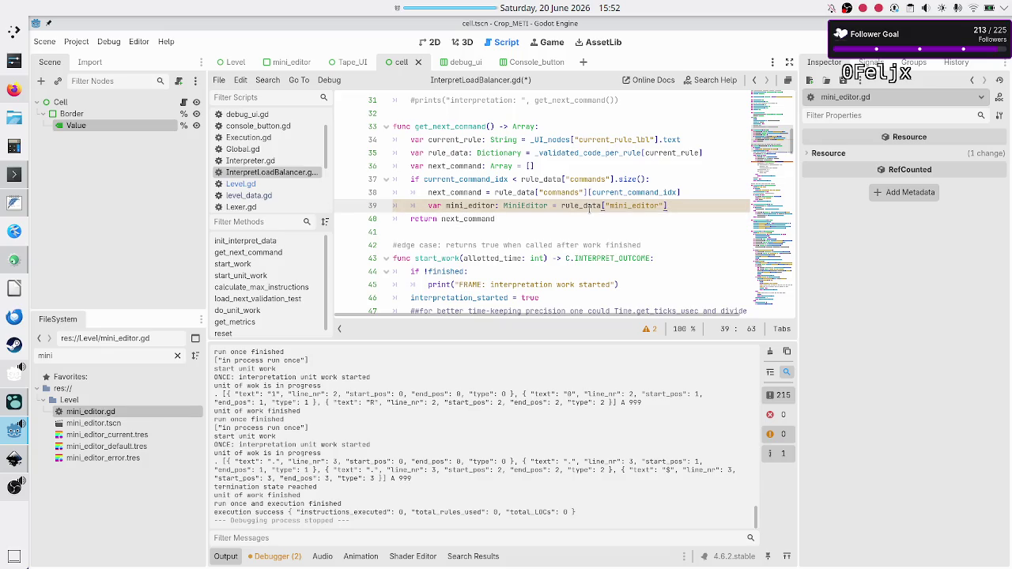
Step: Add mini_editor.highlight_line(line_nr, true) on a new line below it
key("Return")
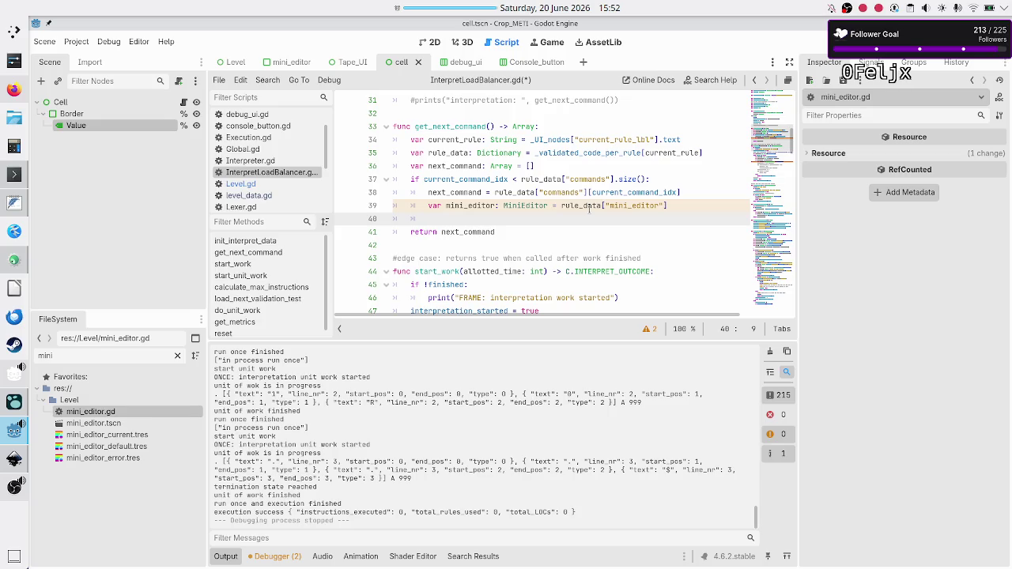
type("mini_editor.highlight_line(line_nr, true)")
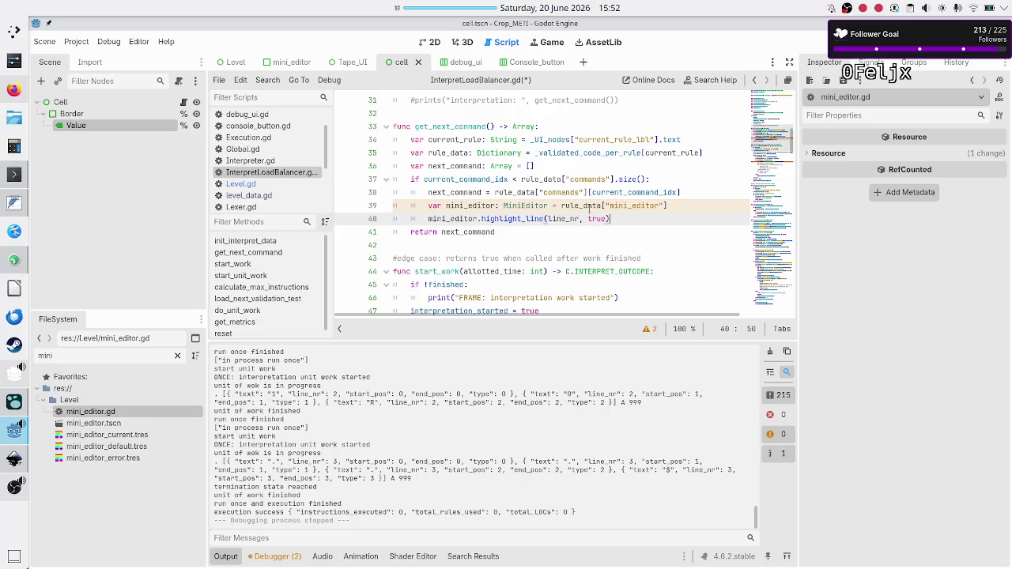
key("Left")
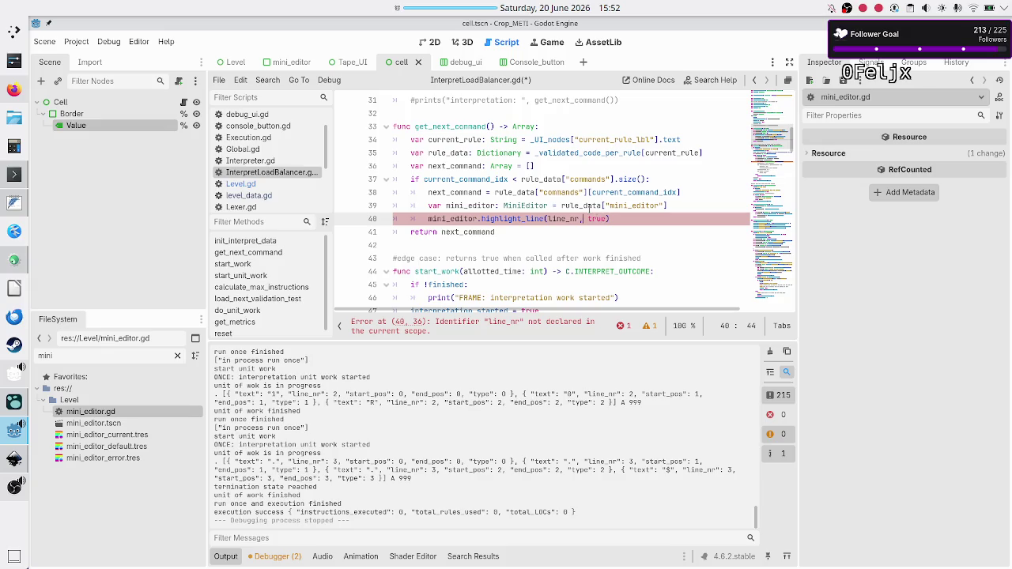
Step: Replace the line_nr argument with next_command[0]["line_nr"]
key("BackSpace")
key("BackSpace")
key("BackSpace")
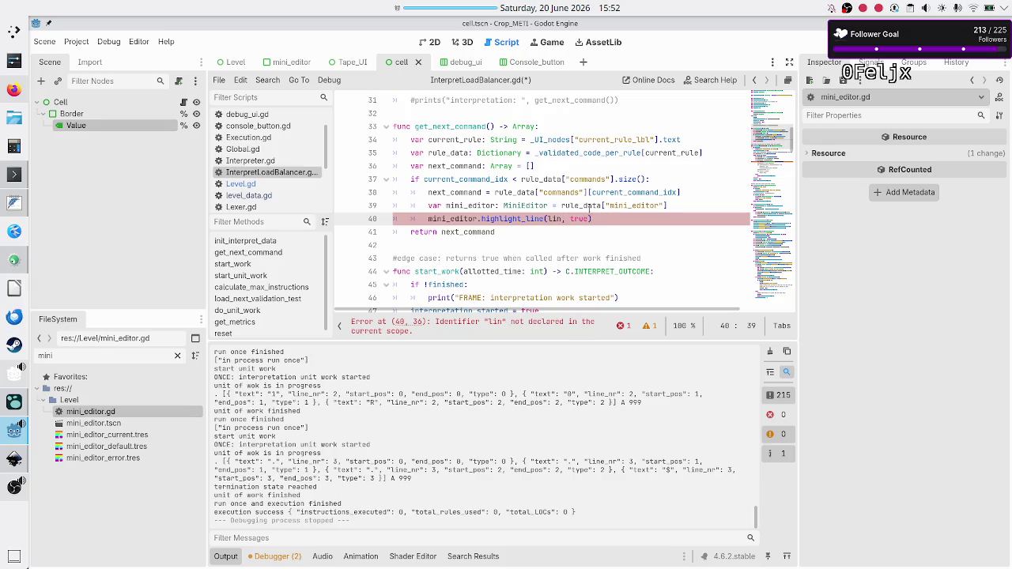
key("BackSpace")
key("BackSpace")
key("BackSpace")
type("next_")
type("command")
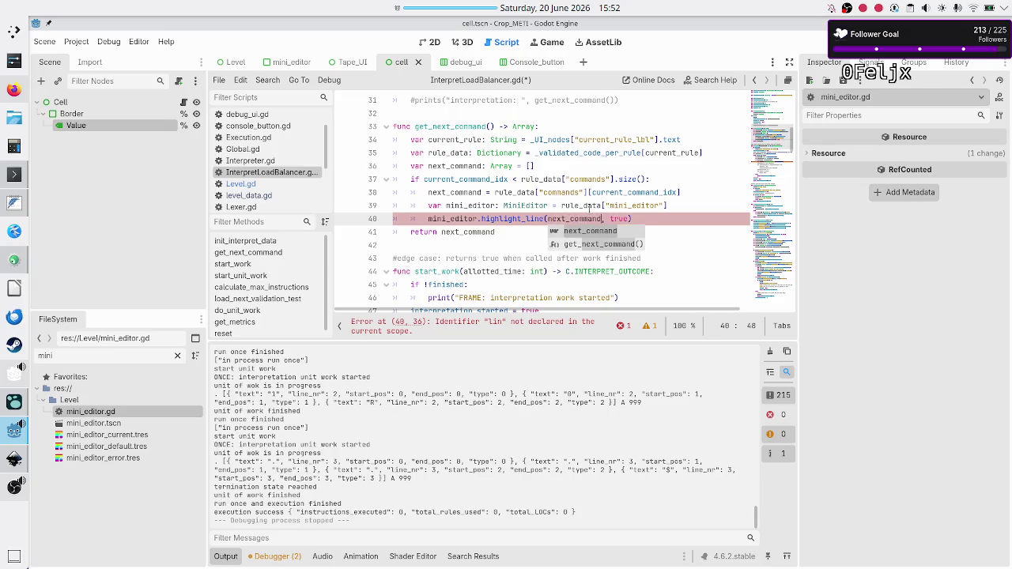
type("[")
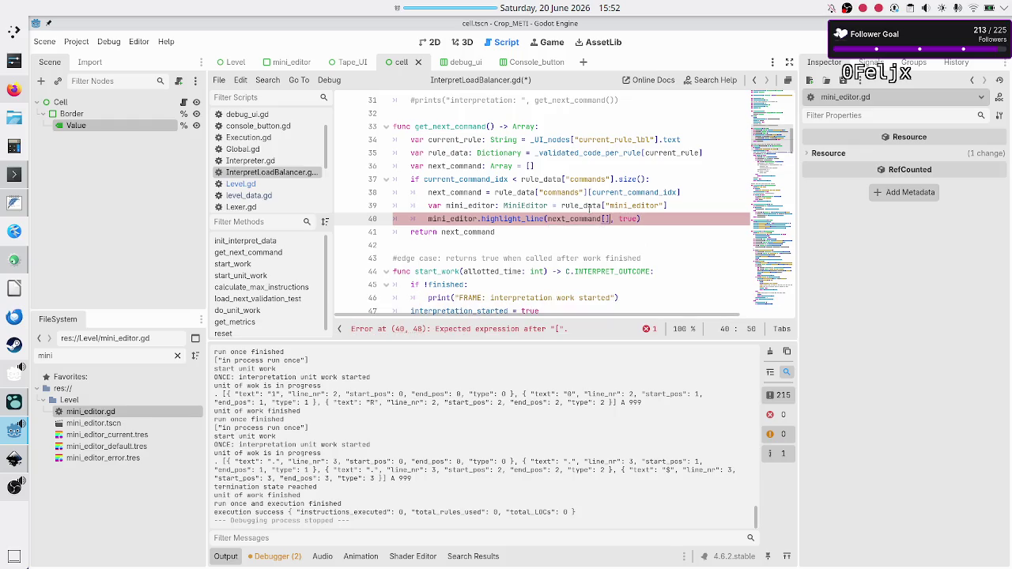
type("0]")
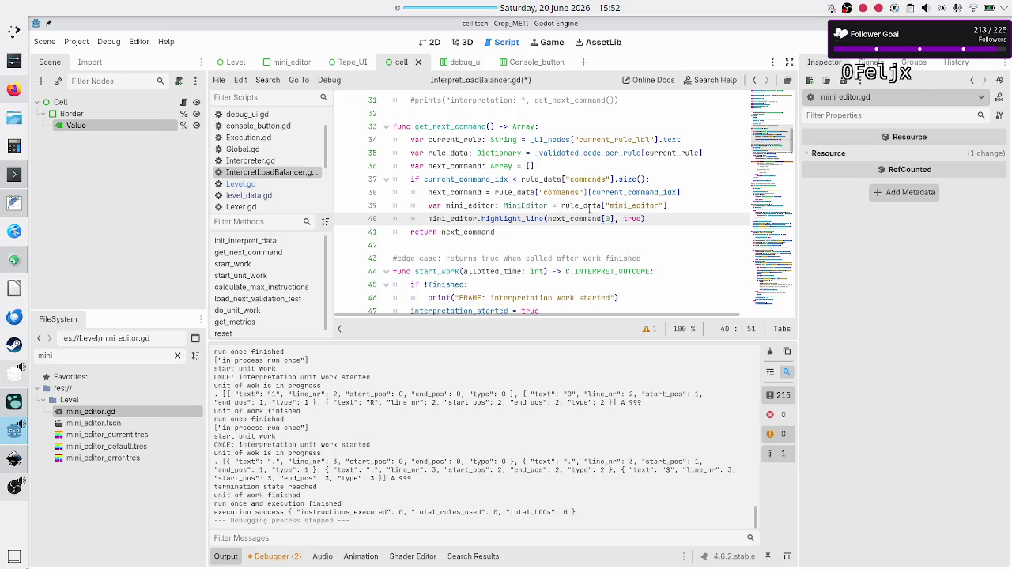
type("[]")
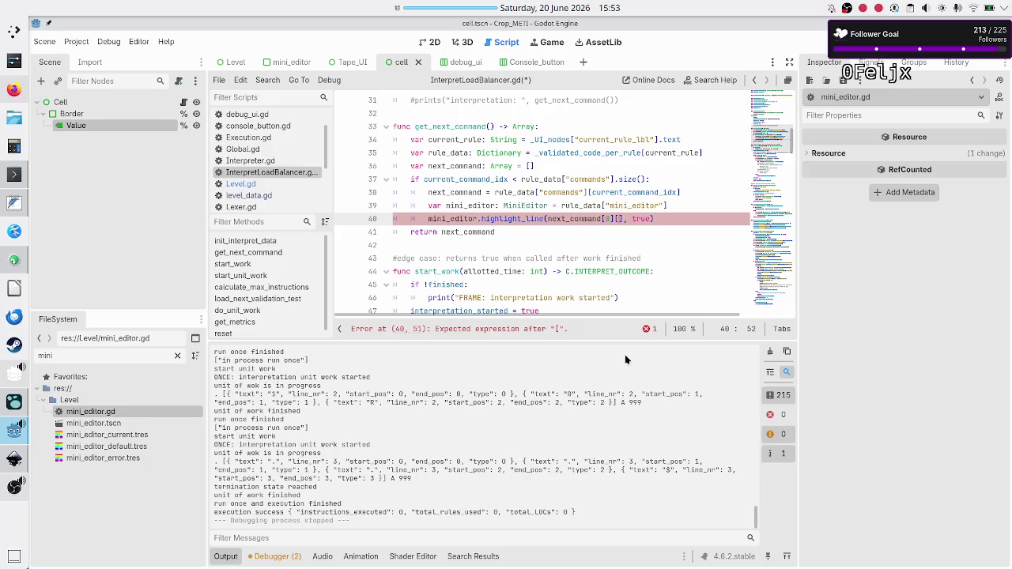
type("\"lli")
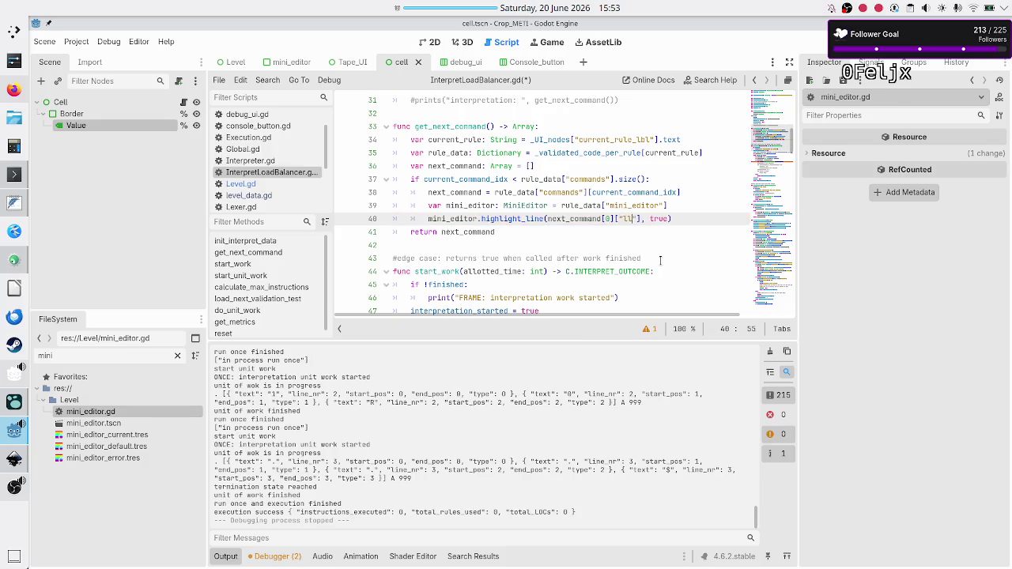
key("BackSpace")
key("BackSpace")
type("ine_nr")
Step: Change the second argument from true to false and dismiss the Time out! message
key("BackSpace")
key("BackSpace")
key("BackSpace")
type("false")
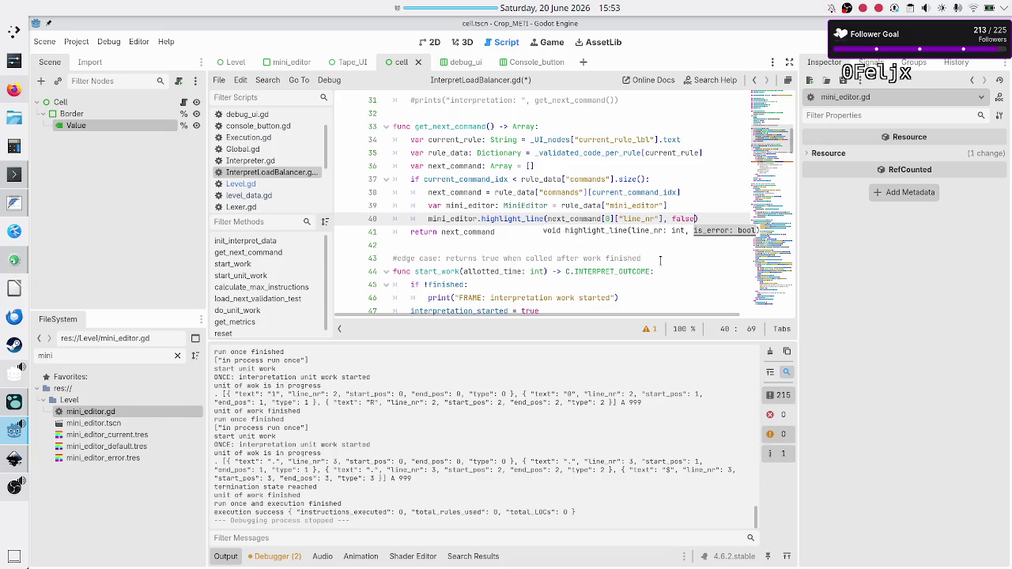
key("End")
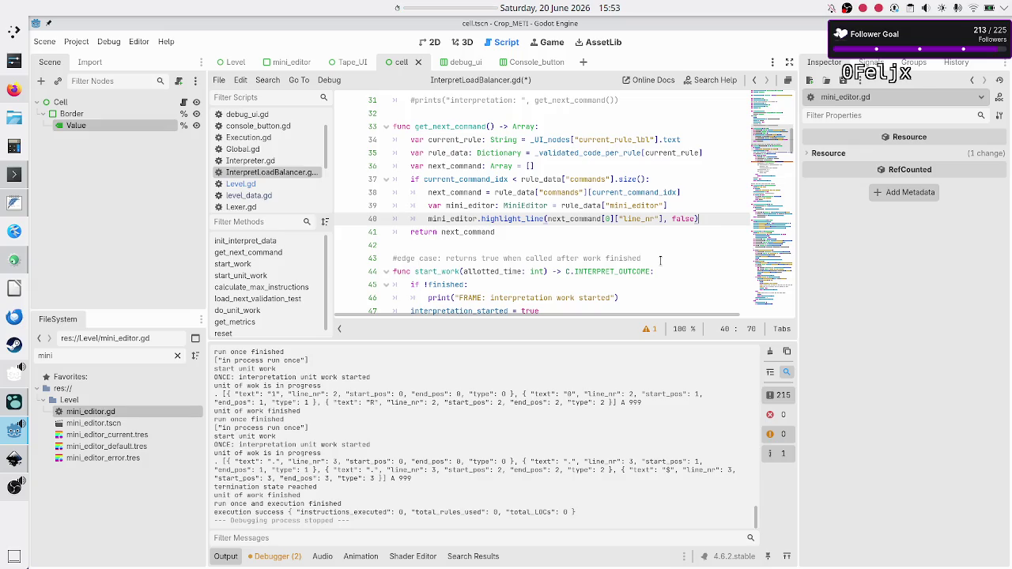
left_click(536, 317)
scroll(261, 168, "up", 2)
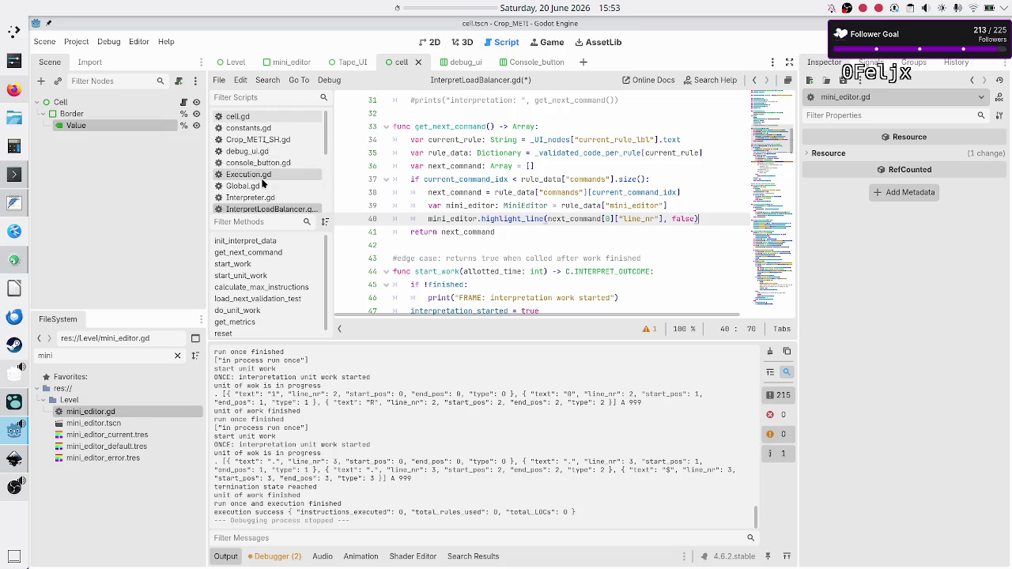
Step: Check mini_editor.gd's methods via the script filter, then return to InterpretLoadBalancer.gd
left_click(255, 97)
type("mini")
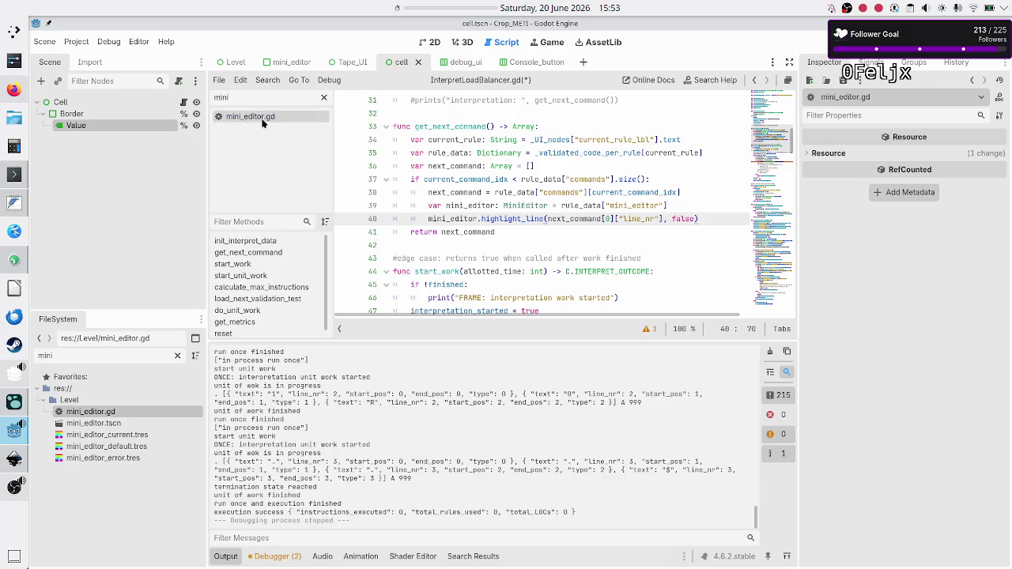
left_click(261, 119)
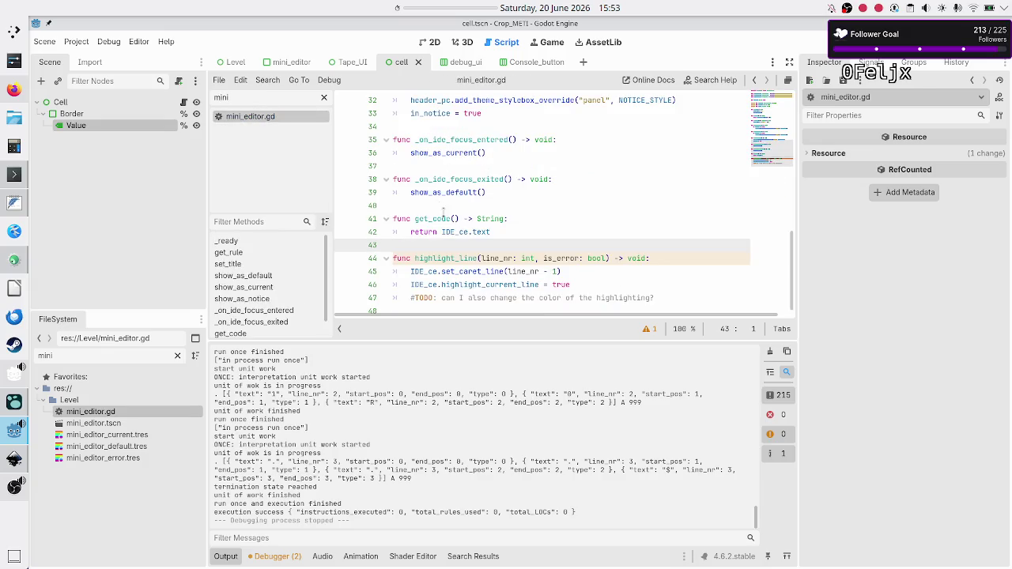
mouse_move(446, 200)
scroll(445, 200, "up", 2)
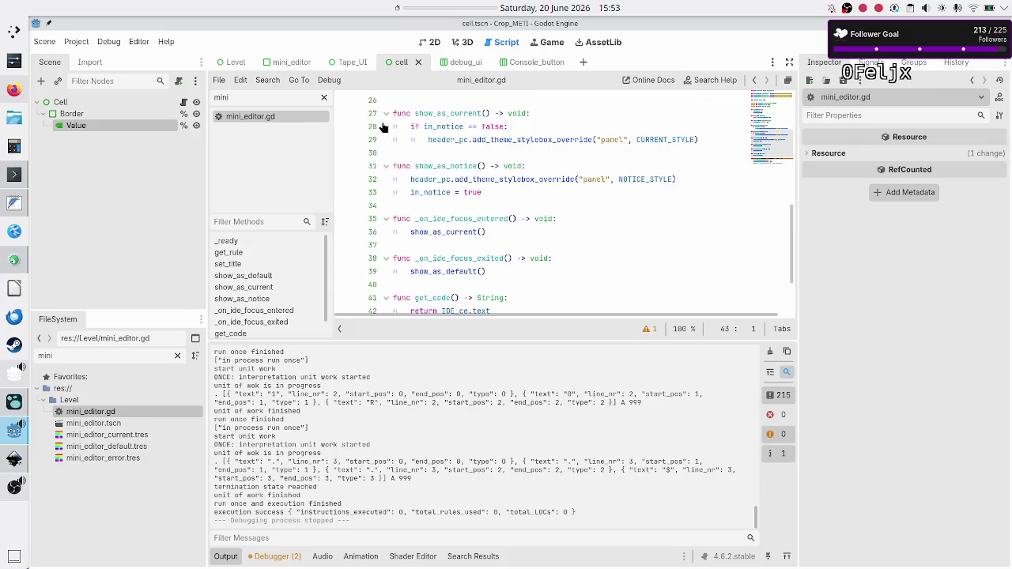
left_click(324, 97)
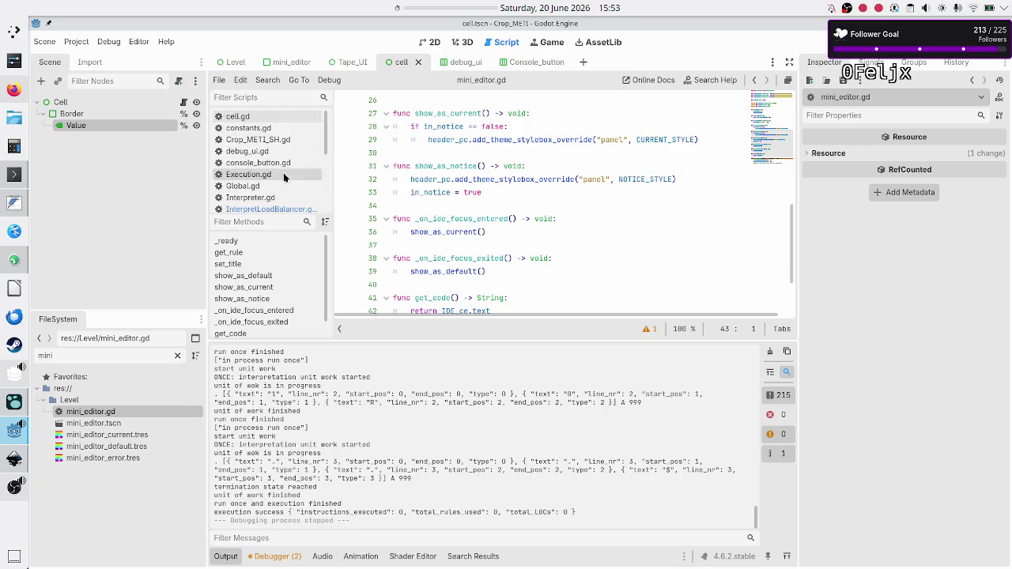
left_click(269, 208)
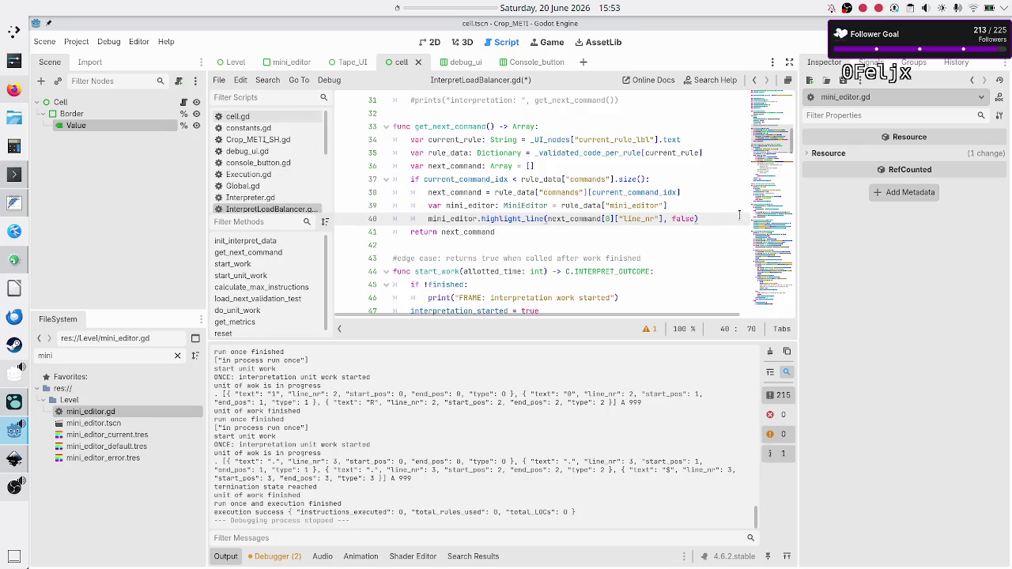
Step: Insert mini_editor.show_as_current() above the highlight_line call and run the game
key("Up")
key("Return")
type("mini_")
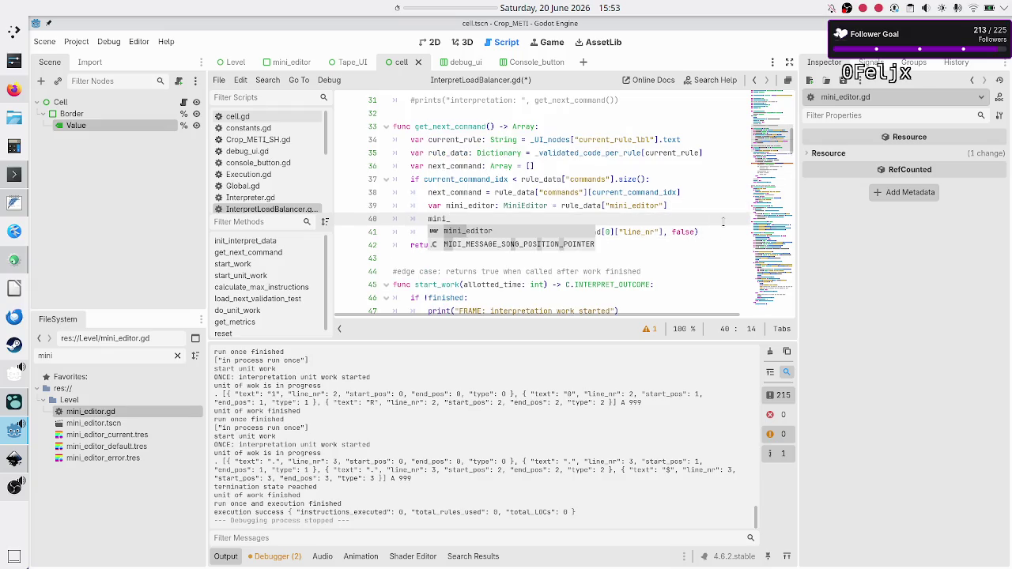
type("editor.show_as_c")
key("Return")
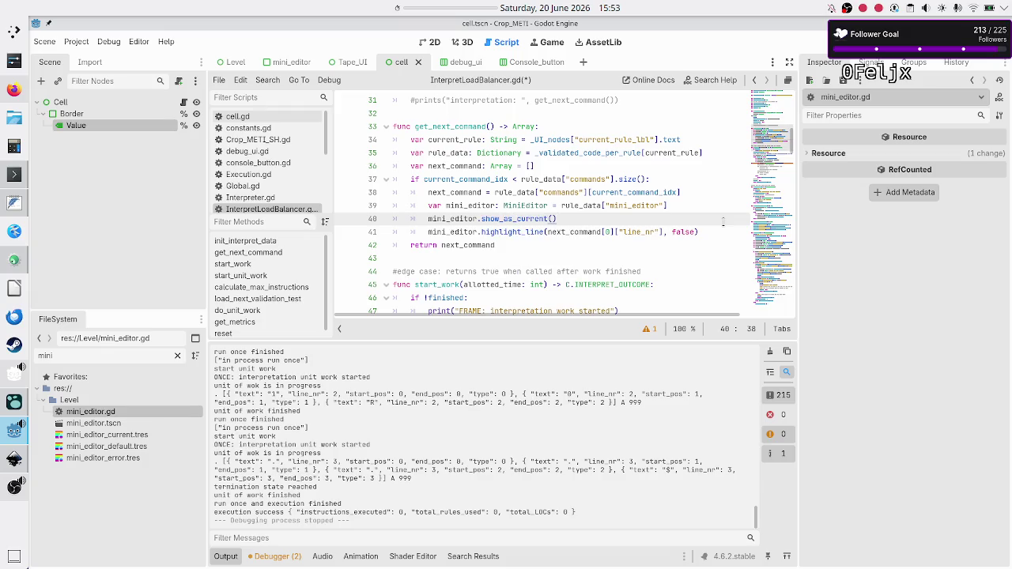
key("F5")
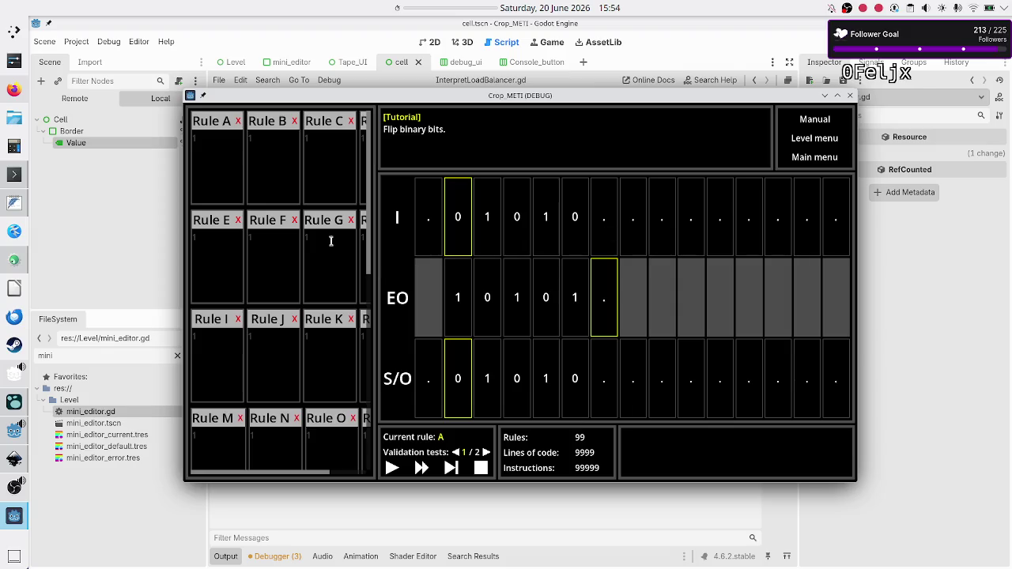
Step: Select Rule A, then stop and relaunch the game
left_click(231, 162)
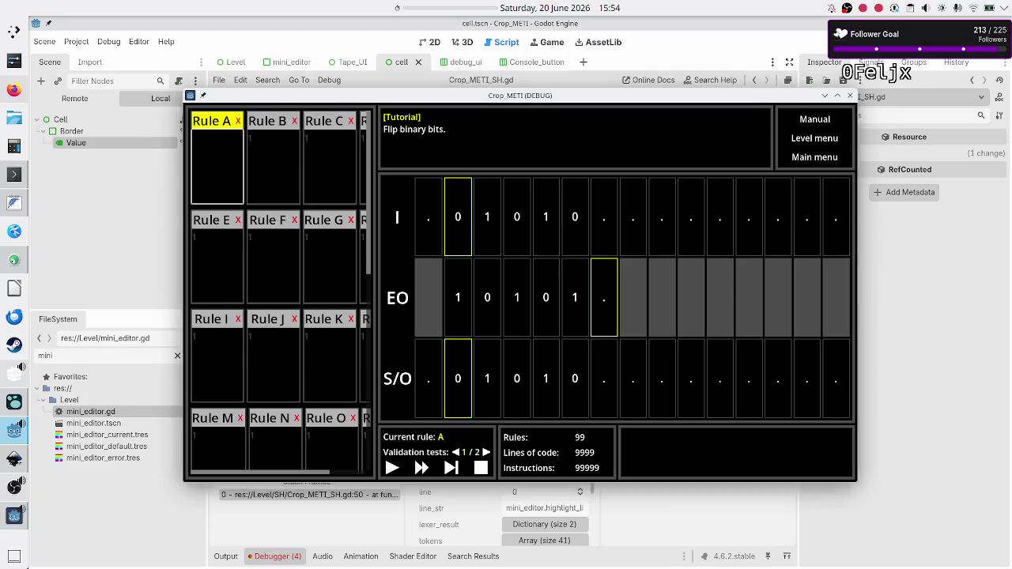
key("F8")
key("F5")
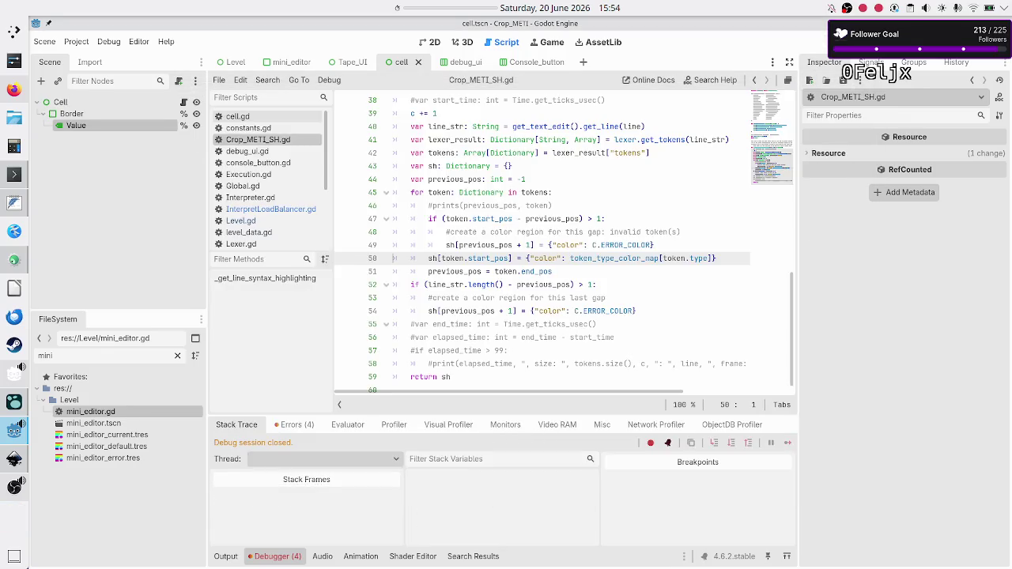
Step: Copy the three rule lines from the scratch notes and restart the game
key("alt+Tab")
key("alt+Tab")
key("alt+Tab")
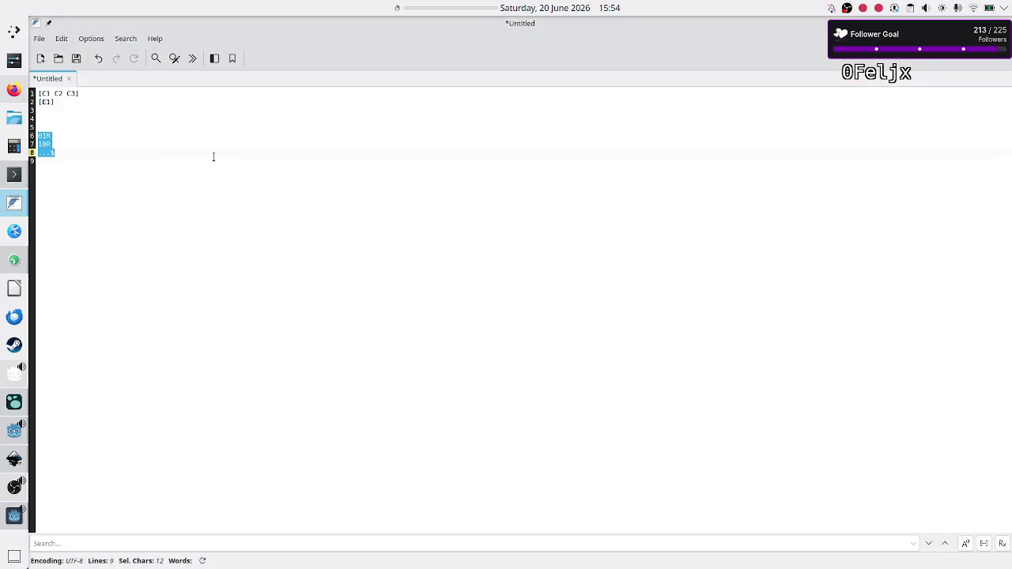
right_click(46, 147)
left_click(75, 204)
key("alt+Tab")
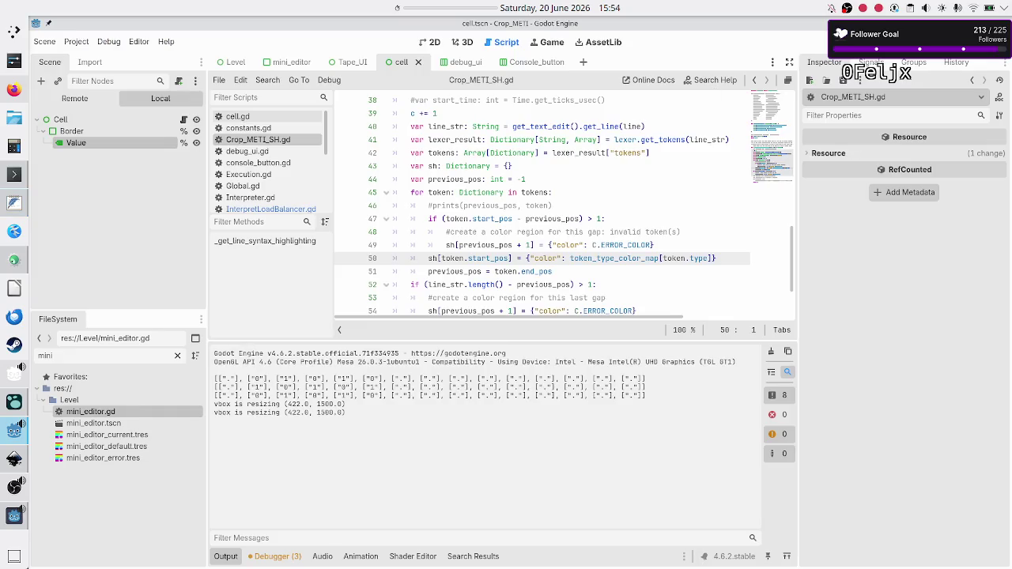
key("F8")
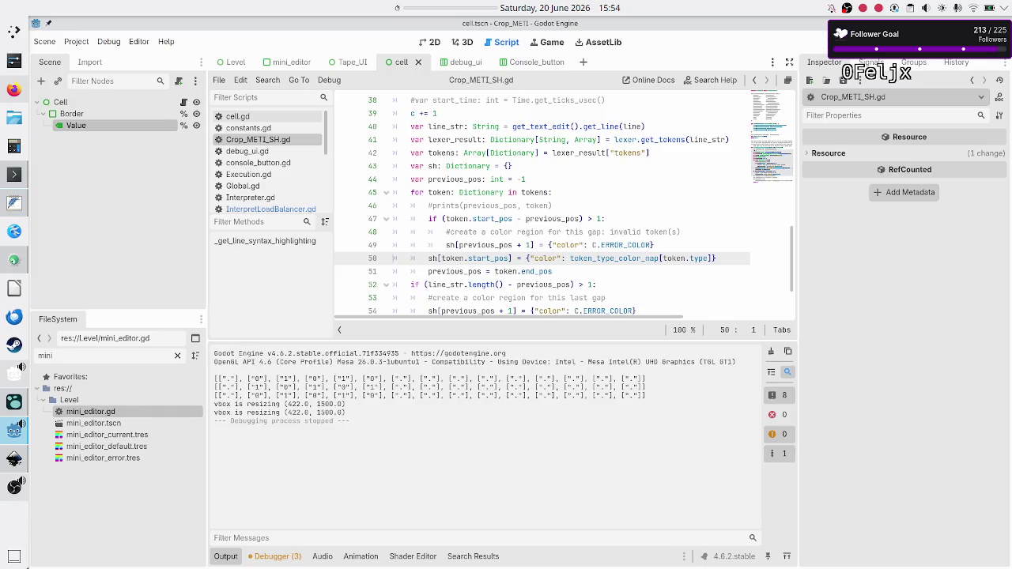
key("F5")
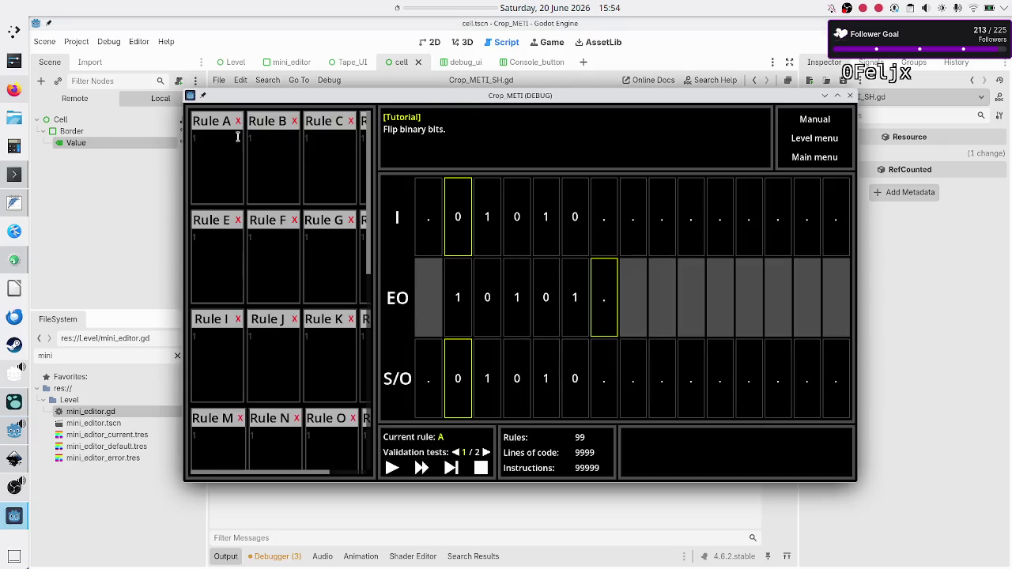
Step: Paste the three-line program into Rule A
left_click(212, 144)
key("ctrl+v")
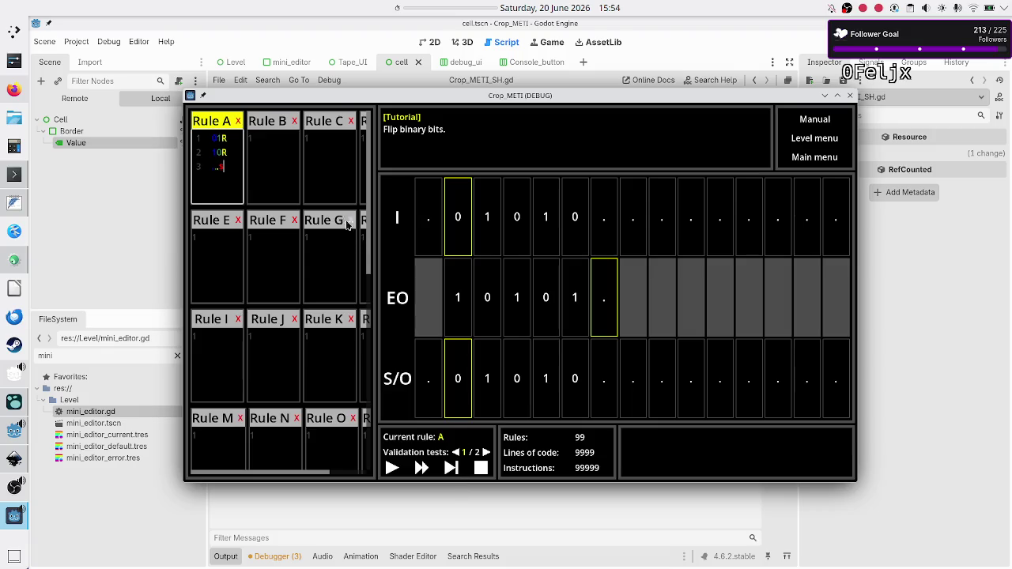
left_click(331, 147)
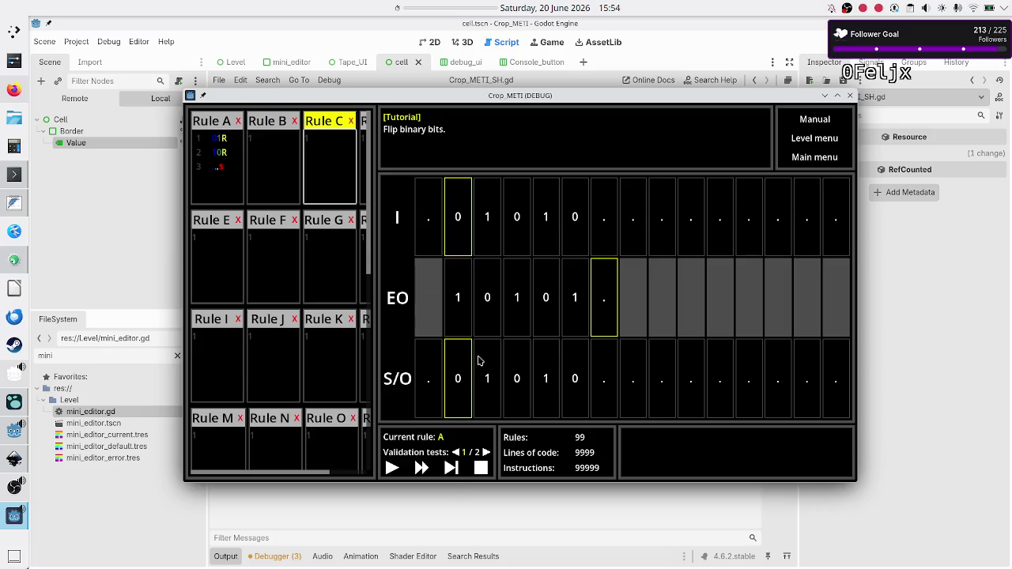
Step: Step the program three times watching the current-line highlight, then close the game
left_click(452, 469)
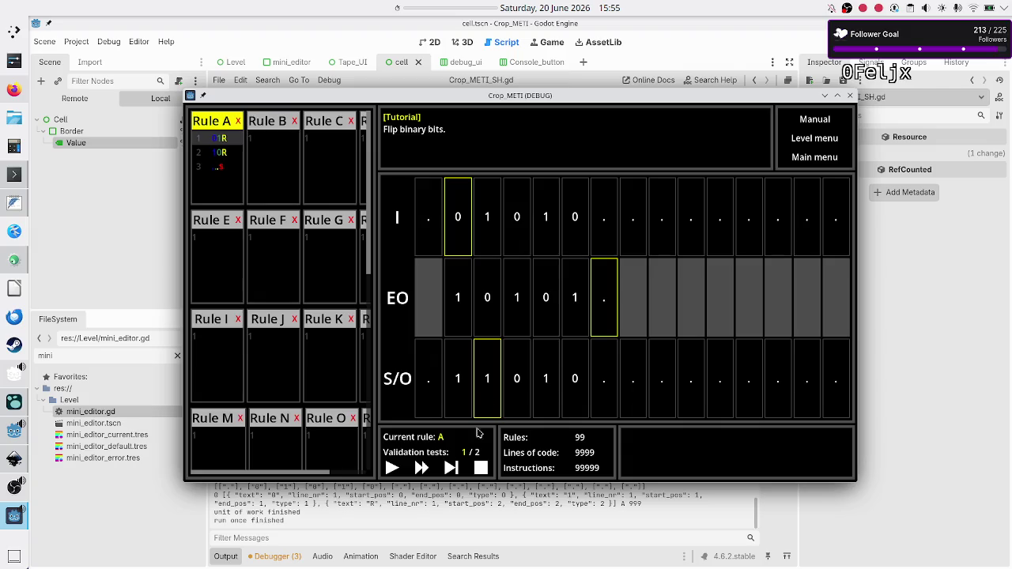
left_click(457, 470)
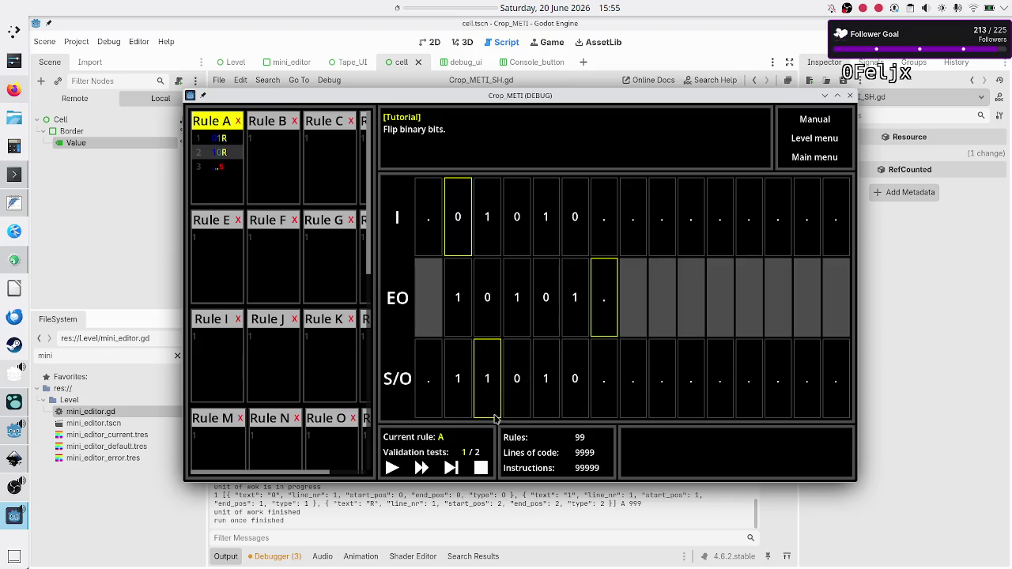
left_click(452, 467)
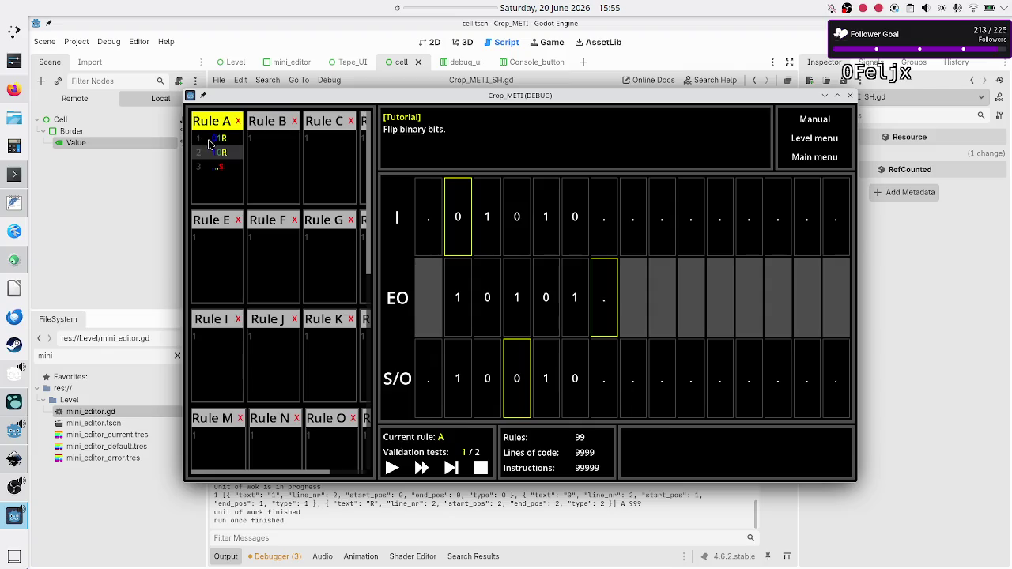
left_click(922, 251)
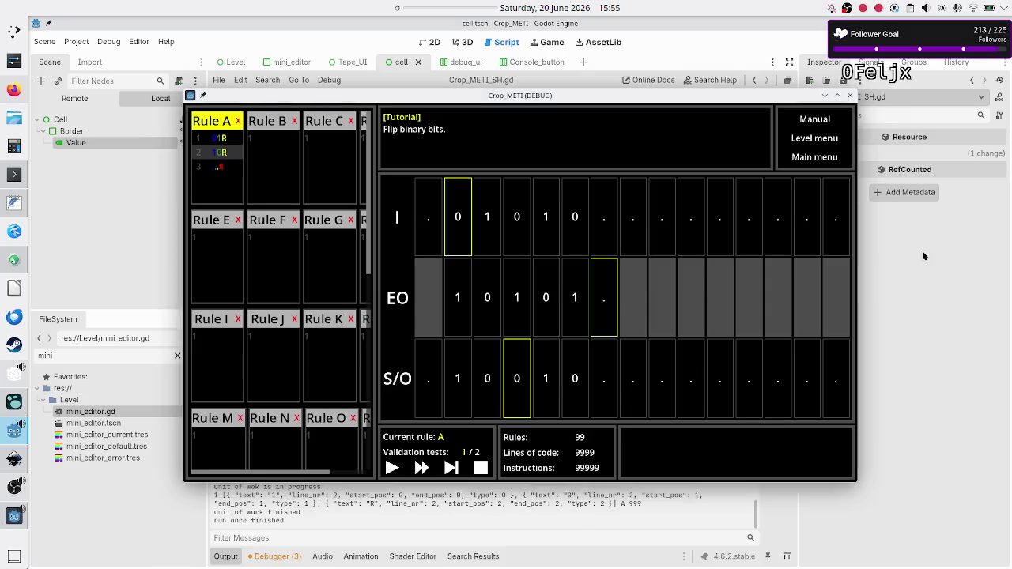
key("F8")
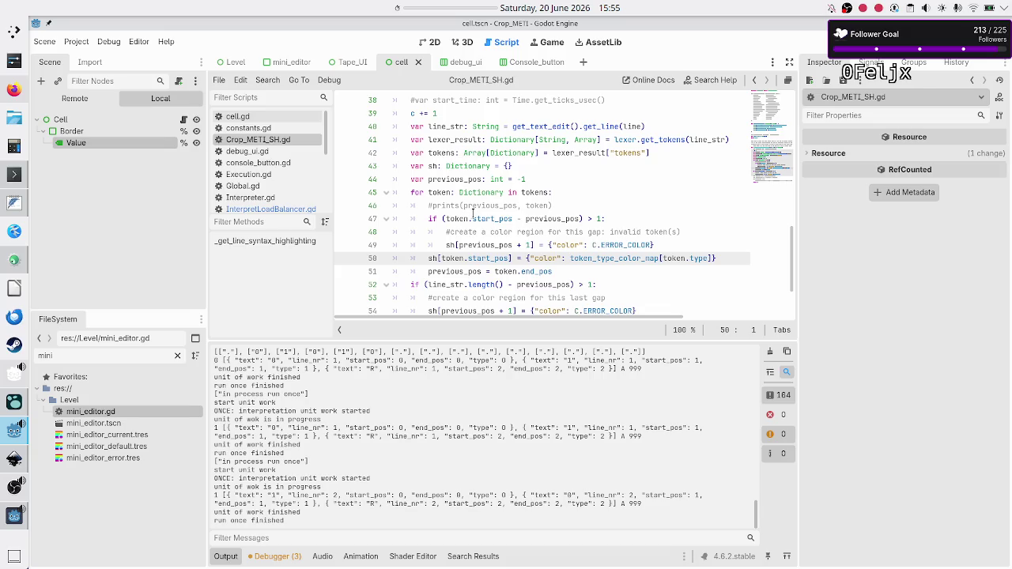
Step: Open InterpretLoadBalancer.gd and review how rule_data is looked up
scroll(474, 212, "up", 5)
scroll(475, 212, "up", 1)
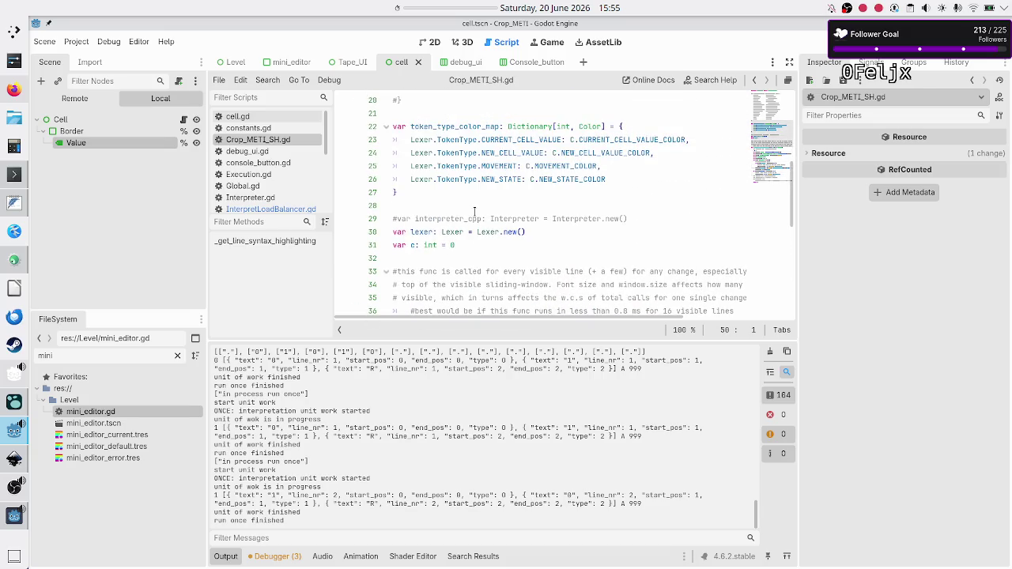
scroll(475, 212, "down", 3)
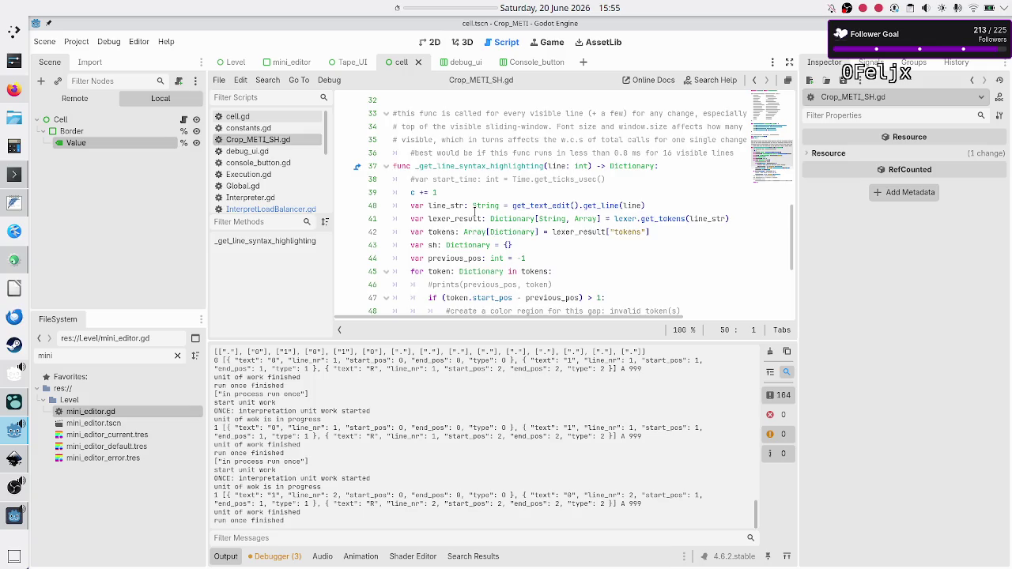
scroll(473, 212, "up", 1)
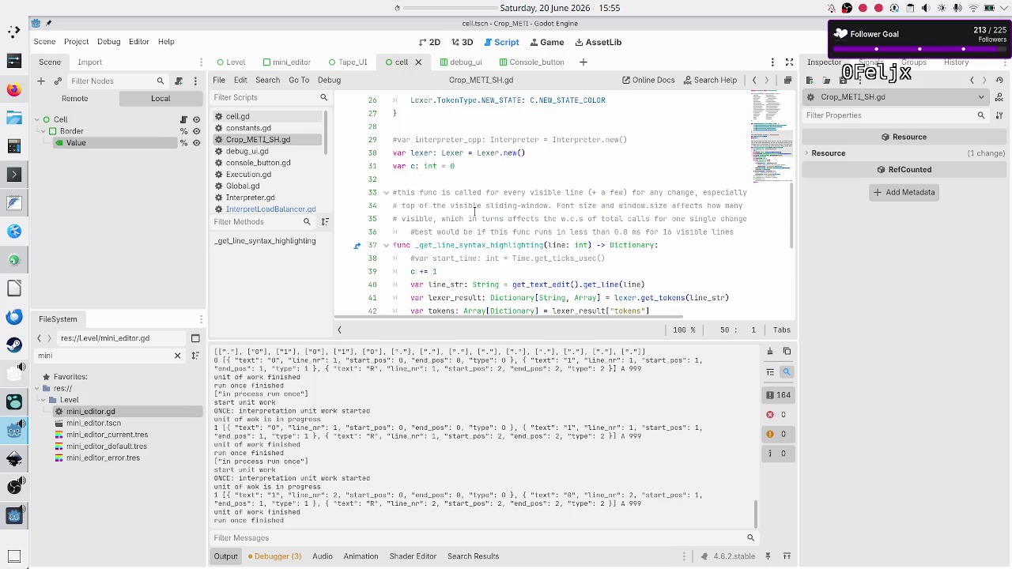
left_click(279, 209)
mouse_move(522, 195)
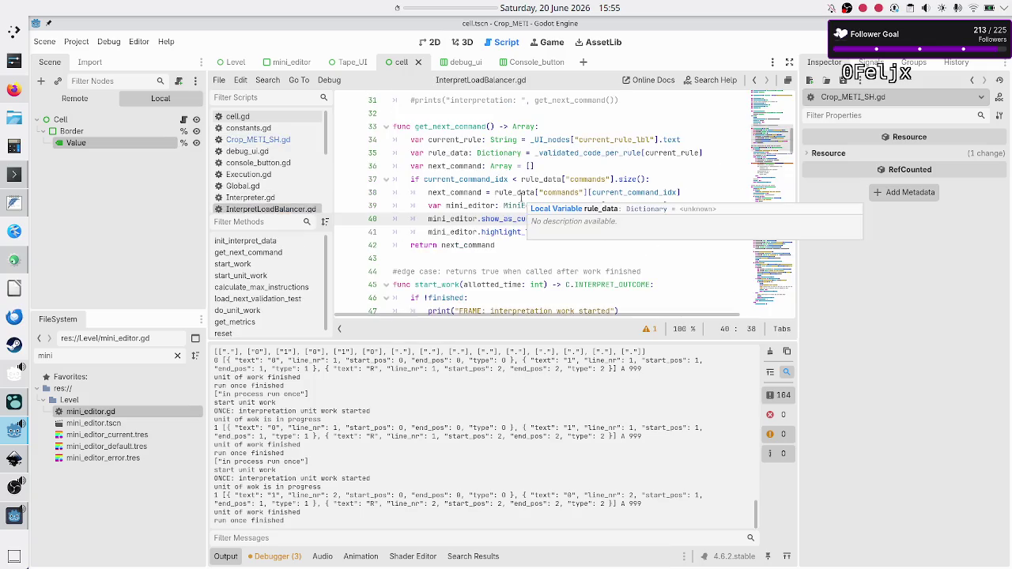
left_click(603, 153)
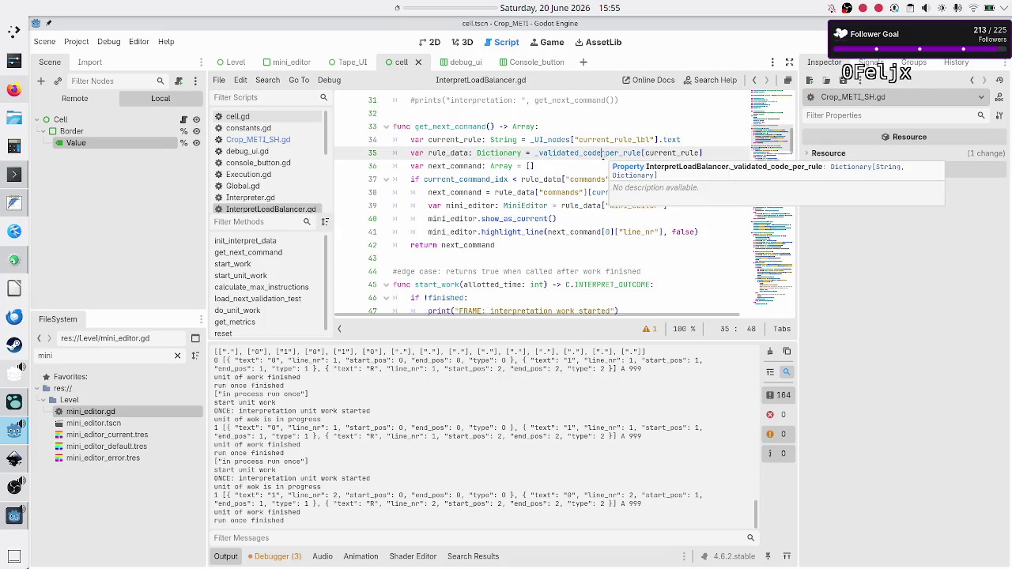
Step: Declare func highlight_current_command() on a new line after get_next_command
left_click(482, 251)
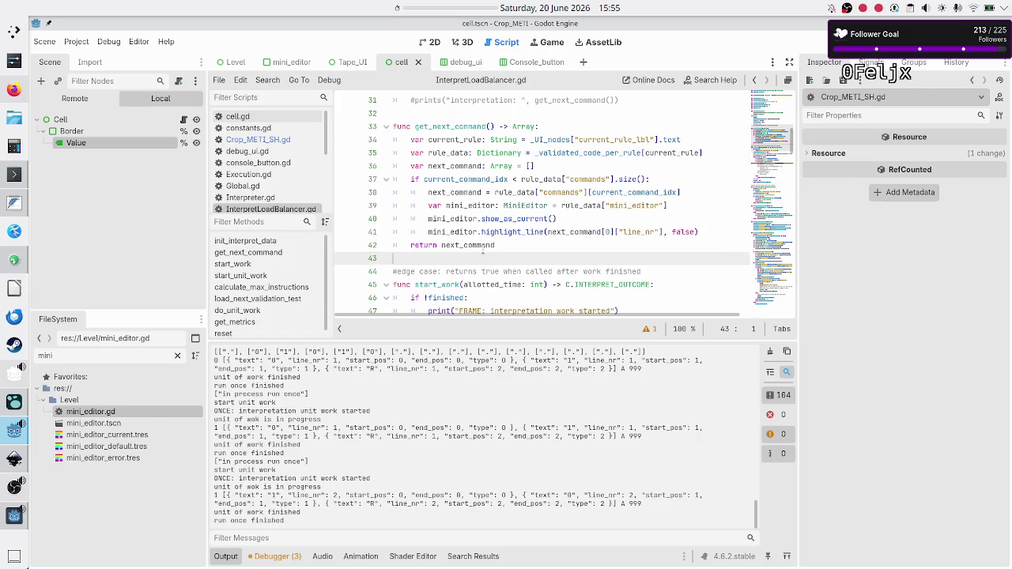
key("Return")
key("Return")
key("Up")
type("fun")
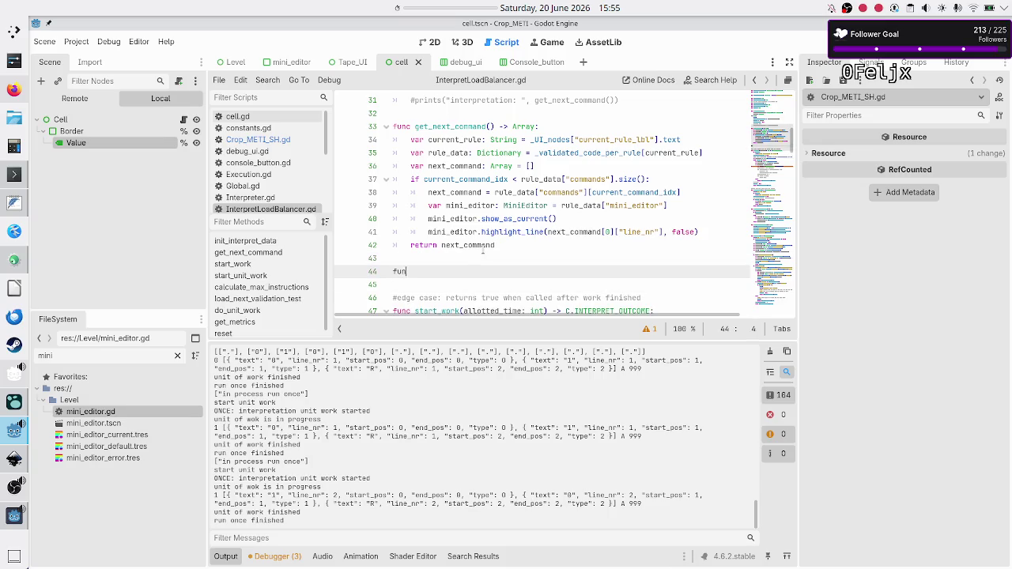
type("c highligh")
type("t_cu")
key("BackSpace")
key("BackSpace")
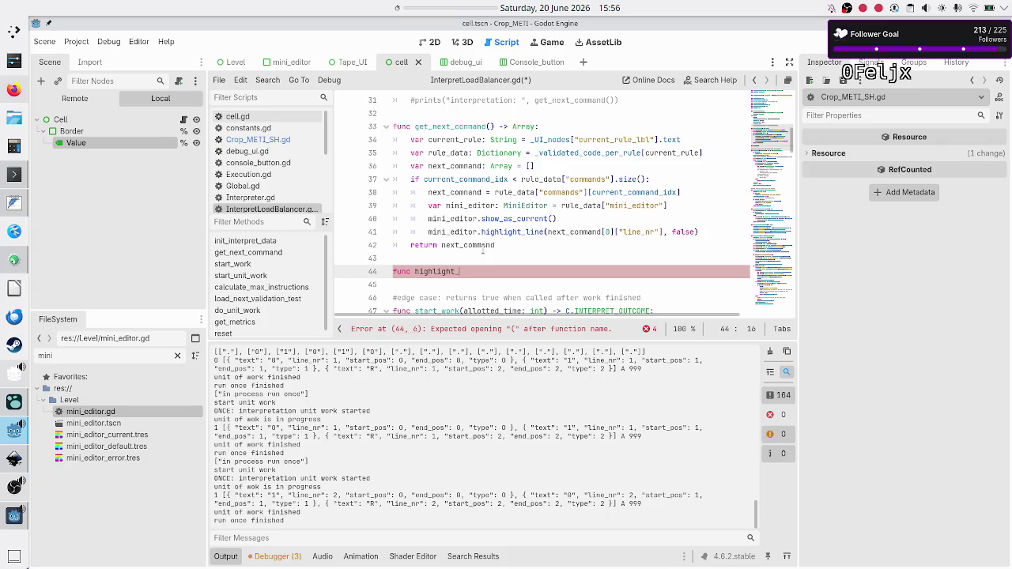
type("command")
key("BackSpace")
key("BackSpace")
key("BackSpace")
type("current_")
type("command(")
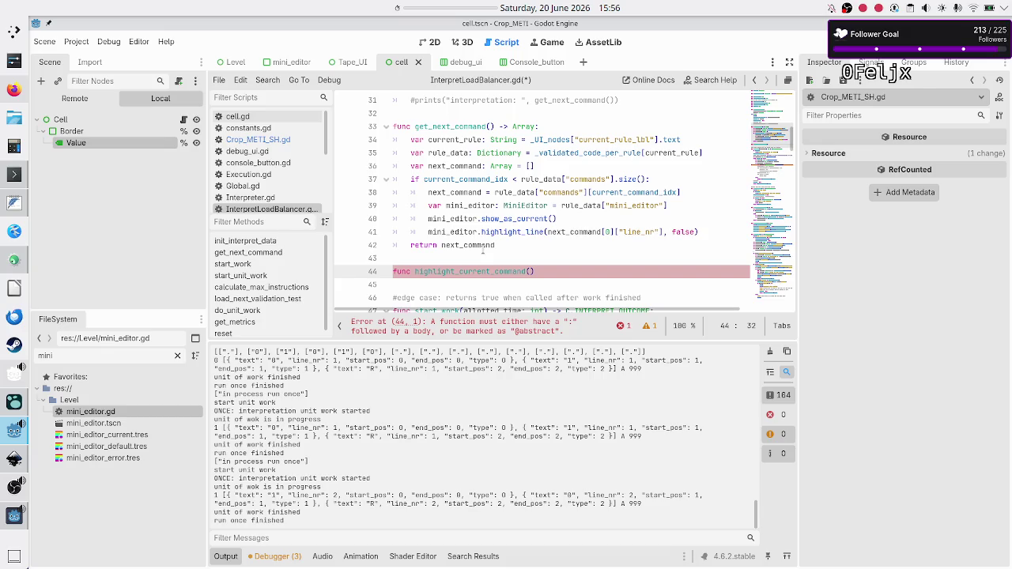
key("Up")
key("Up")
key("Up")
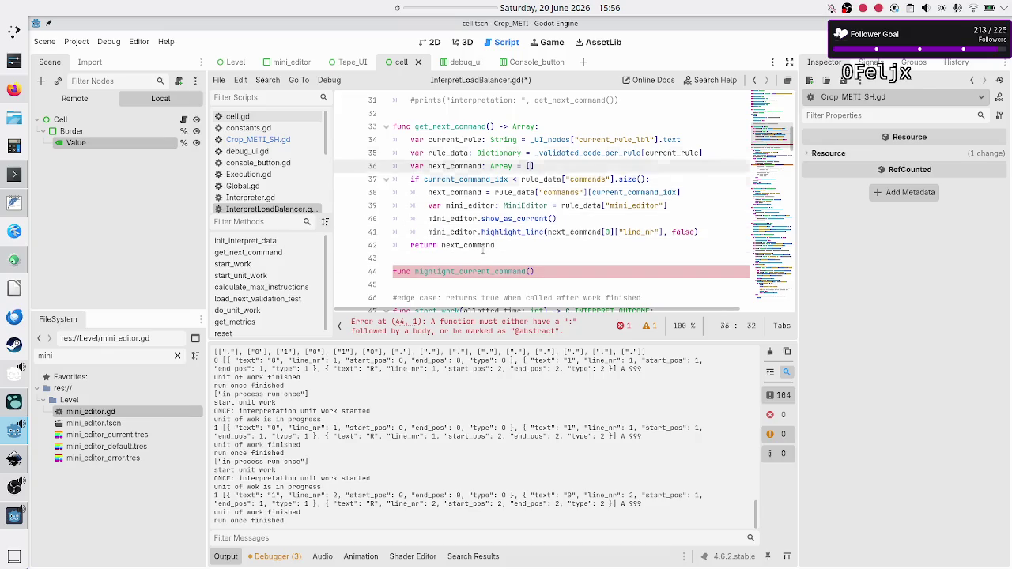
Step: Finish the new function header with '-> void:' and copy the current_rule and rule_data lines into its body
key("Down")
key("Down")
key("shift+End")
key("ctrl+c")
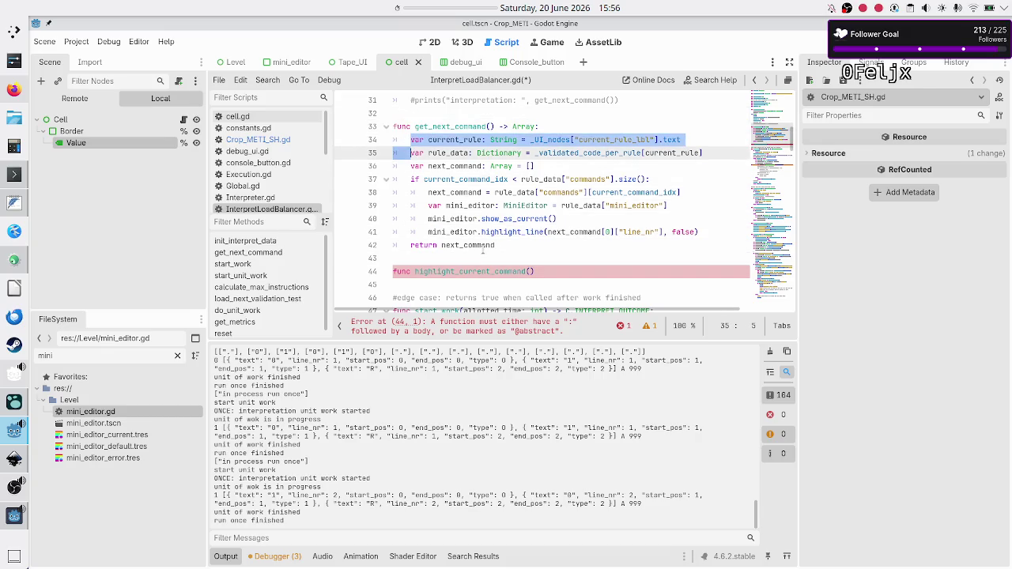
key("Down")
key("Down")
key("Down")
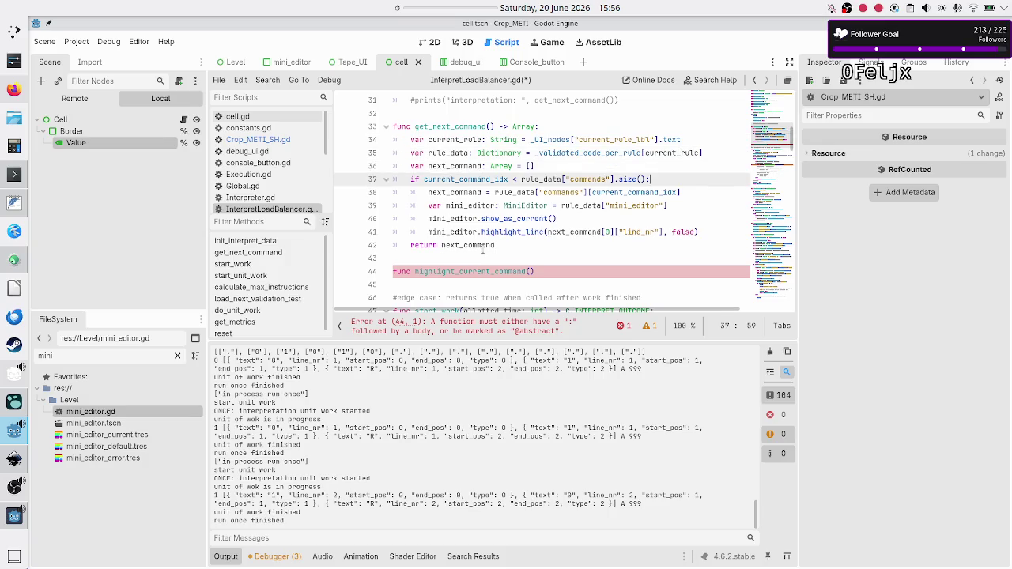
key("Down")
type("> void:")
key("Return")
key("ctrl+v")
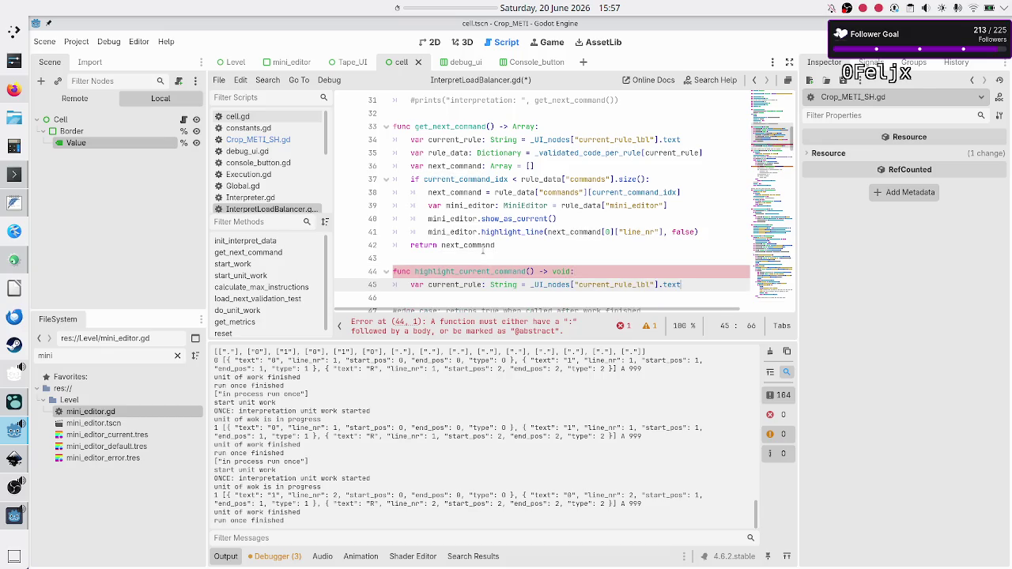
key("Up")
key("Up")
key("Up")
key("Home")
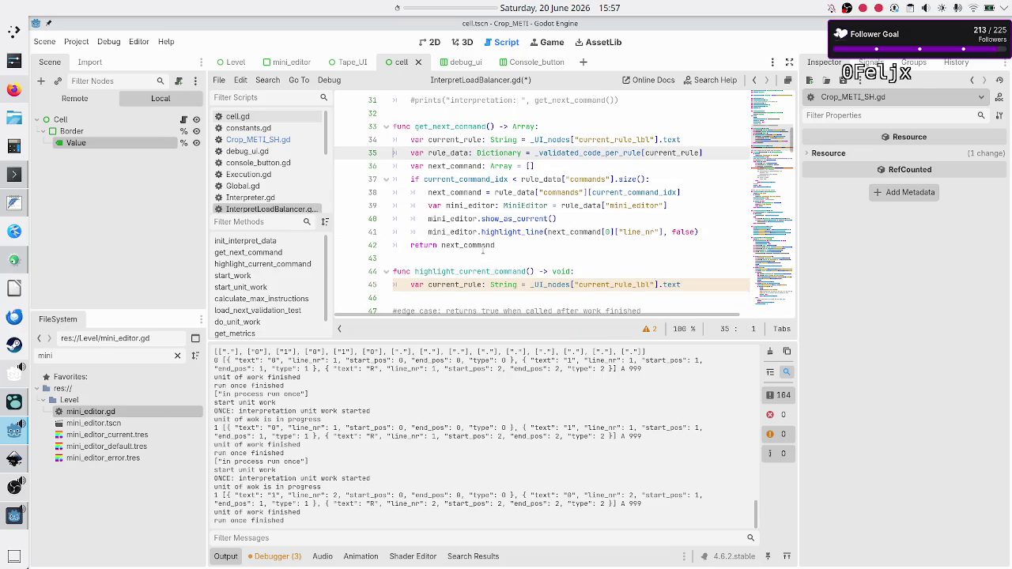
key("shift+End")
key("ctrl+c")
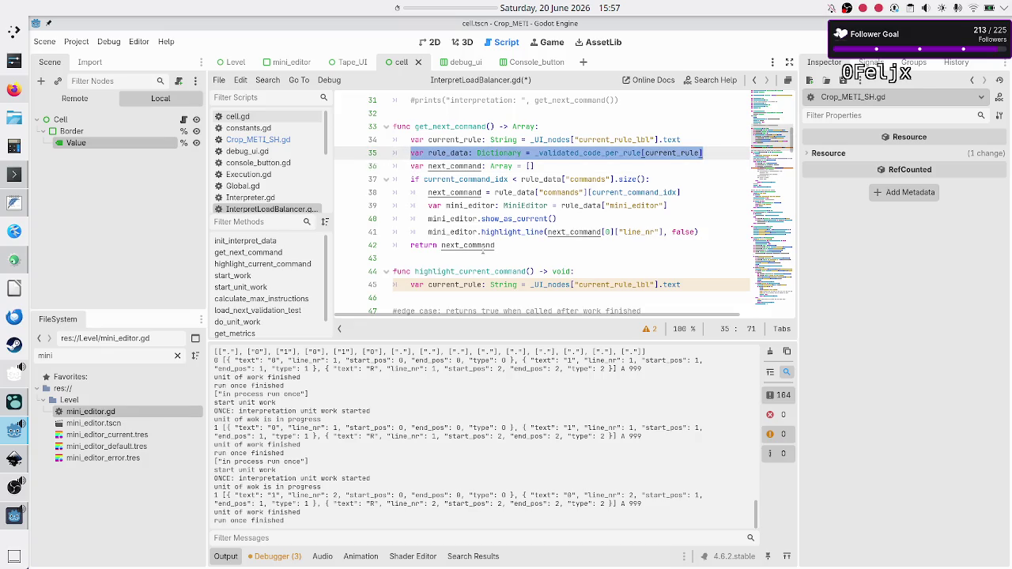
key("Down")
key("Down")
key("Down")
key("Down")
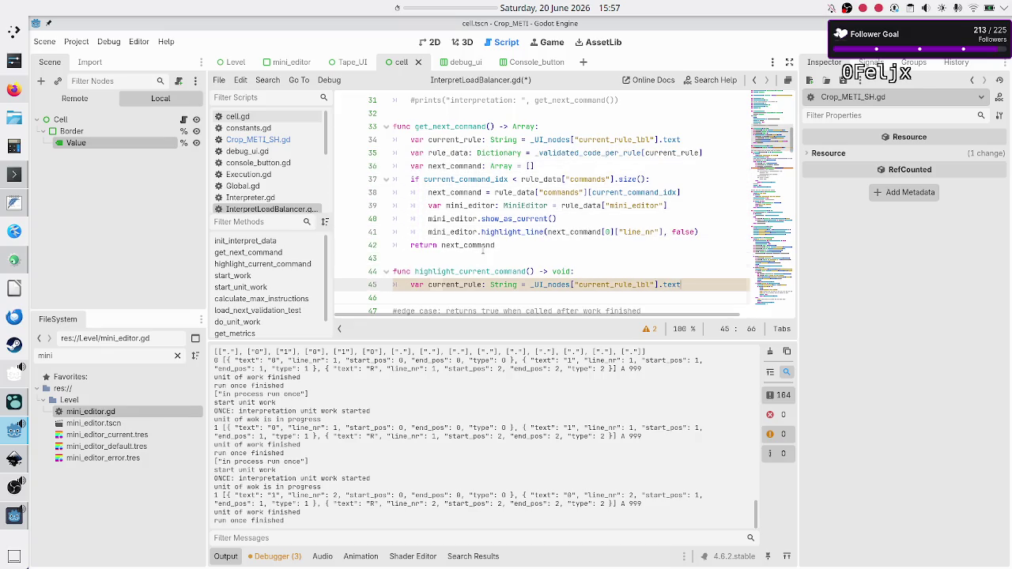
key("Return")
key("ctrl+v")
Step: Rename the function to highlight_rule_LOC with a 'command: Array' parameter
key("Up")
key("Up")
key("Up")
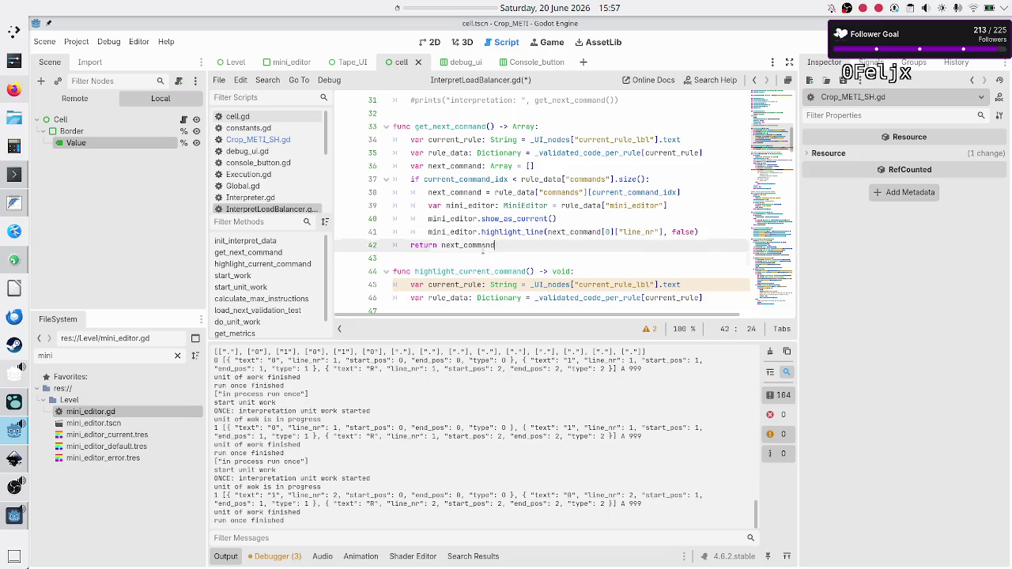
key("Down")
key("Down")
key("Up")
key("Home")
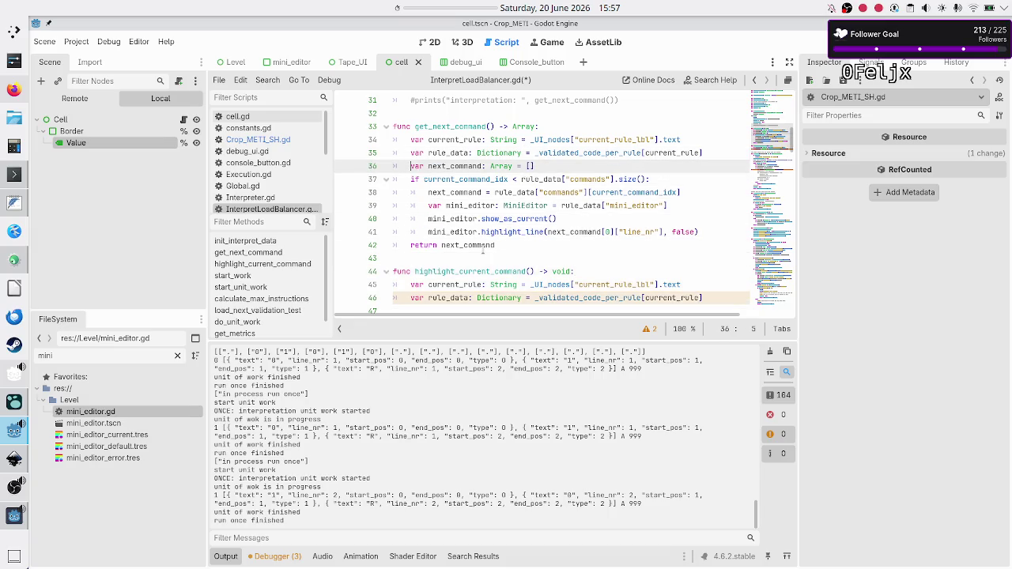
key("Down")
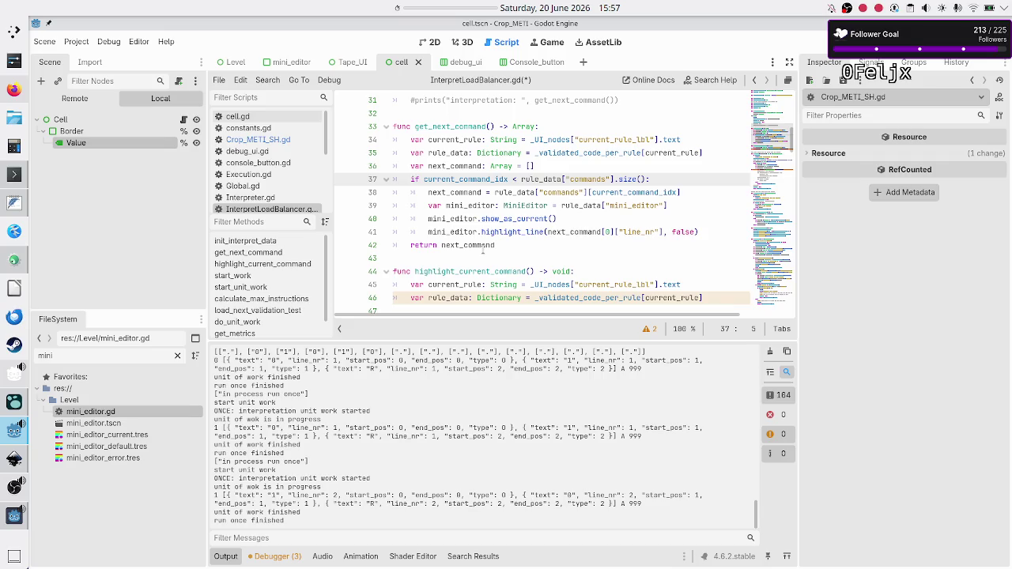
key("Up")
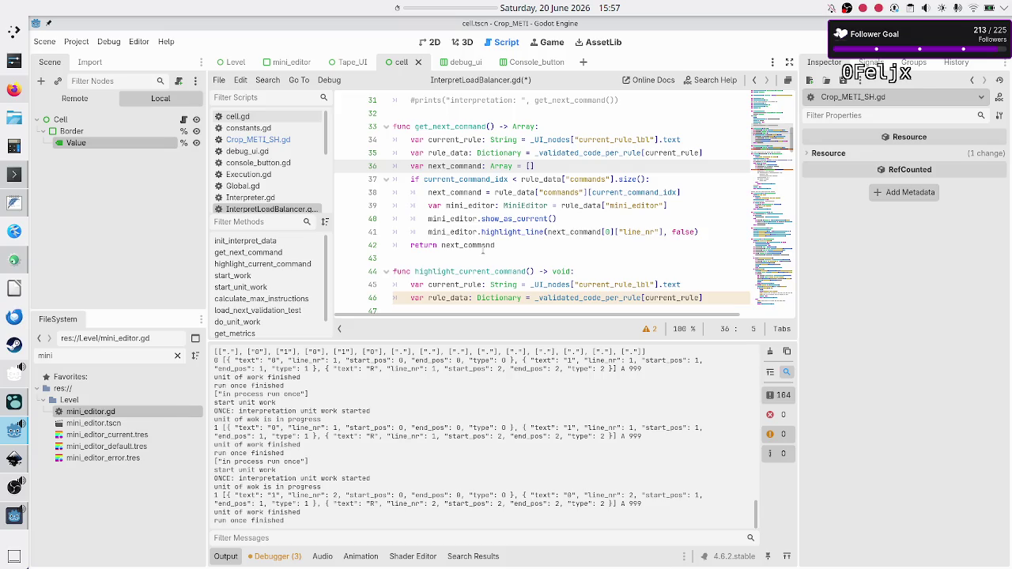
key("Down")
key("Down")
key("Down")
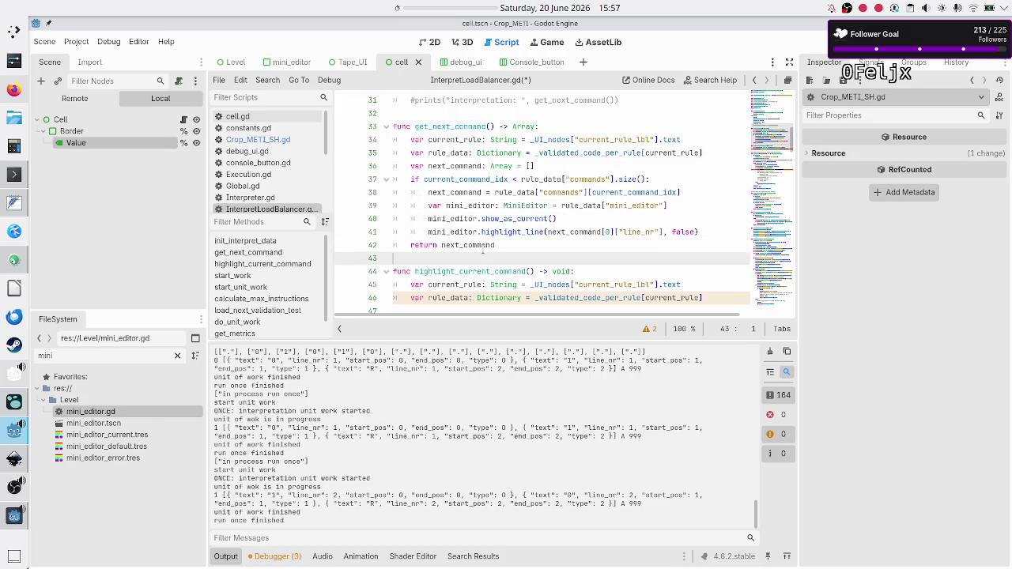
key("Down")
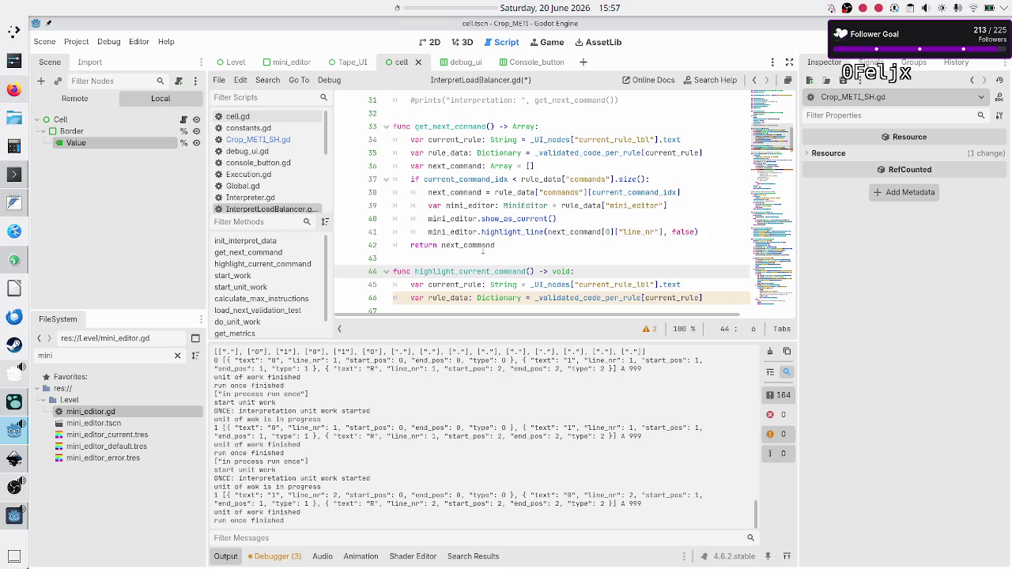
key("Right")
key("Right")
key("Right")
key("BackSpace")
key("BackSpace")
key("BackSpace")
key("Right")
key("Right")
key("Right")
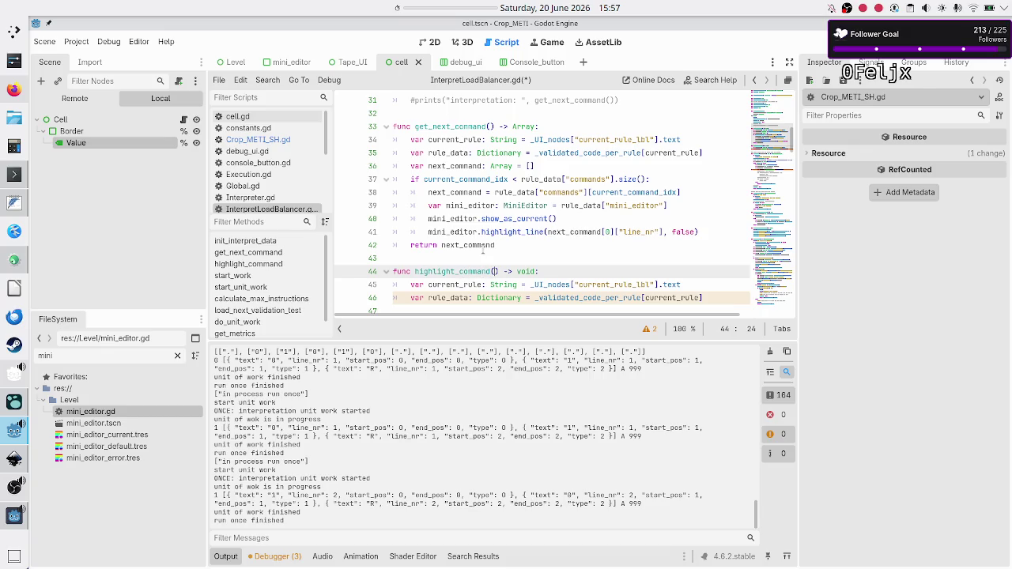
key("BackSpace")
key("BackSpace")
key("BackSpace")
type("lo")
type("rule_")
key("Right")
type("command: Array")
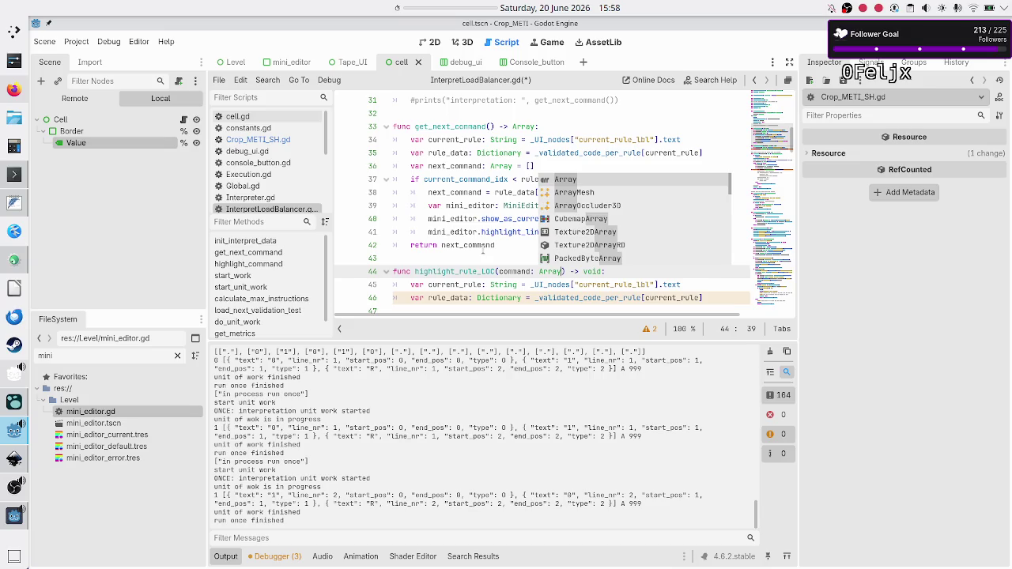
key("Escape")
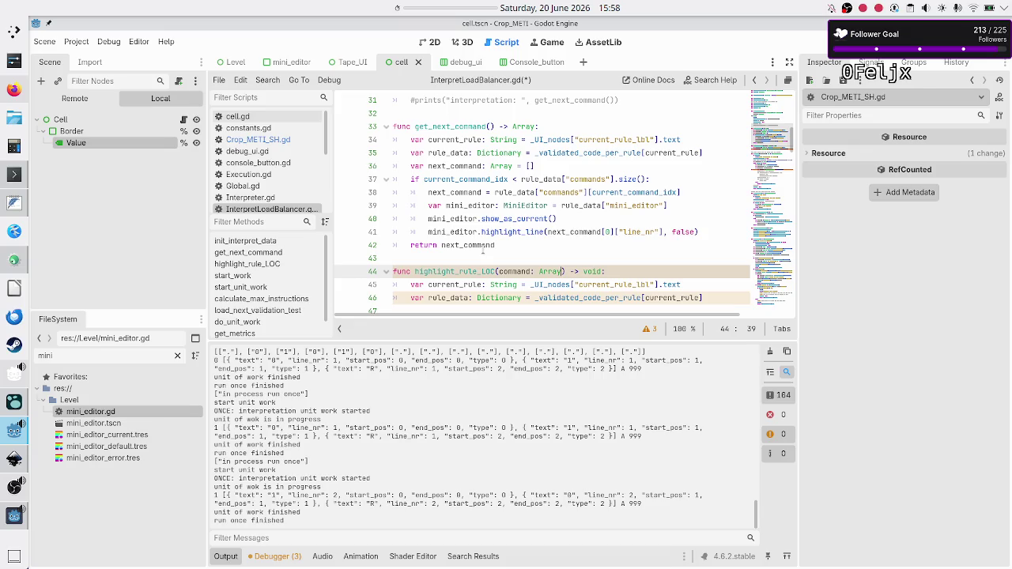
Step: Move the mini_editor highlight lines from get_next_command into highlight_rule_LOC, unindent them, and use command[0]
key("Down")
key("Down")
key("Down")
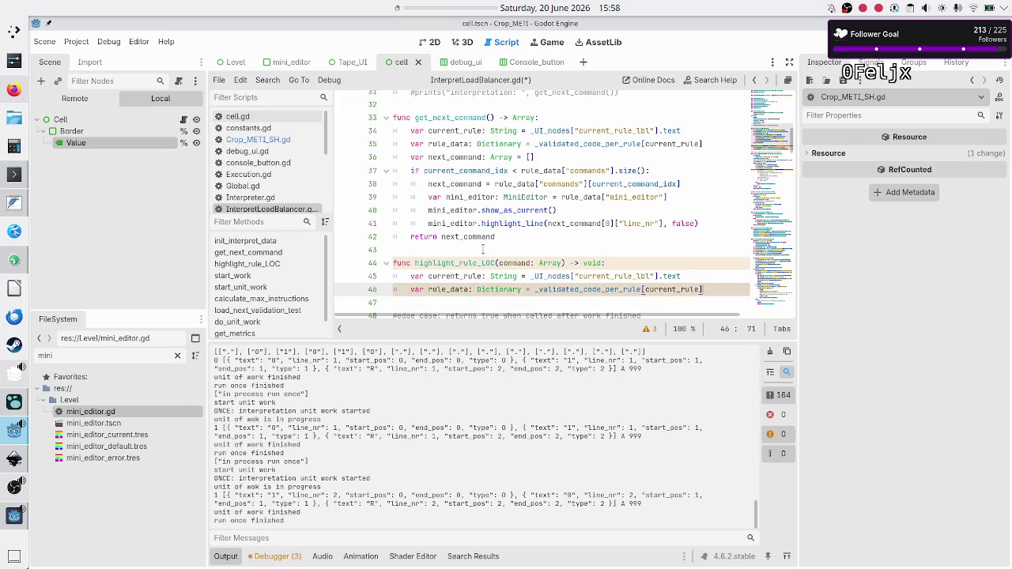
key("Up")
key("Up")
key("Up")
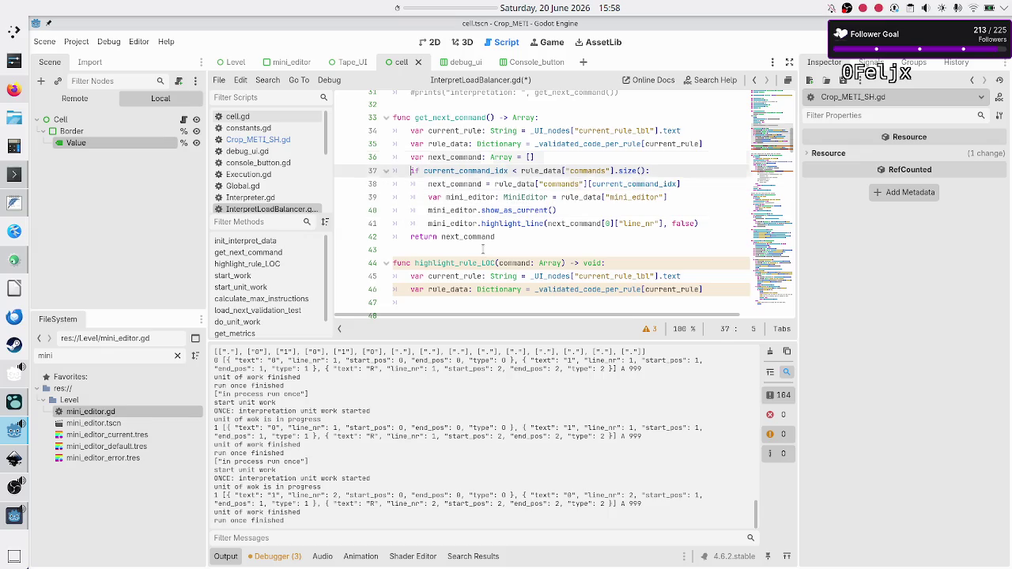
key("Down")
key("Down")
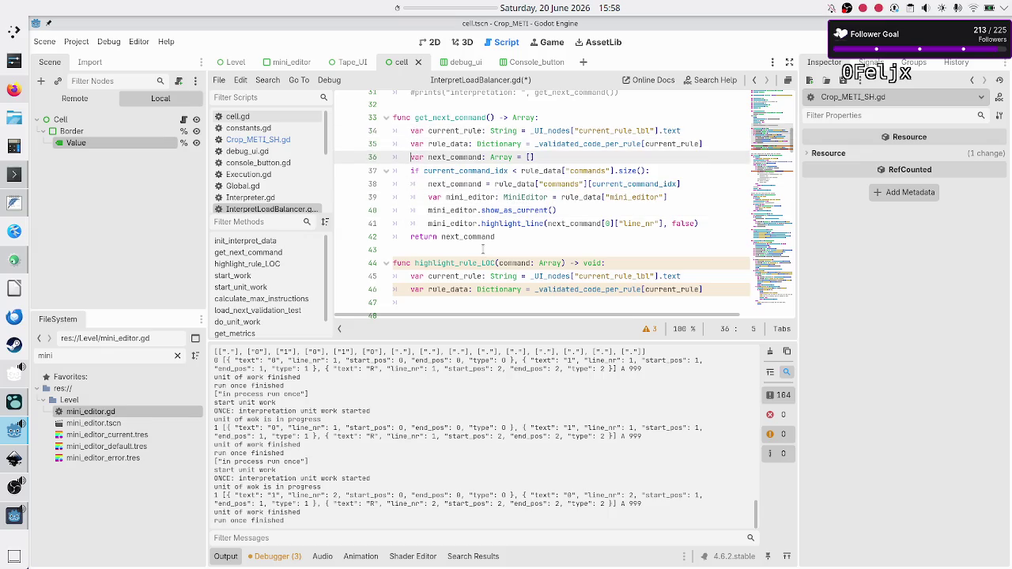
key("Down")
key("Down")
key("Down")
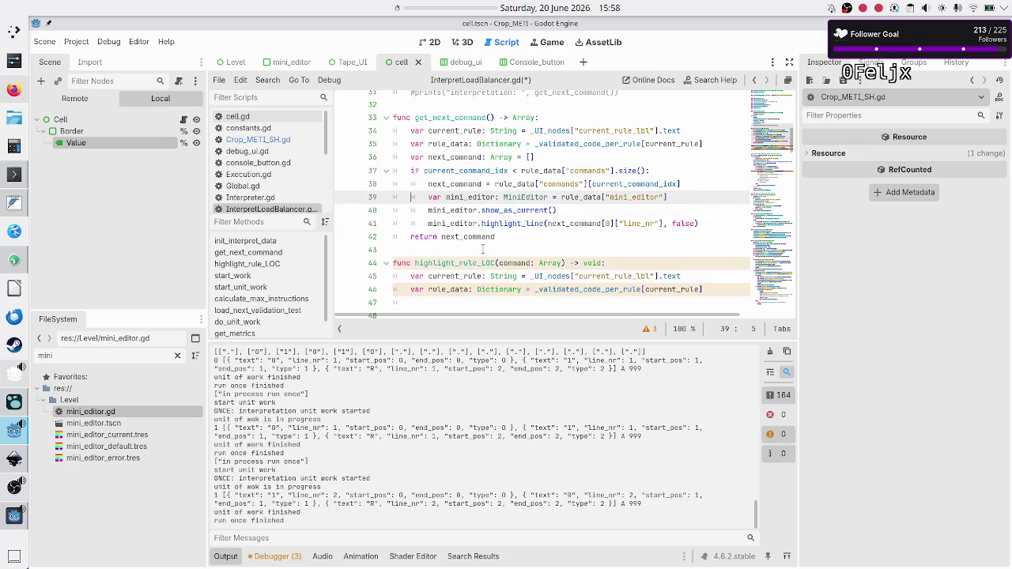
key("shift+Down")
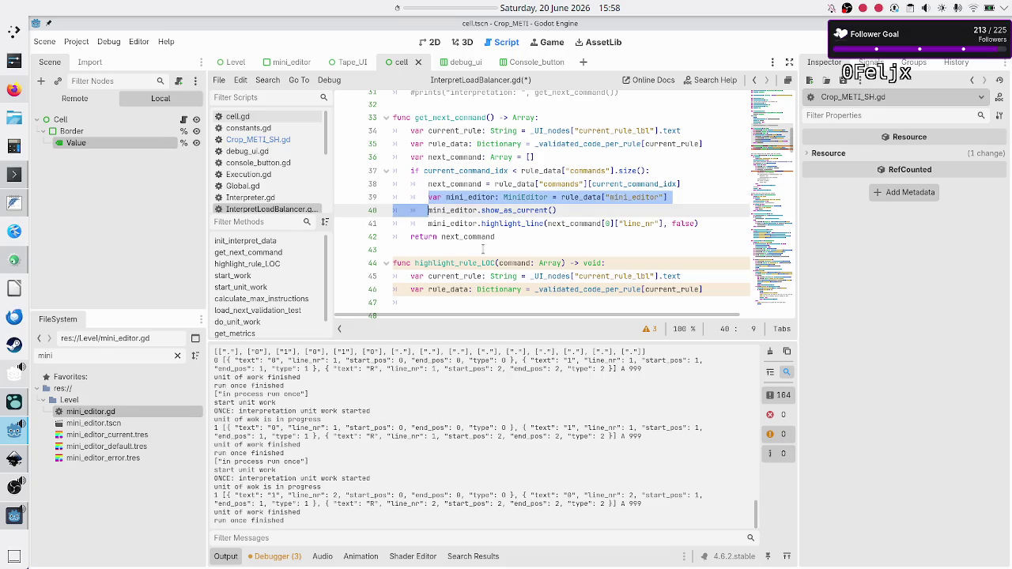
key("shift+Down")
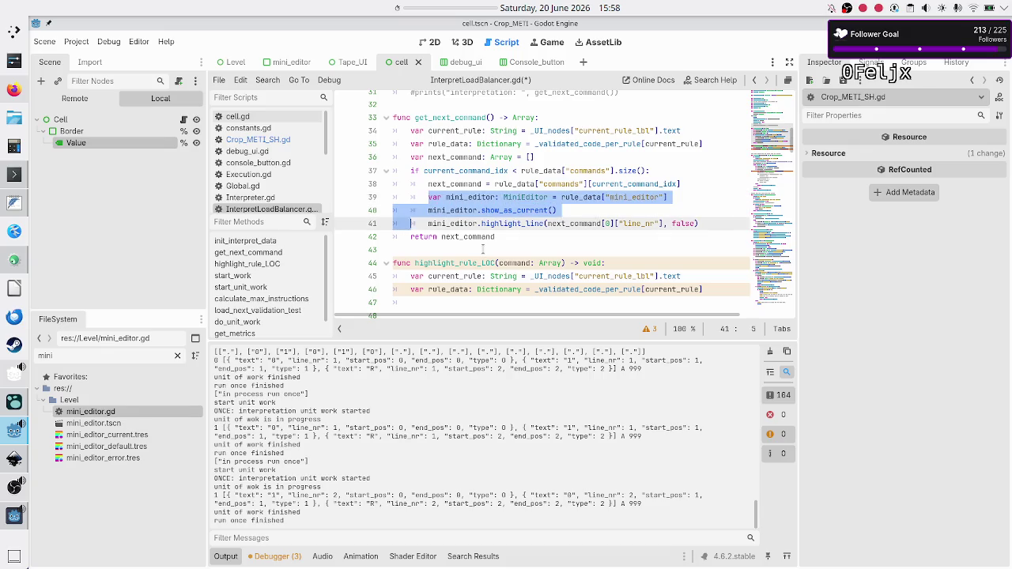
key("shift+End")
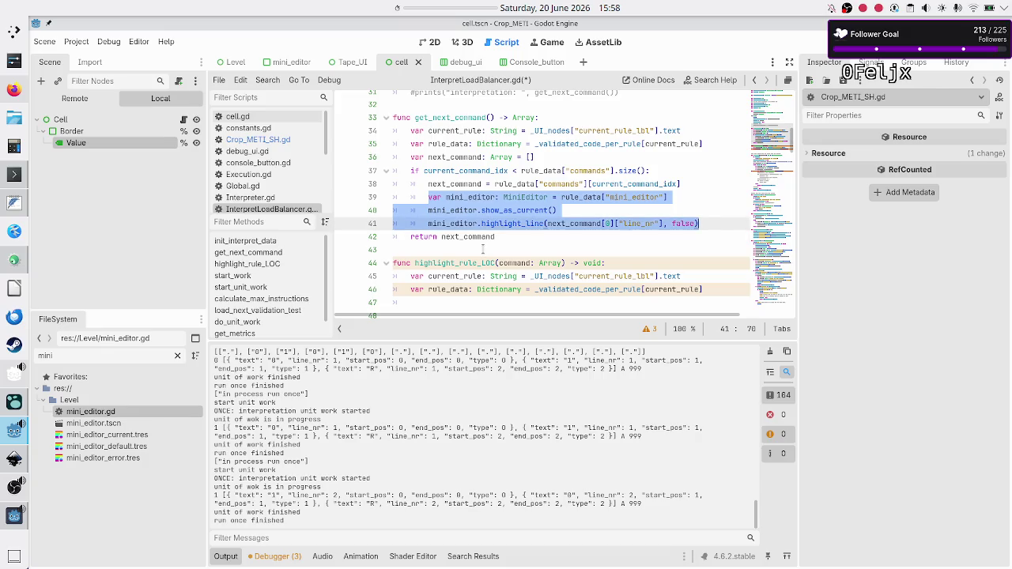
key("alt+Down")
key("alt+Down")
key("alt+Down")
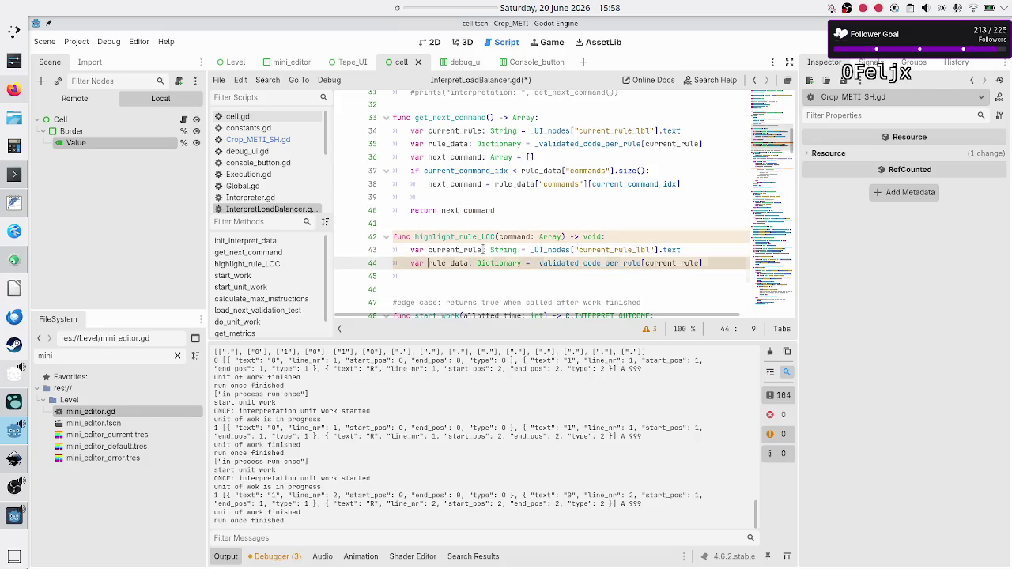
key("Up")
key("Home")
key("Home")
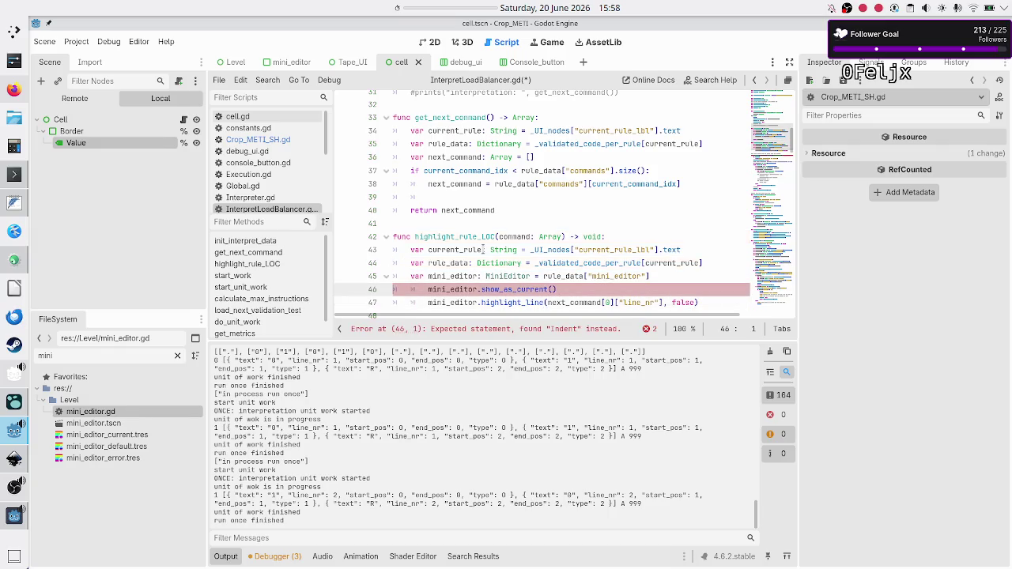
key("shift+Tab")
key("Down")
key("shift+Tab")
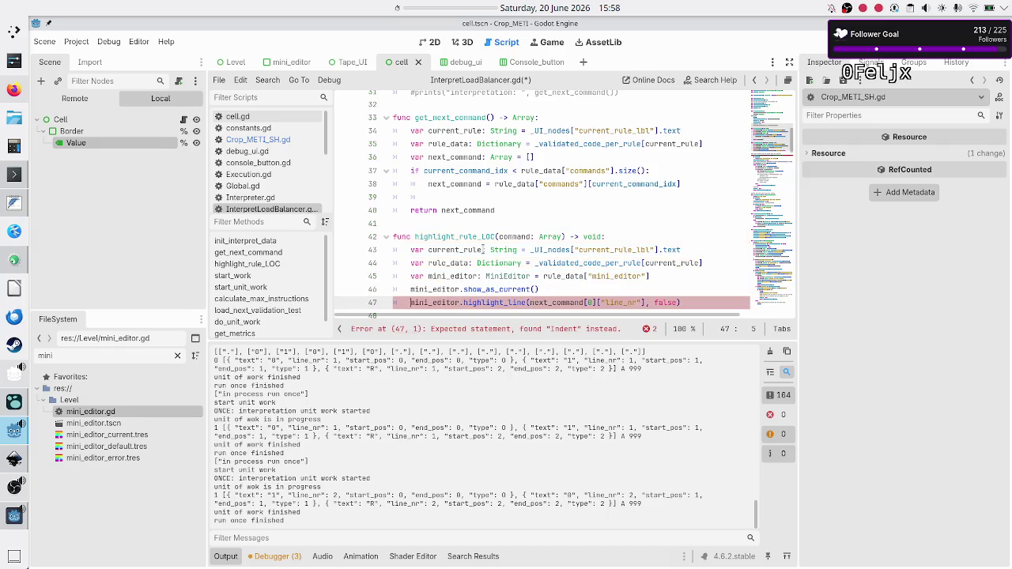
key("ctrl+Right")
key("ctrl+Right")
key("ctrl+Right")
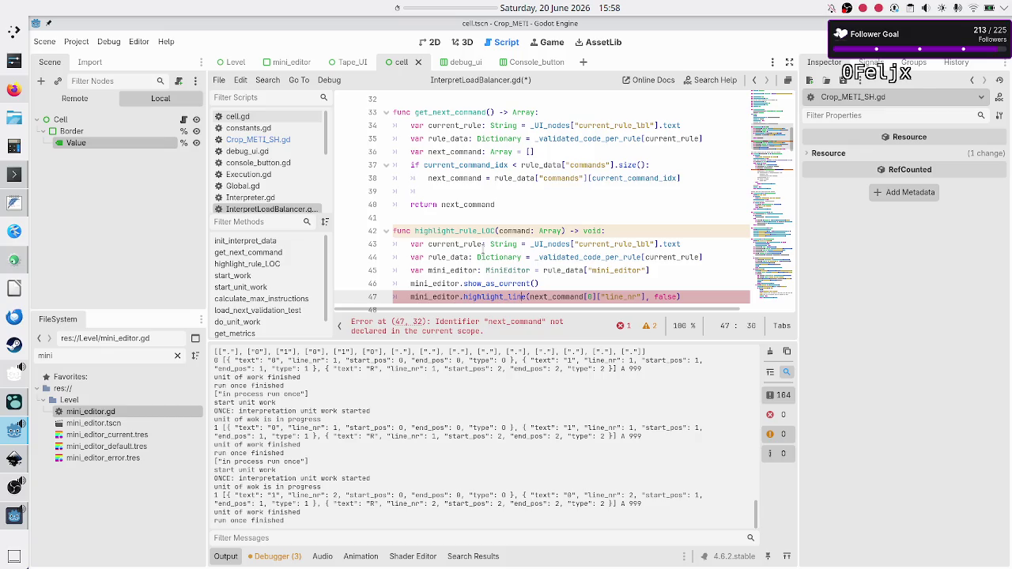
key("BackSpace")
key("BackSpace")
key("BackSpace")
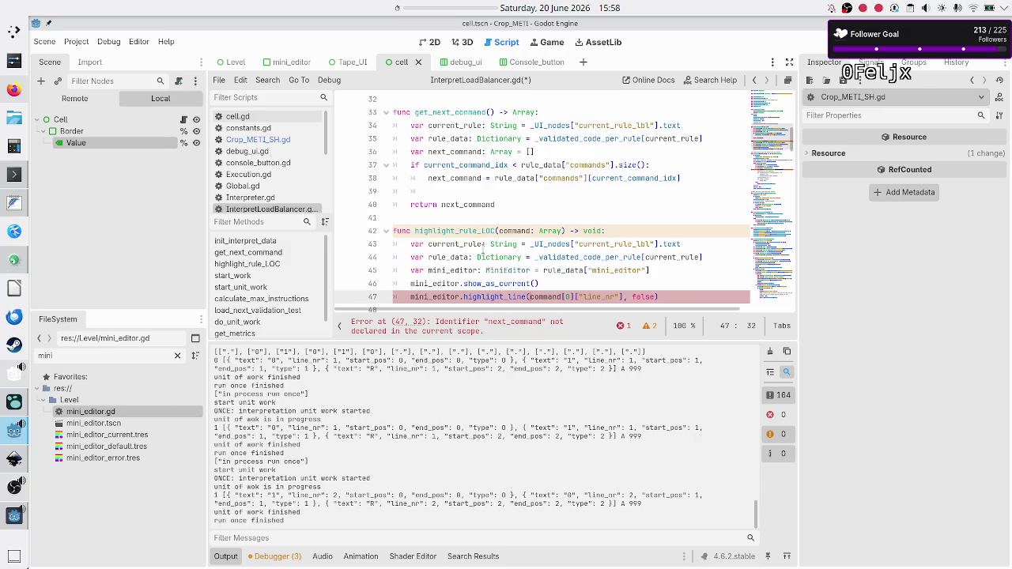
key("Up")
key("Up")
key("Up")
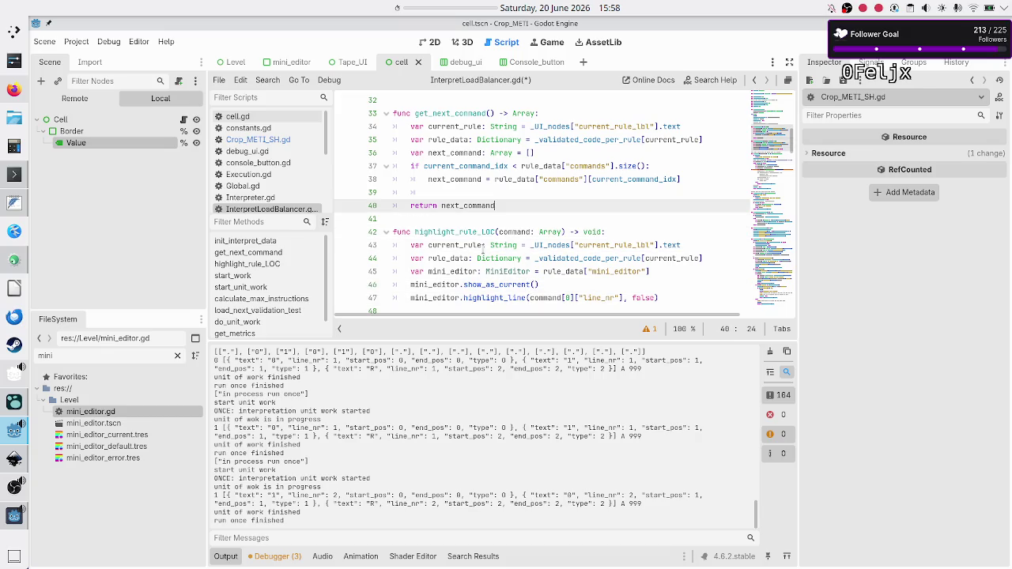
Step: Add a highlight_rule_LOC(next_command) call on line 39 inside get_next_command's command-index check
type("high")
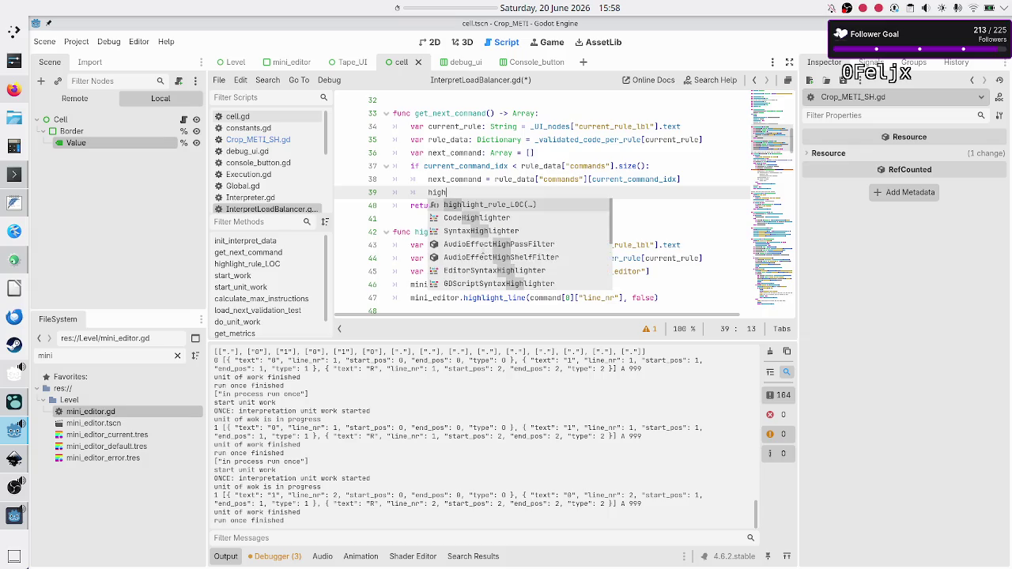
key("Return")
type("next_")
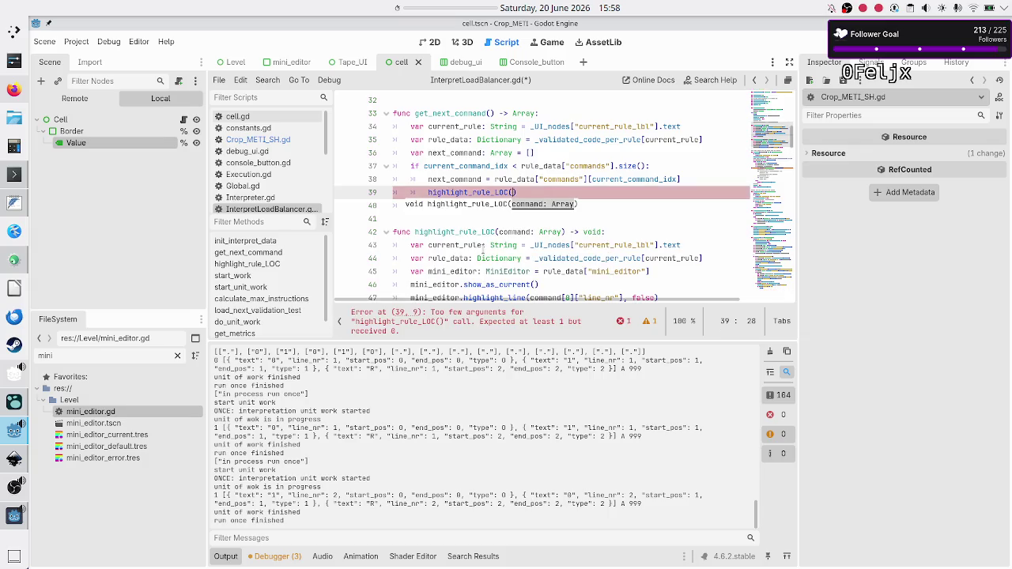
key("Return")
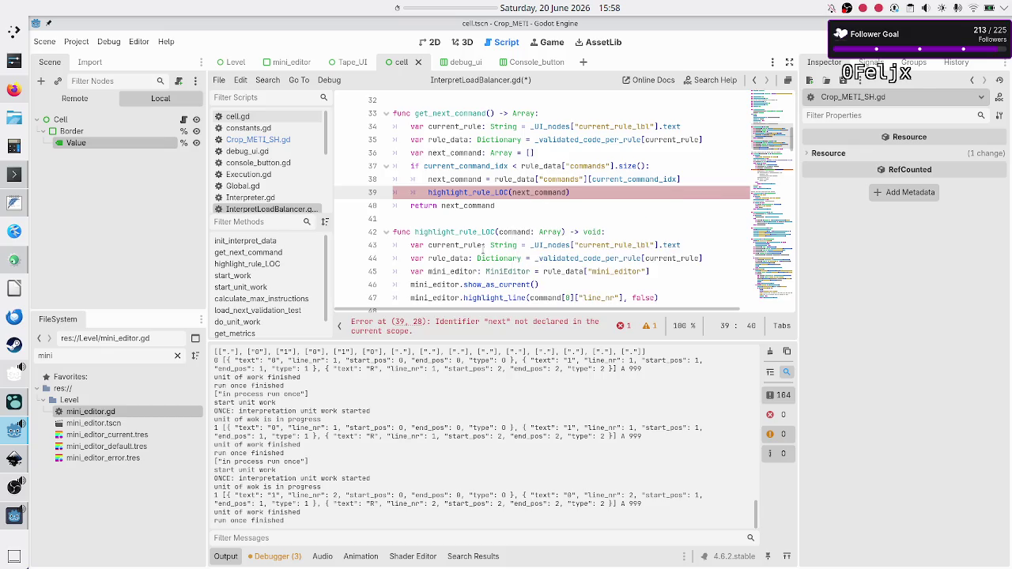
key("Down")
key("Home")
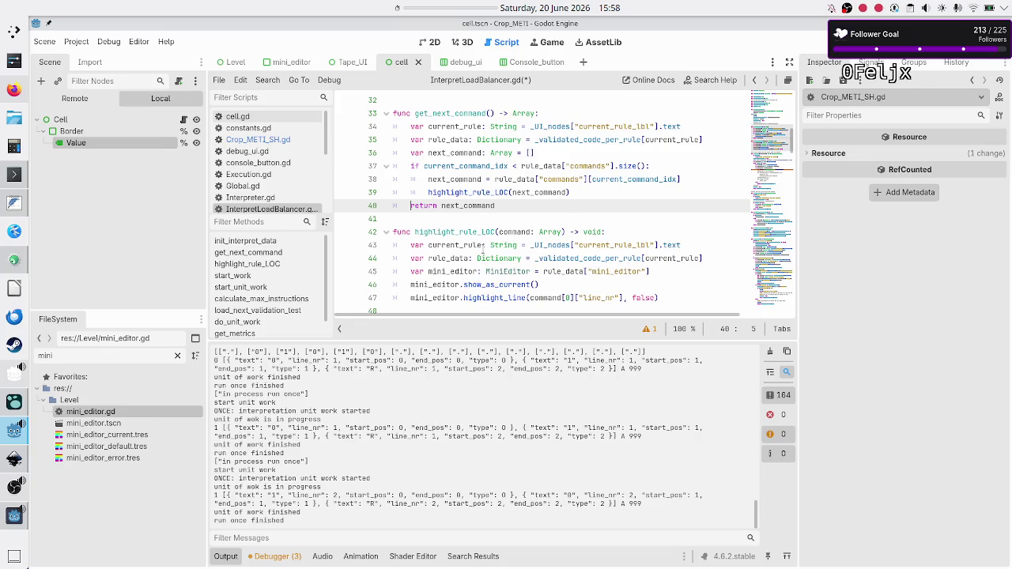
key("Up")
key("Down")
key("Down")
key("Down")
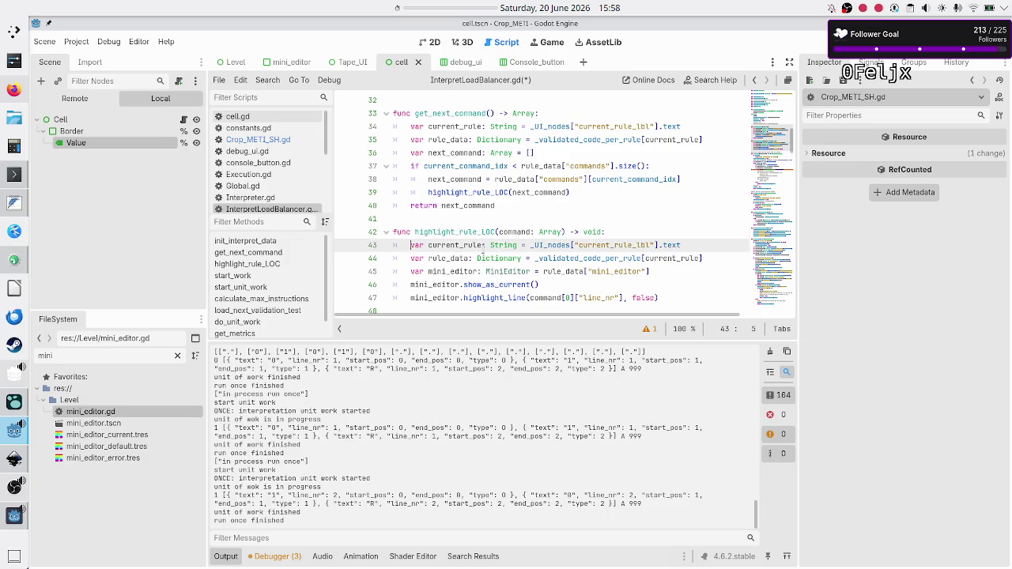
left_click(586, 232)
key("Left")
key("Left")
key("Left")
key("BackSpace")
key("BackSpace")
key("BackSpace")
key("BackSpace")
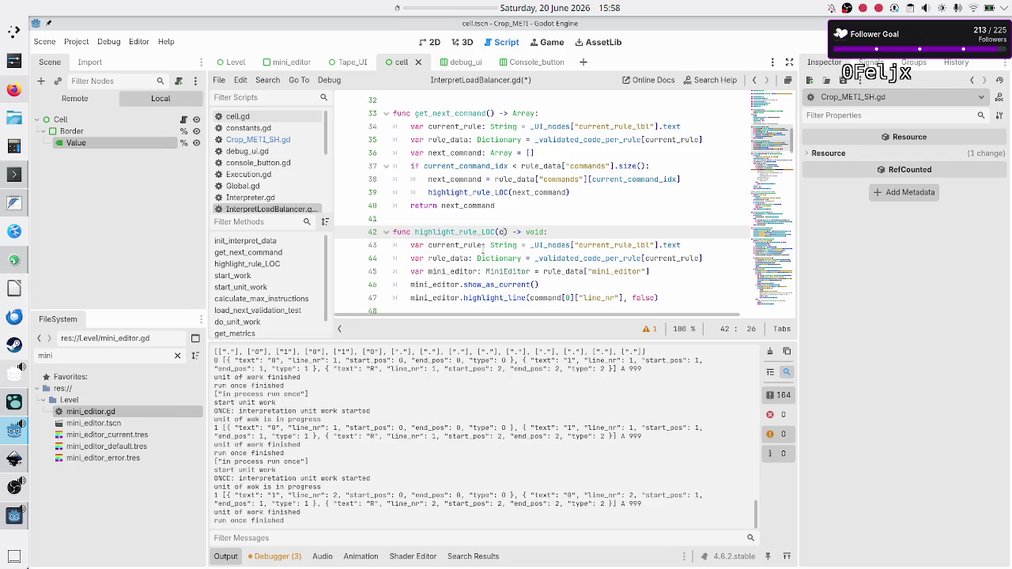
type("ommand_idx")
left_click(562, 213)
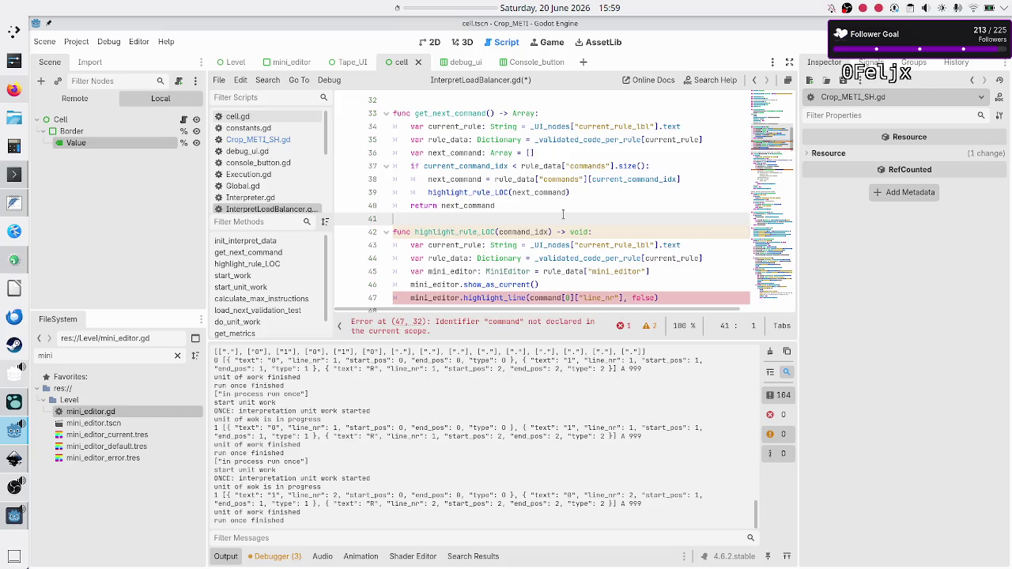
key("Up")
key("Up")
key("Up")
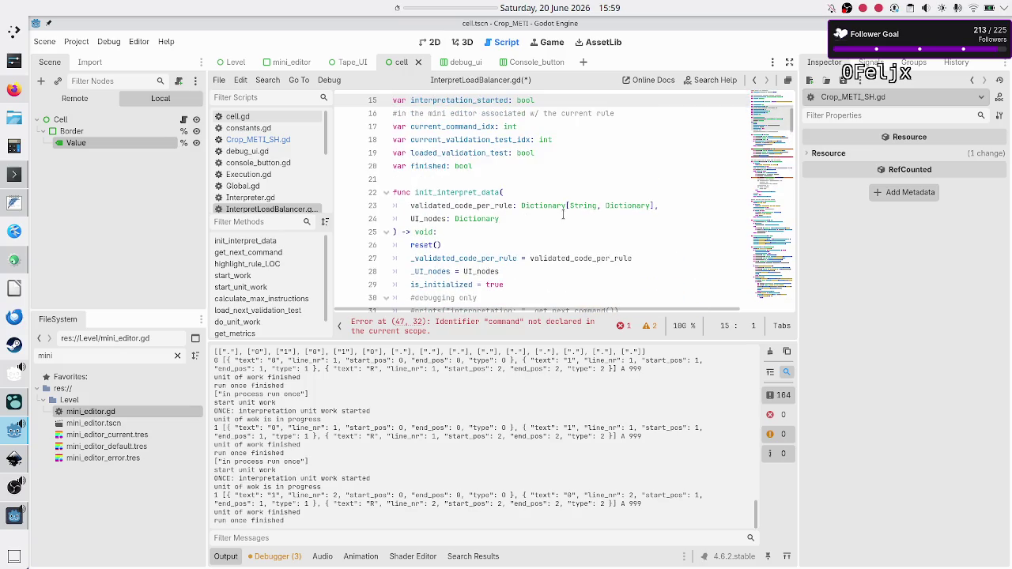
key("Down")
key("Down")
key("shift+End")
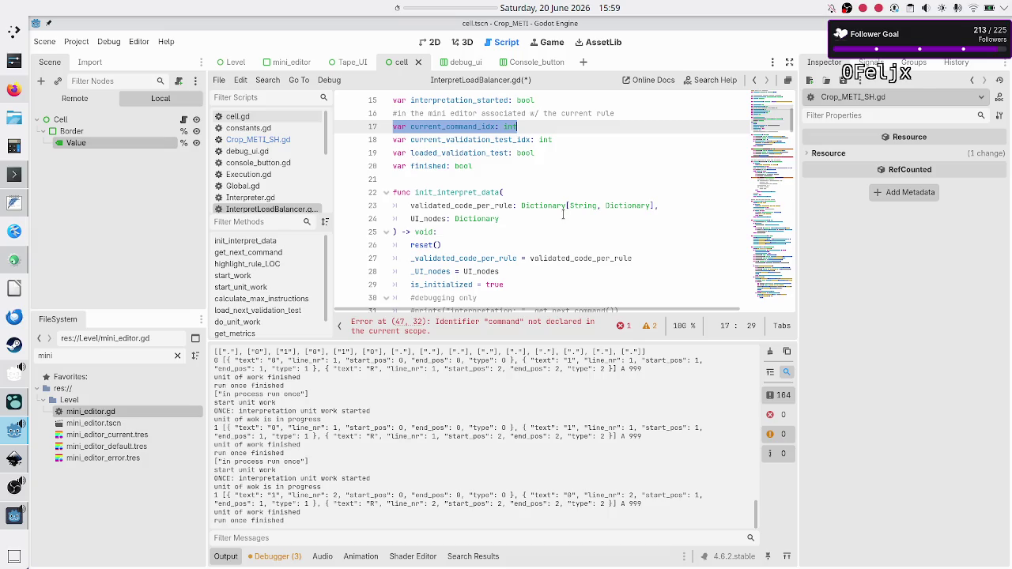
key("Down")
key("Down")
key("Down")
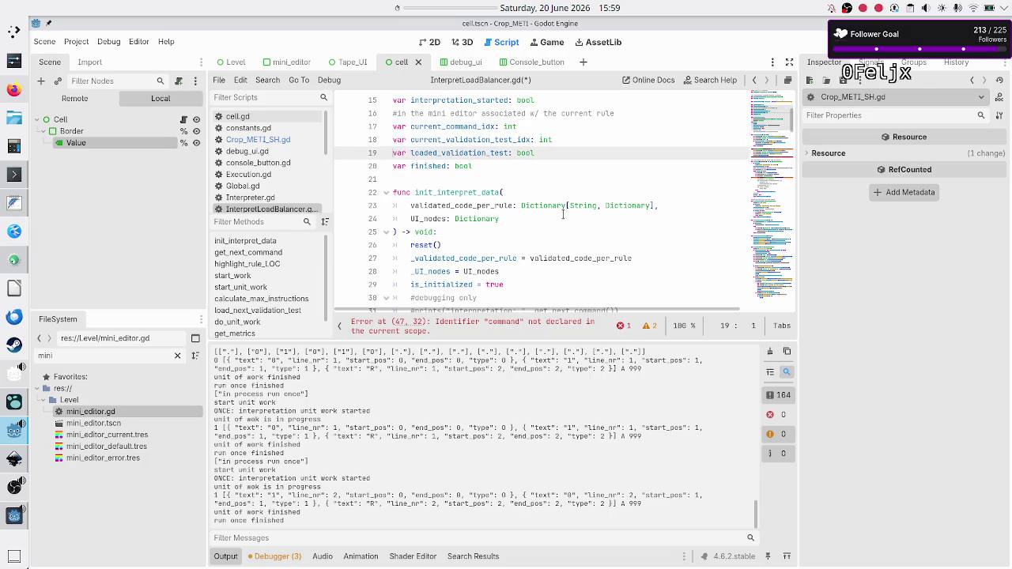
key("Down")
key("Down")
key("Down")
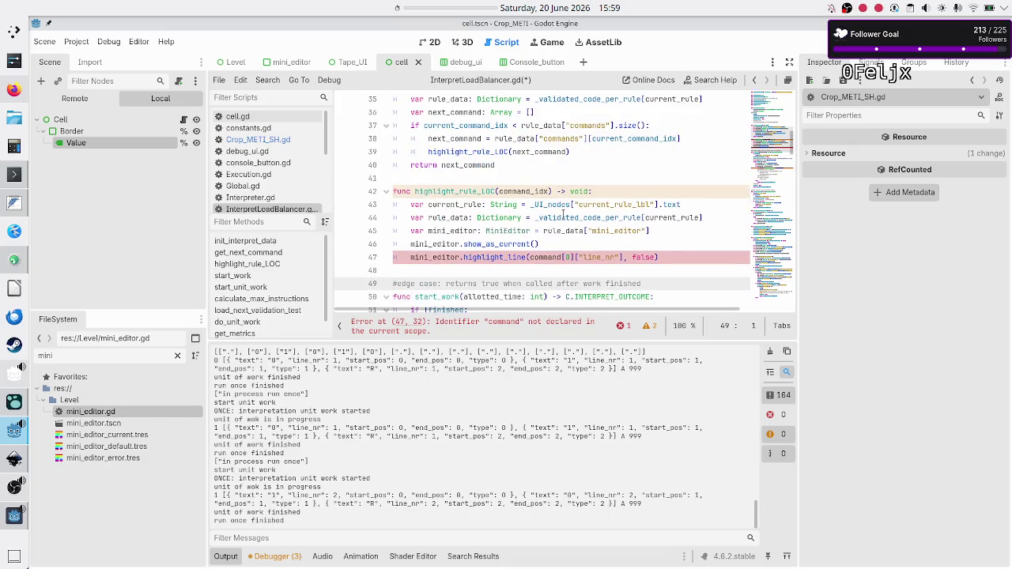
key("Up")
key("Up")
key("Up")
key("Down")
key("Down")
key("Down")
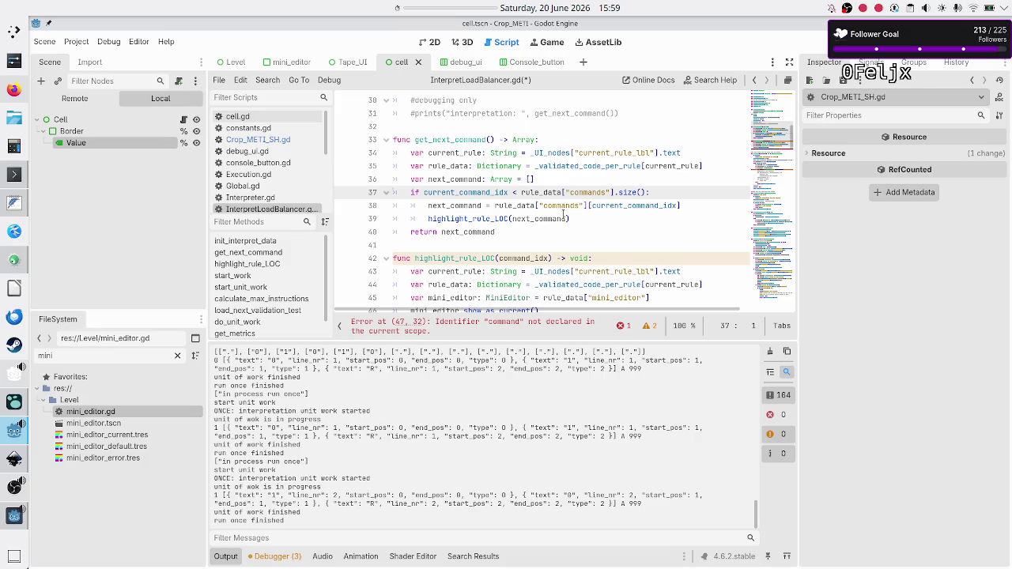
Step: Change the line 42 header to 'func highlight_current_command() -> void:' with the command_idx parameter removed
key("Down")
key("Down")
key("Down")
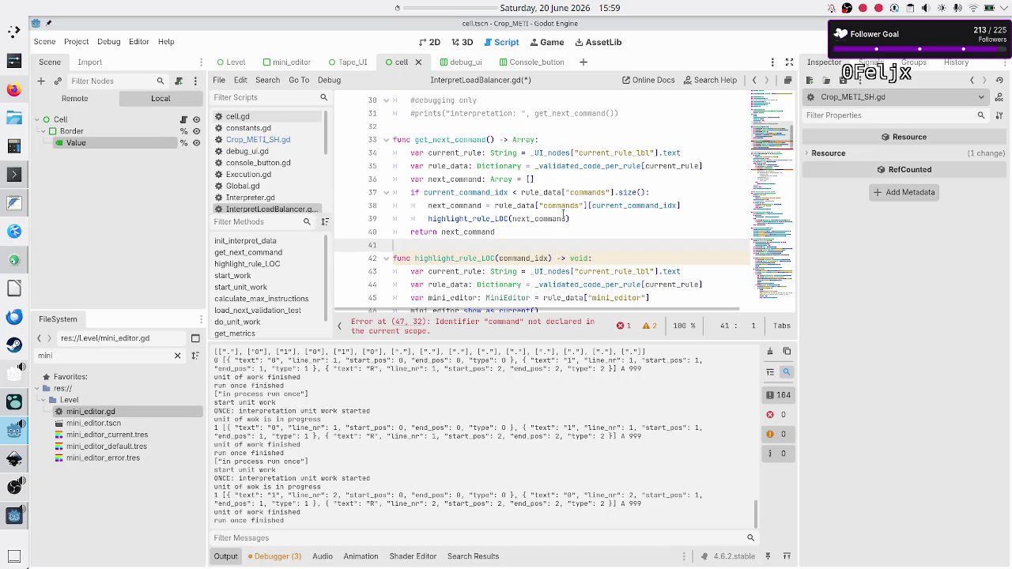
key("Up")
key("Up")
key("Up")
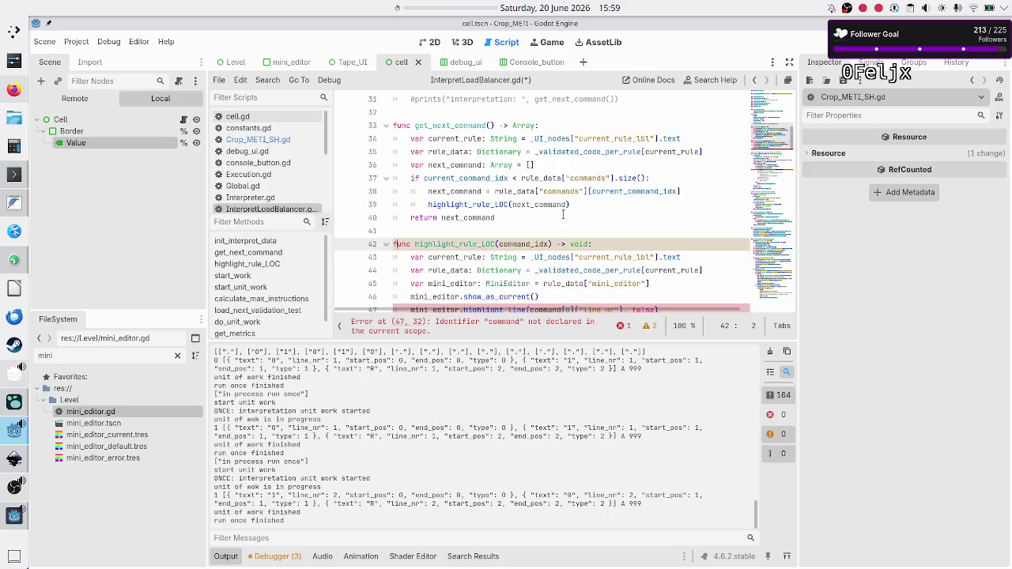
key("ctrl+Right")
key("ctrl+Right")
key("BackSpace")
key("BackSpace")
key("BackSpace")
key("BackSpace")
type("cu")
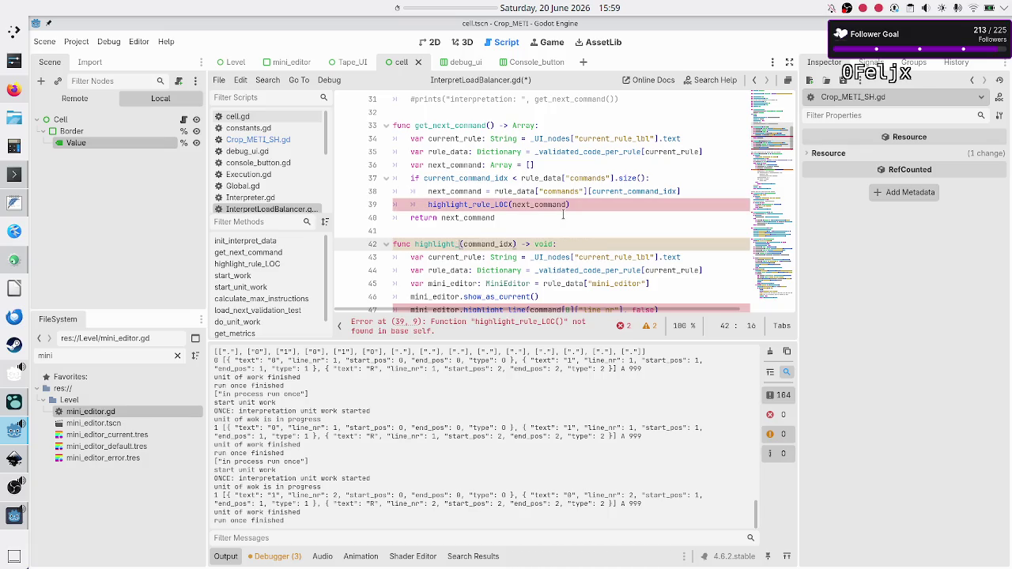
type("rrent_commad")
key("BackSpace")
type("nd")
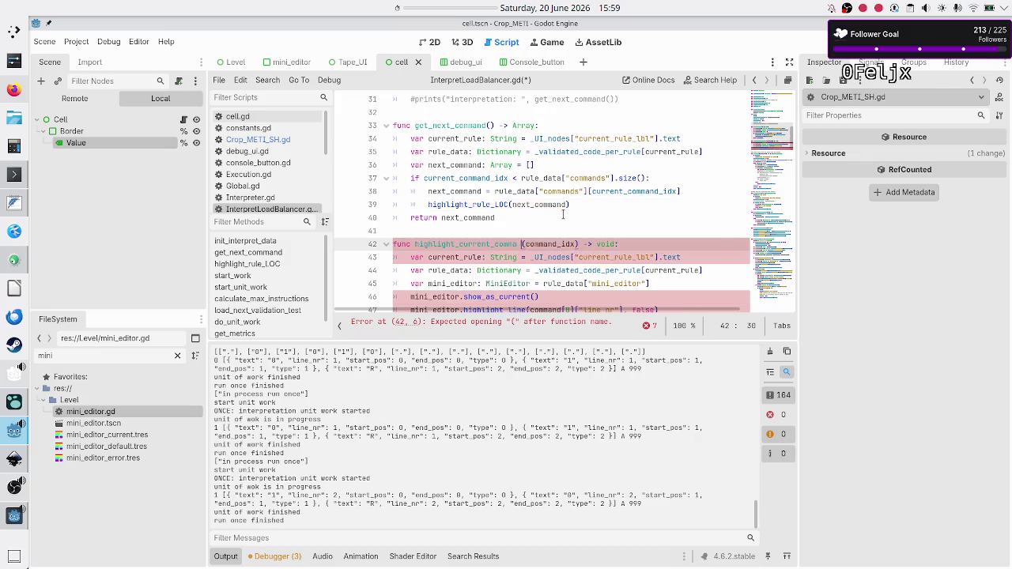
key("Right")
key("Right")
key("Right")
key("Right")
key("BackSpace")
key("BackSpace")
key("BackSpace")
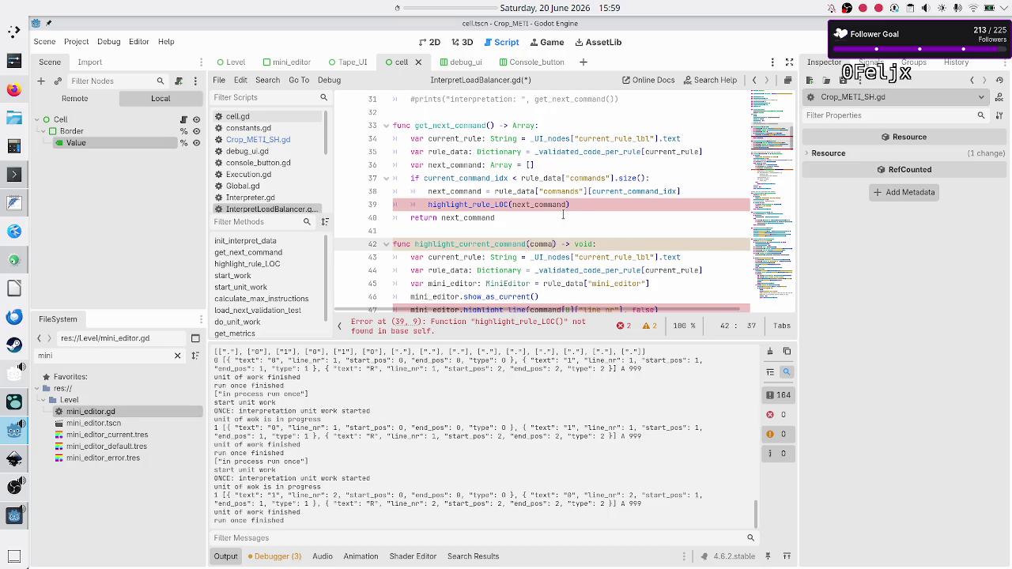
key("Down")
key("Down")
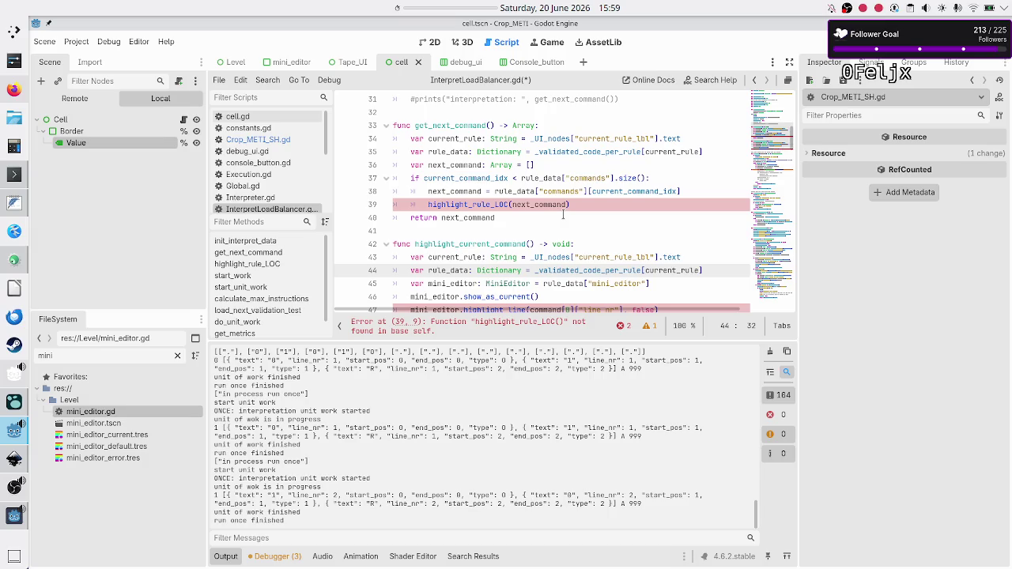
key("Up")
key("Up")
key("Up")
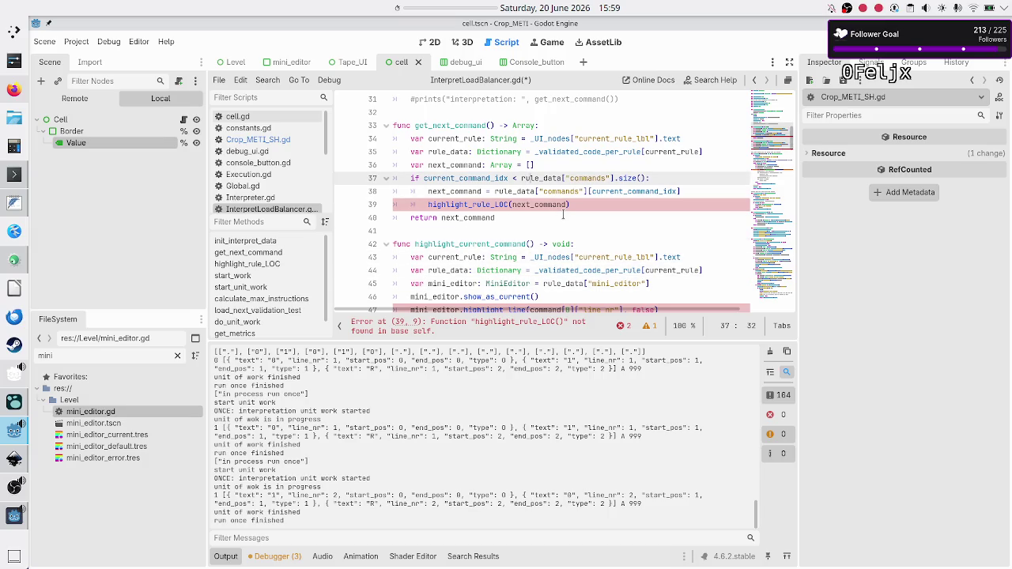
Step: Add 'var current_command: Array = rule_data["commands"][current_command_idx]' at the top of highlight_current_command
key("Down")
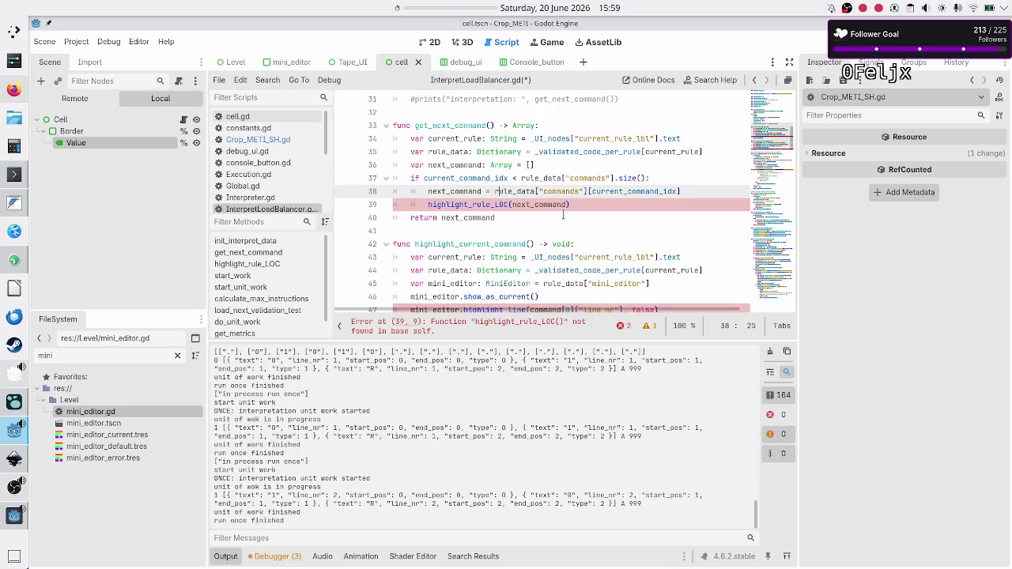
key("shift+Right")
key("shift+Right")
key("shift+Right")
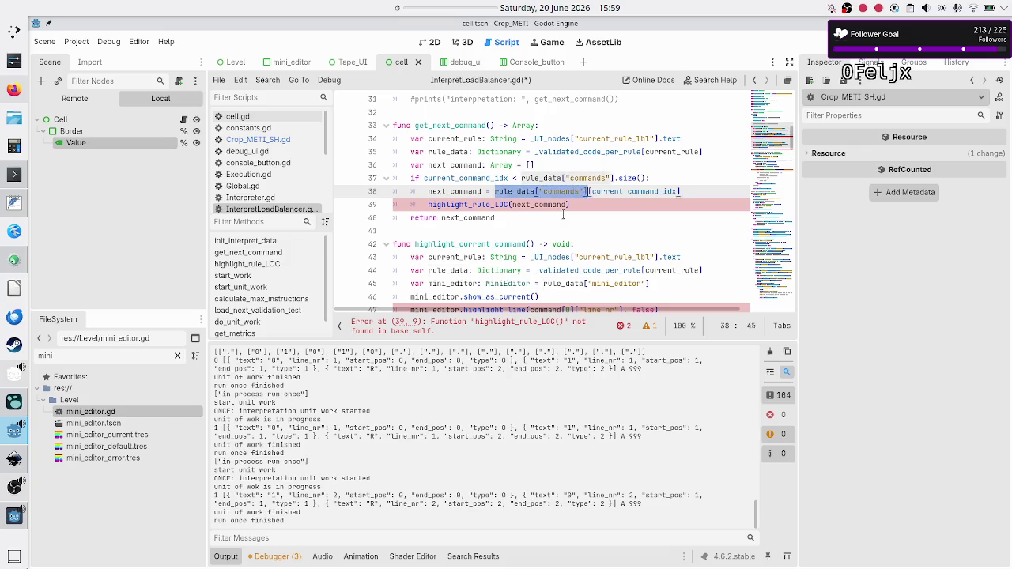
key("shift+Right")
key("shift+Right")
key("shift+Right")
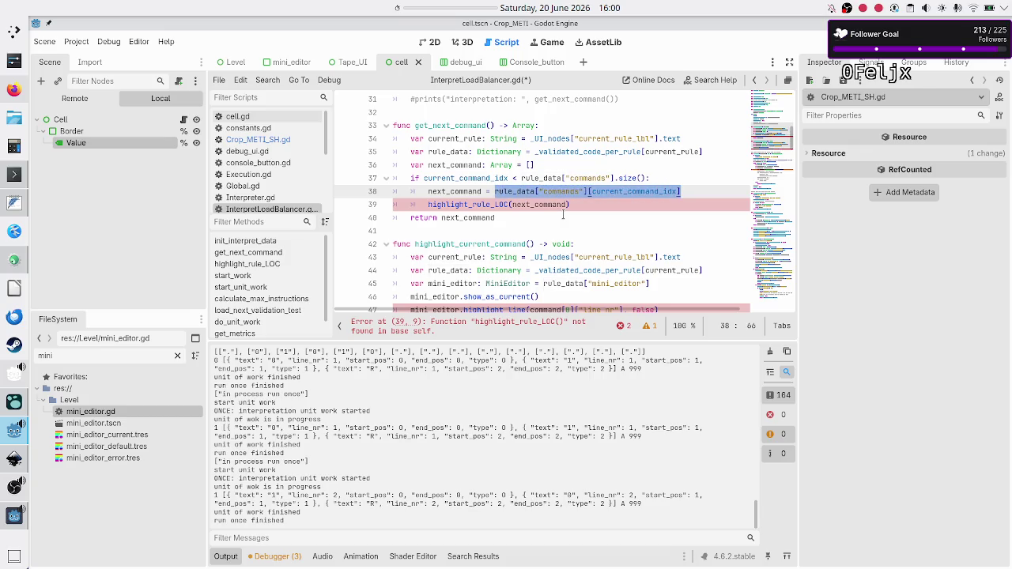
key("Down")
key("Down")
key("Down")
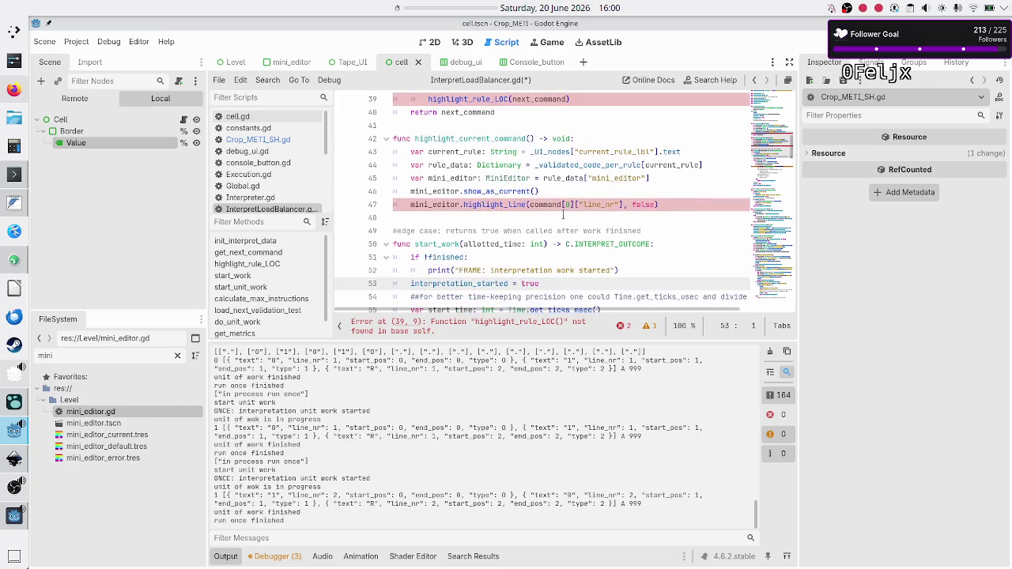
key("Up")
key("Up")
key("Up")
key("Down")
key("Down")
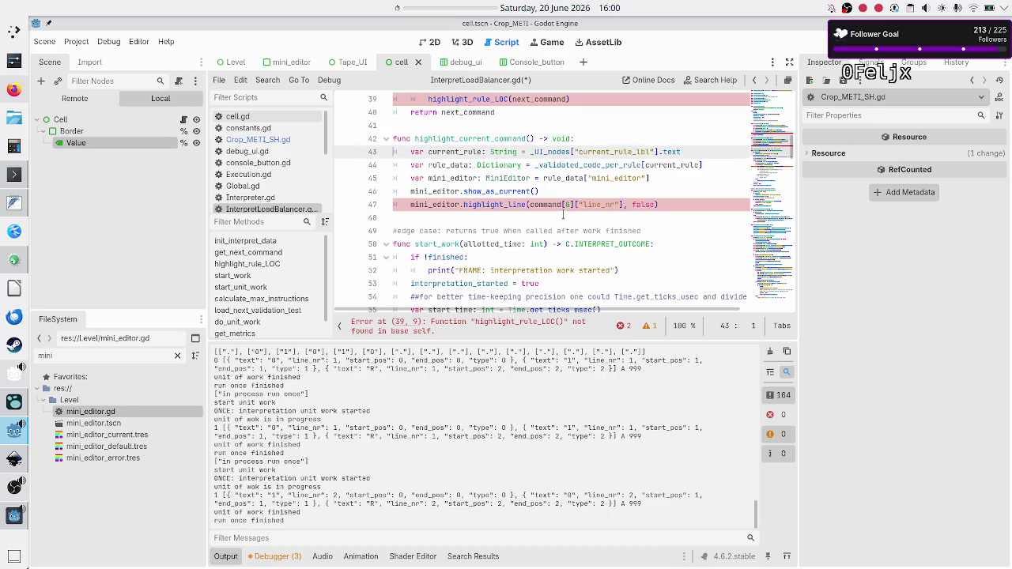
key("End")
key("Return")
type("var ")
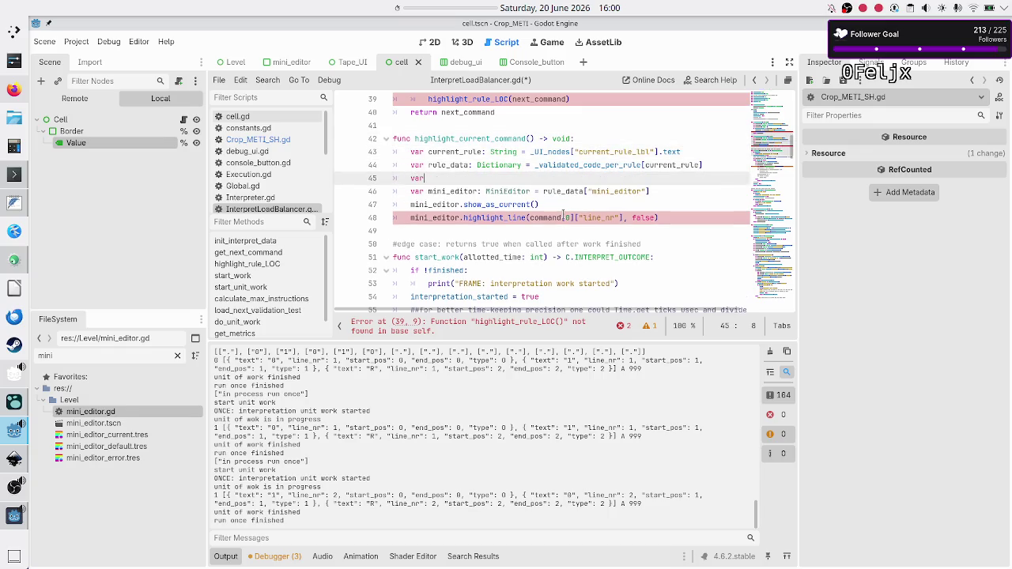
type("cu")
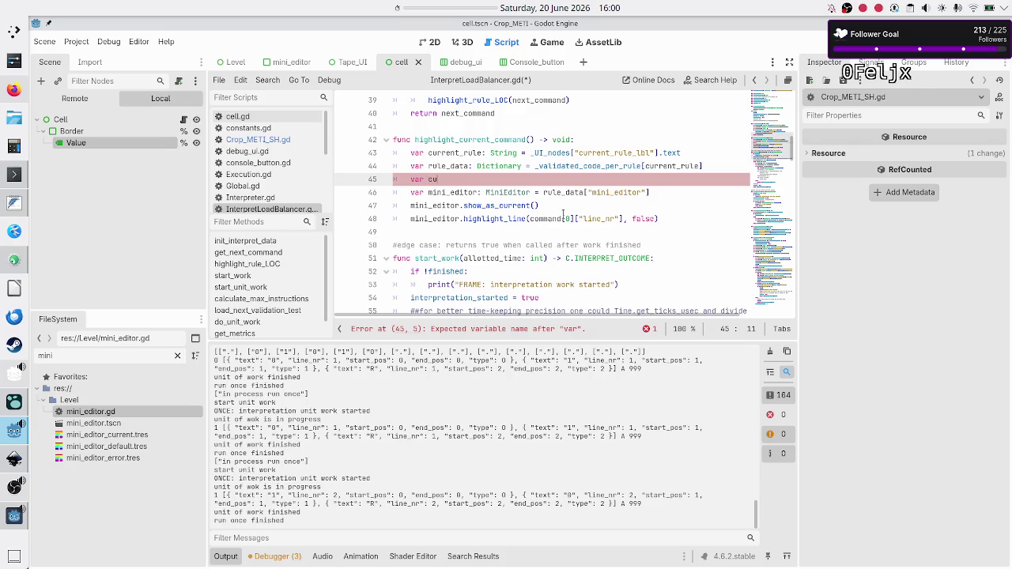
type("rrent_command: Array ")
type("= rule_data[\"commands\"][current_command_idx]")
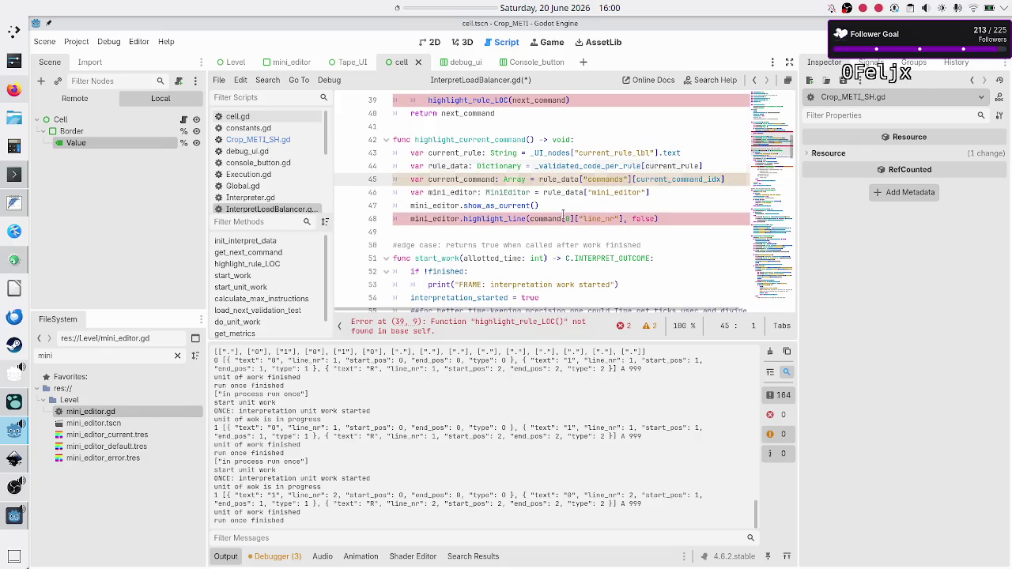
Step: Make the highlight_line call use current_command instead of the command parameter
key("Up")
key("Up")
key("Up")
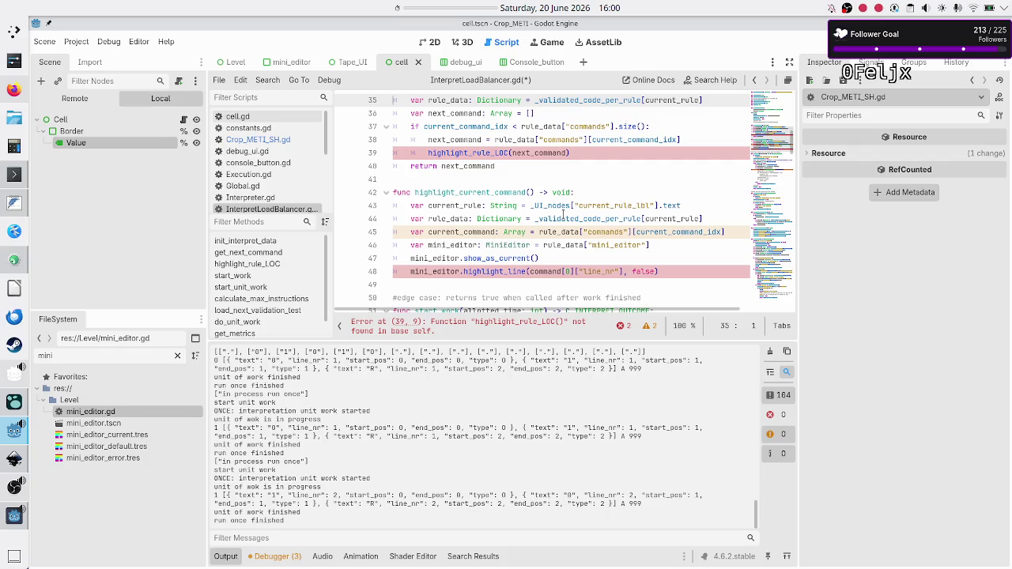
key("Down")
key("Down")
key("Down")
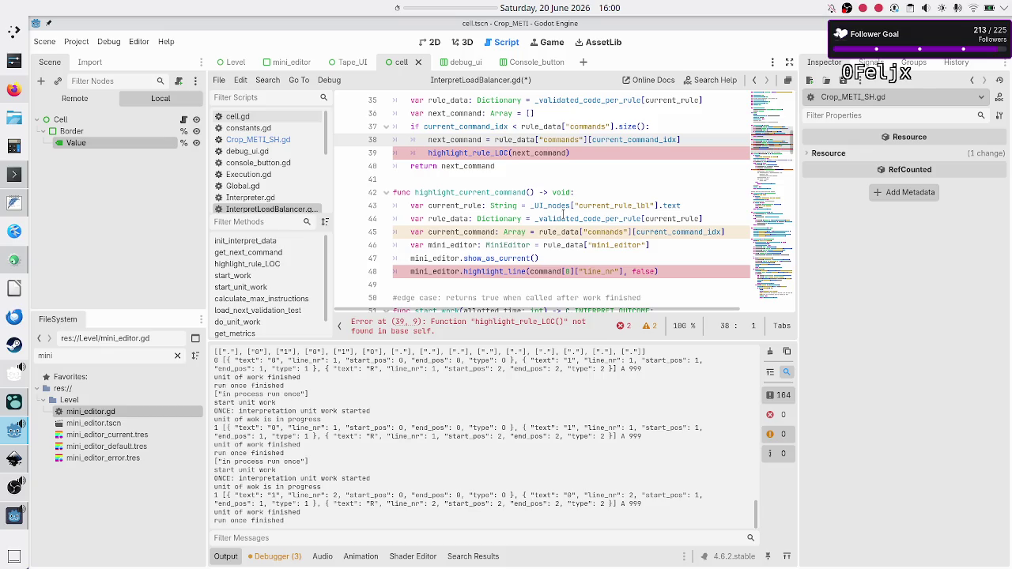
key("Down")
key("Down")
key("Down")
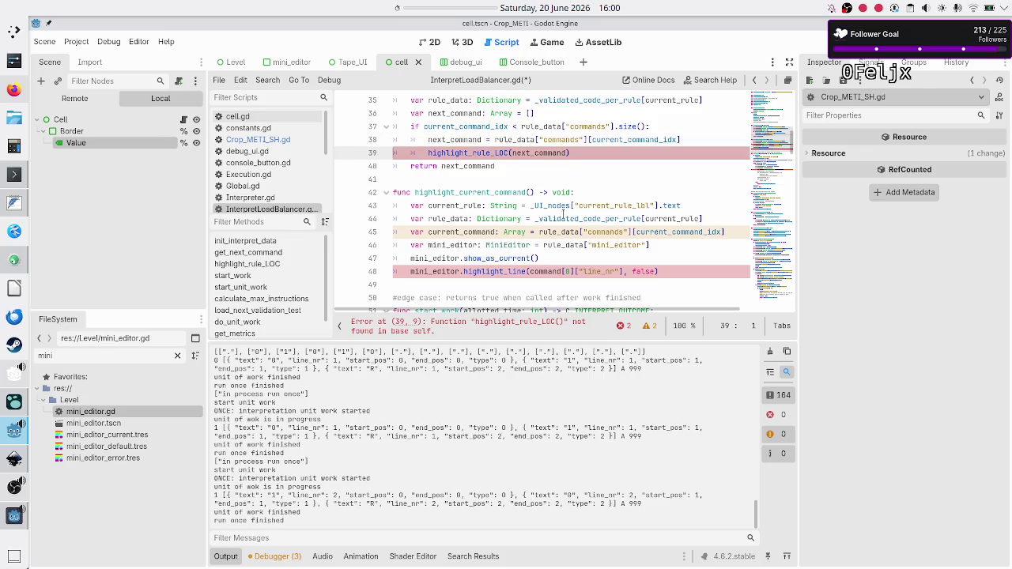
key("Home")
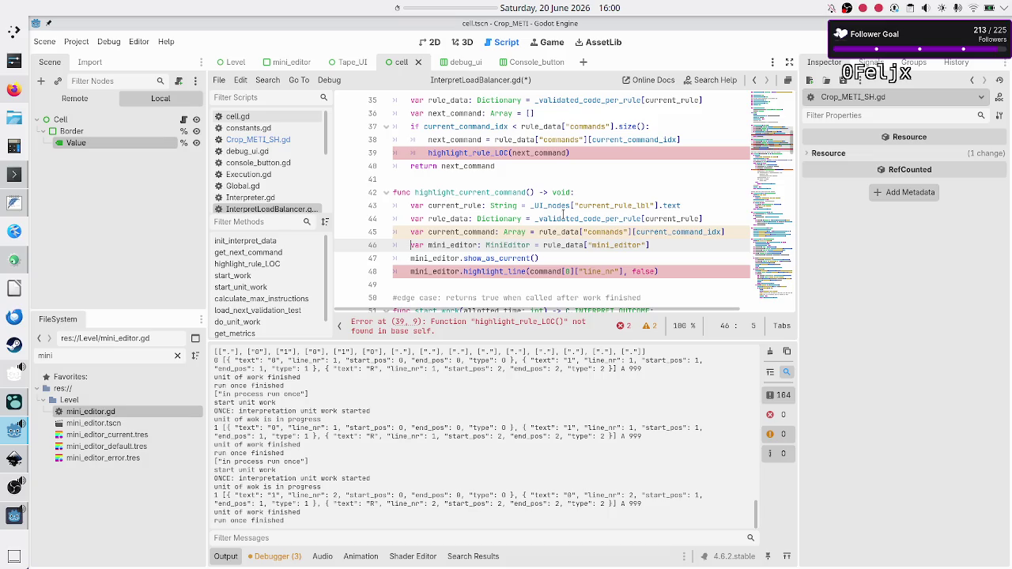
key("Down")
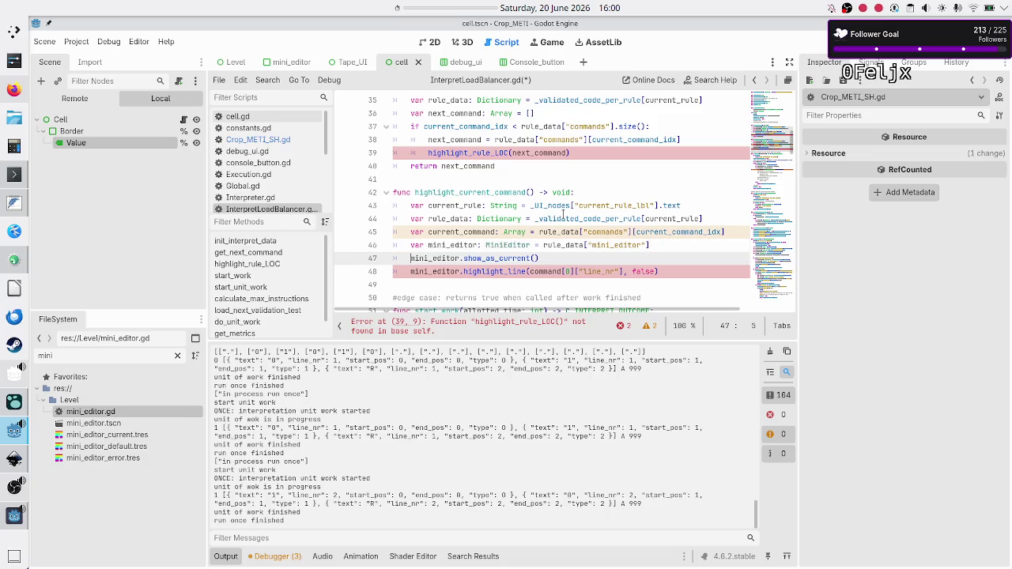
key("Down")
key("ctrl+Right")
key("ctrl+Right")
key("ctrl+Right")
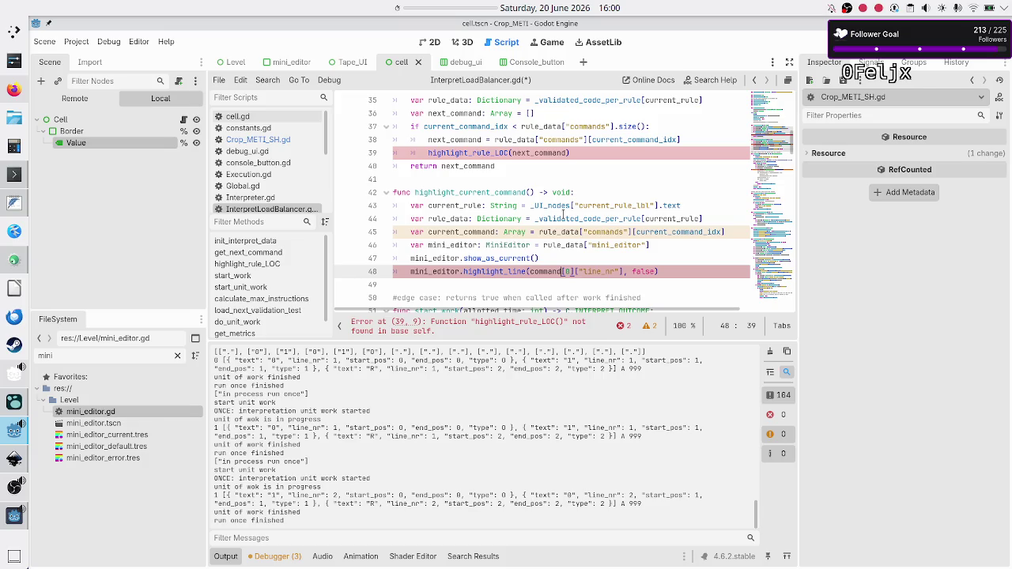
type("current_")
key("Right")
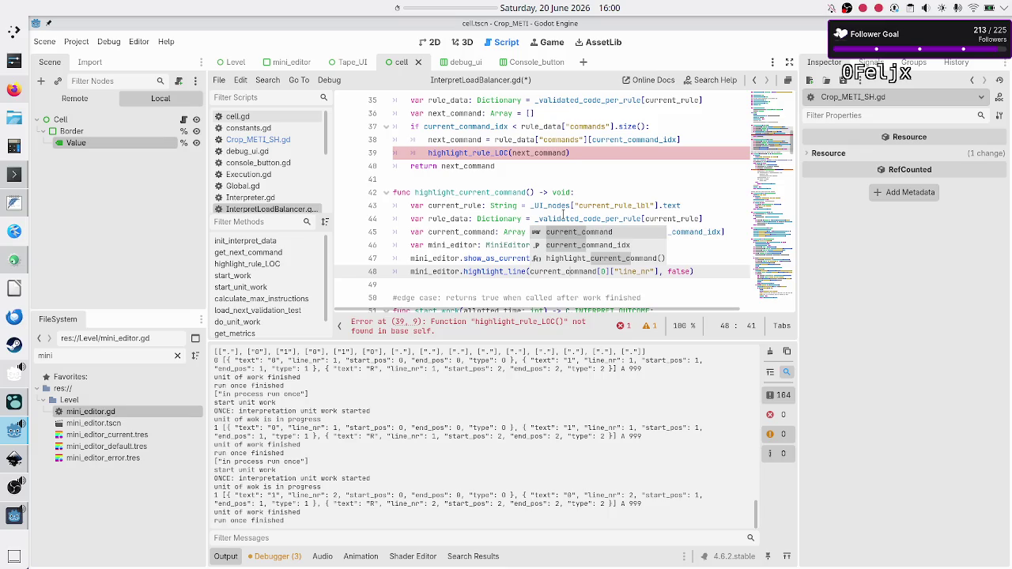
Step: Change line 39's call to highlight_current_command() and save InterpretLoadBalancer.gd
key("Escape")
key("Up")
key("Up")
key("Up")
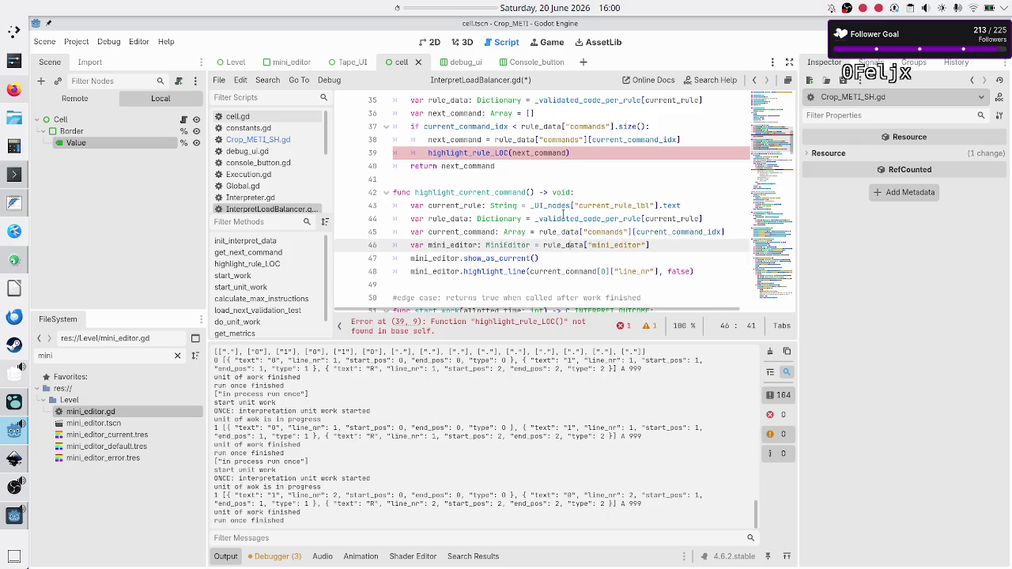
key("Up")
key("BackSpace")
key("BackSpace")
key("BackSpace")
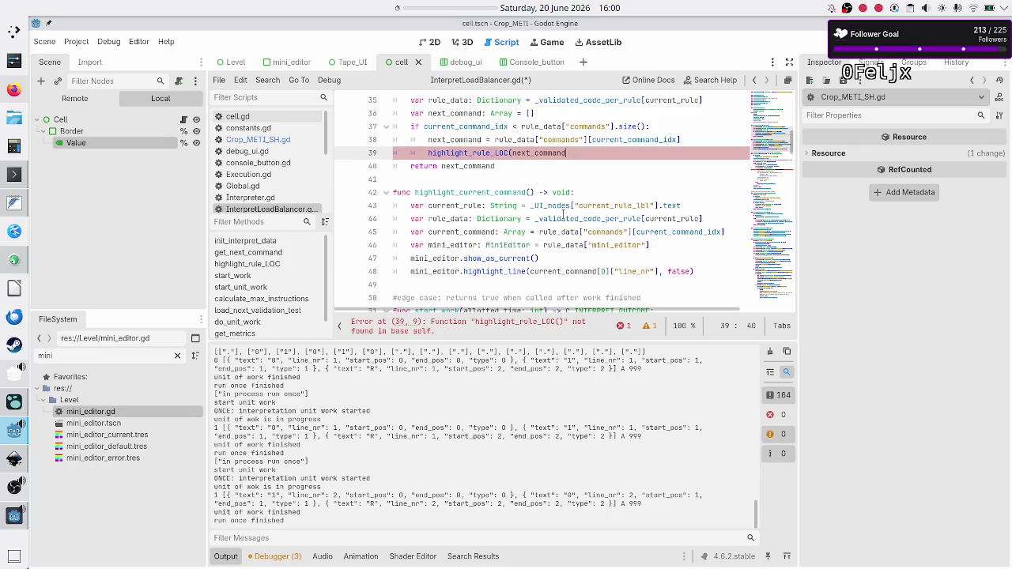
key("BackSpace")
key("BackSpace")
key("BackSpace")
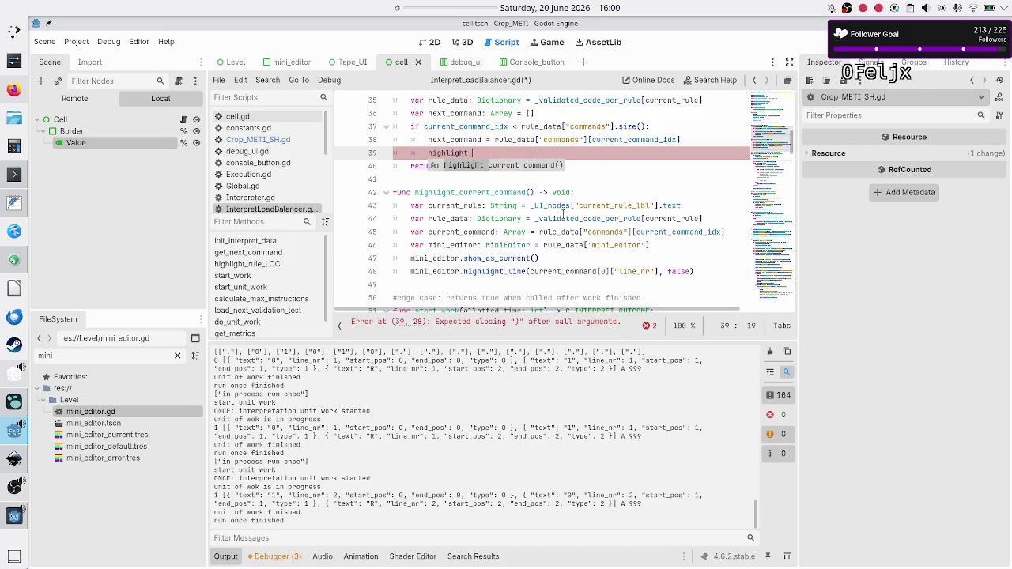
type("cur")
key("Return")
key("Down")
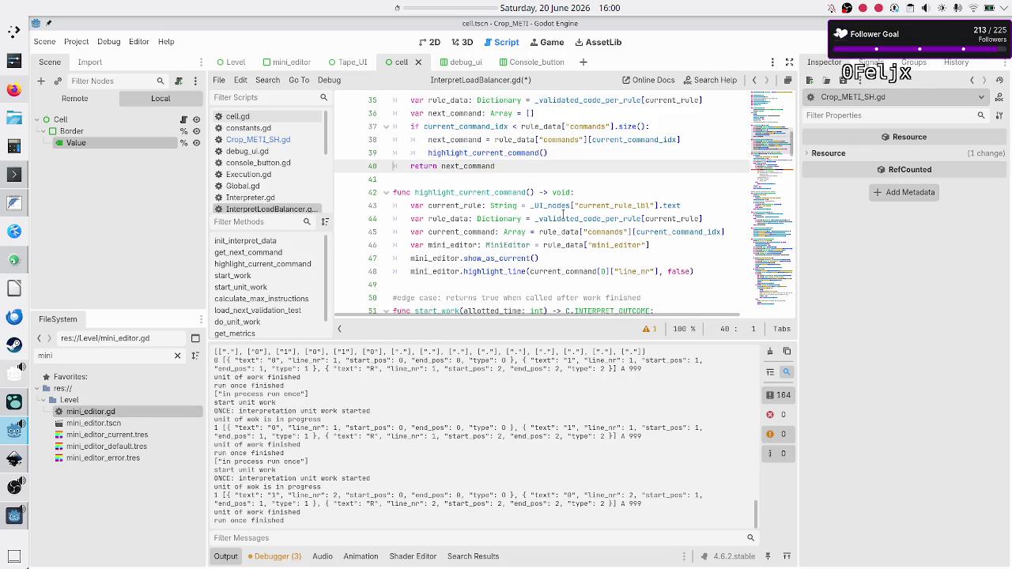
key("Down")
key("ctrl+s")
key("Down")
key("Down")
key("Down")
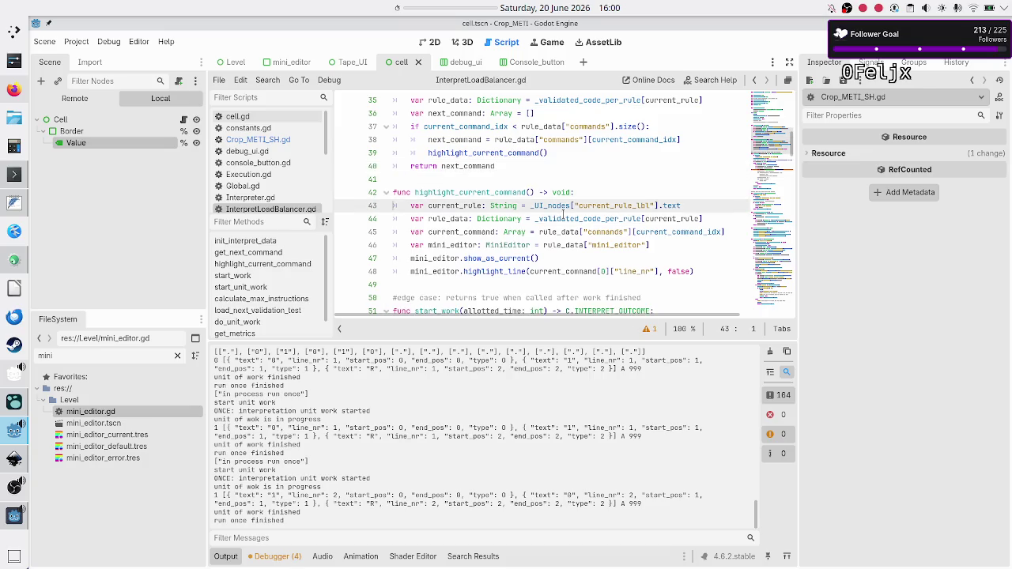
key("Down")
key("Down")
key("Down")
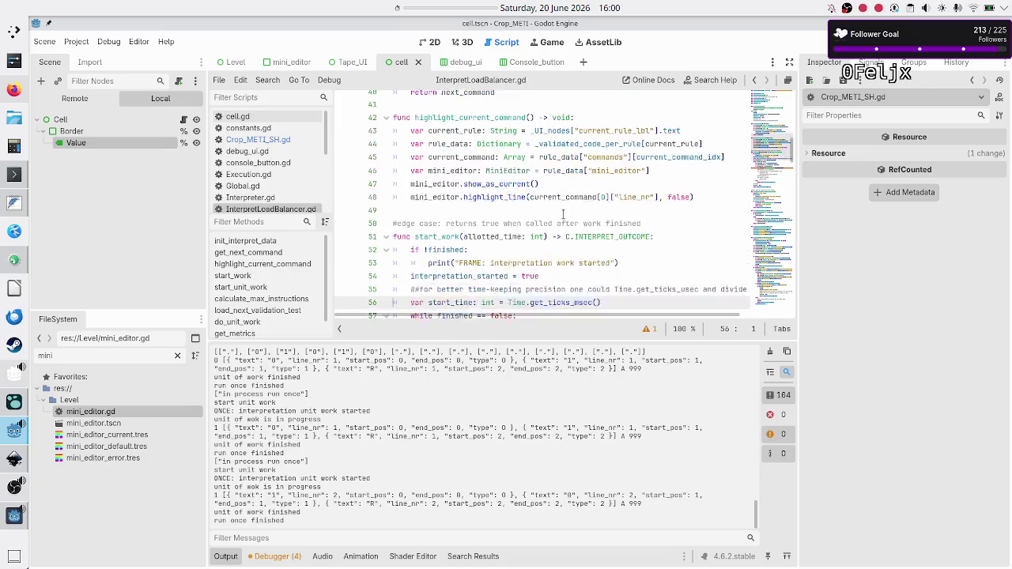
key("Down")
key("Down")
key("Down")
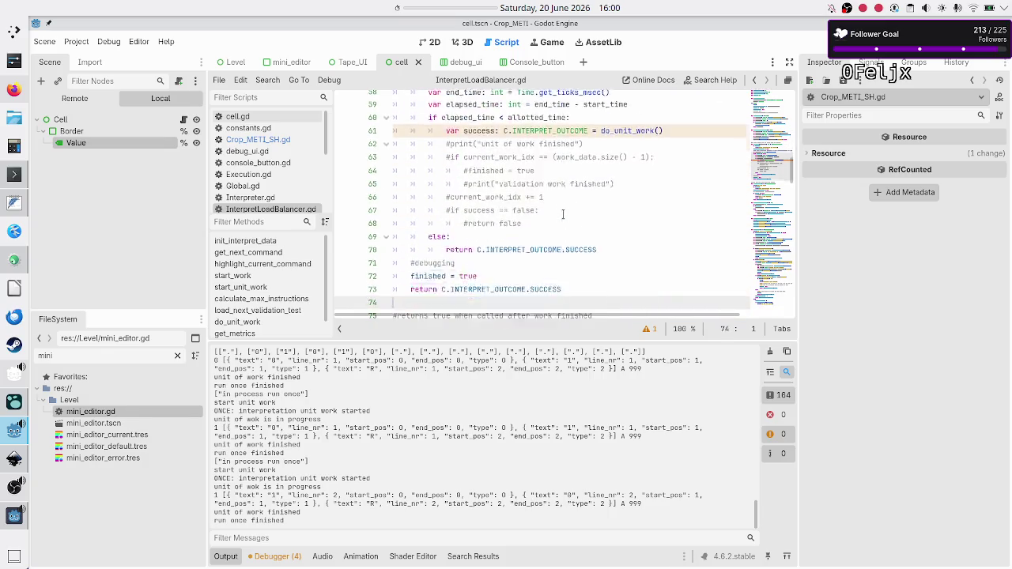
key("Up")
key("Up")
key("Up")
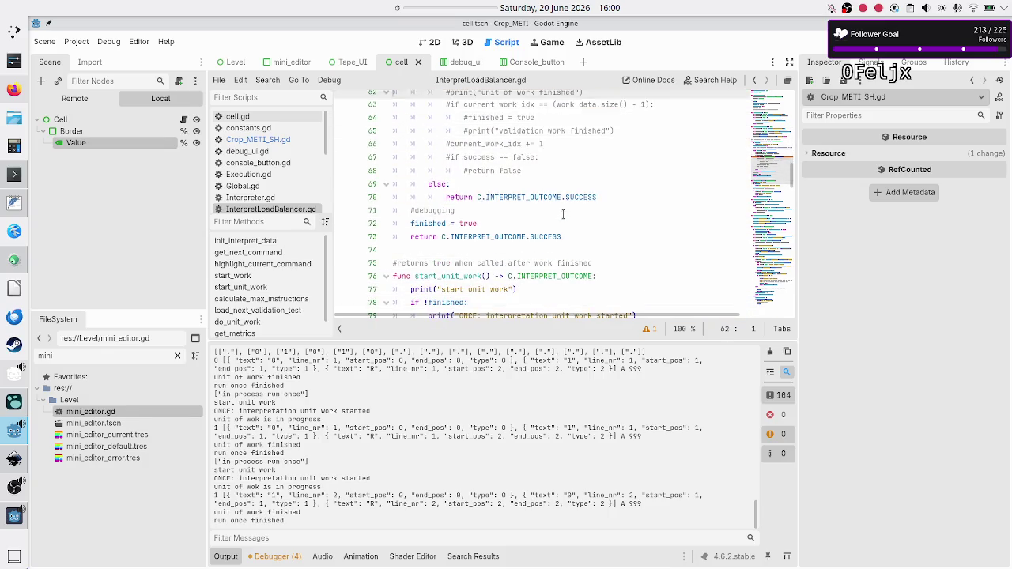
key("Down")
key("Down")
key("Down")
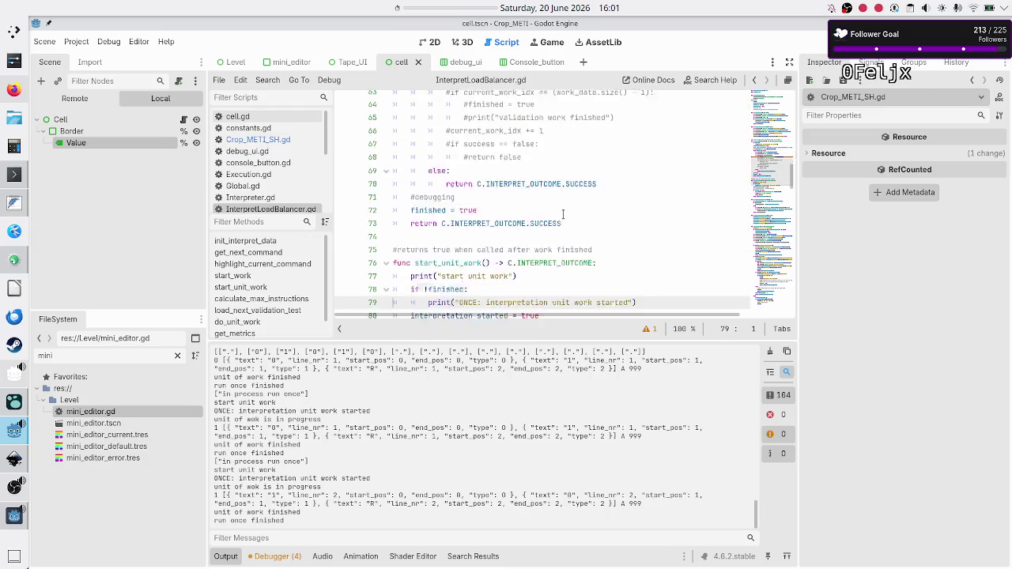
key("Down")
key("Down")
key("Down")
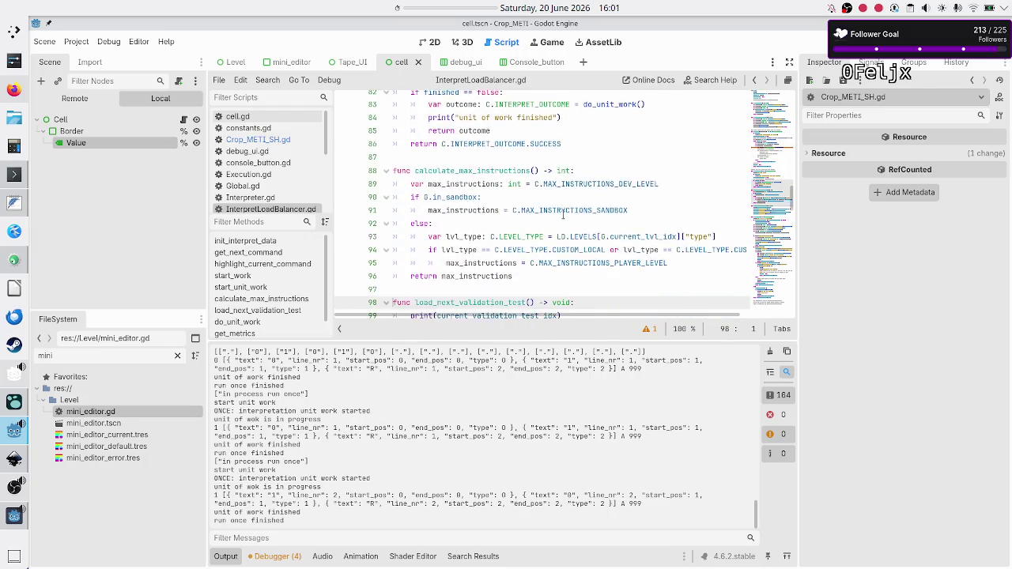
key("Down")
key("Down")
key("Down")
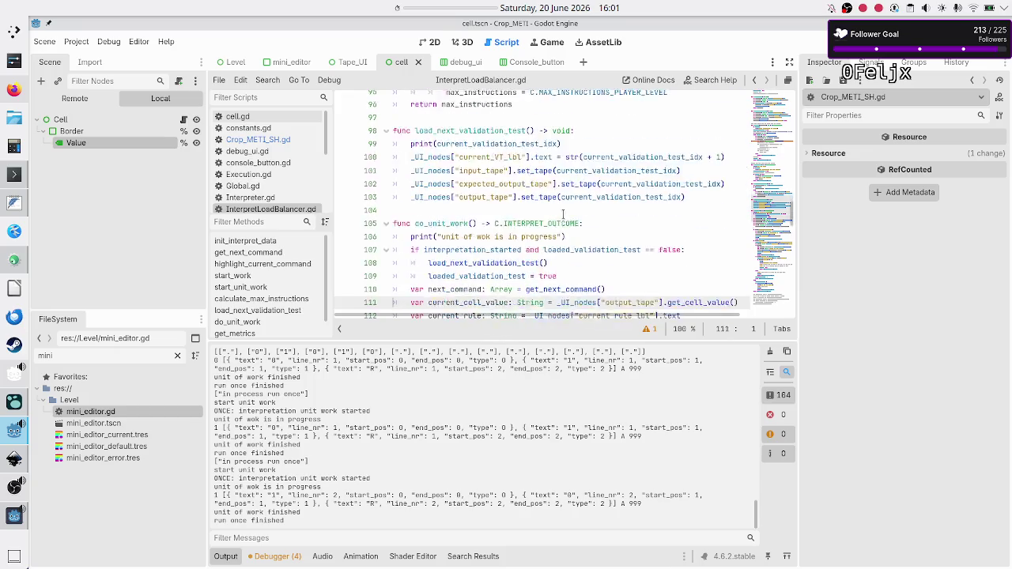
key("Down")
key("Down")
key("Down")
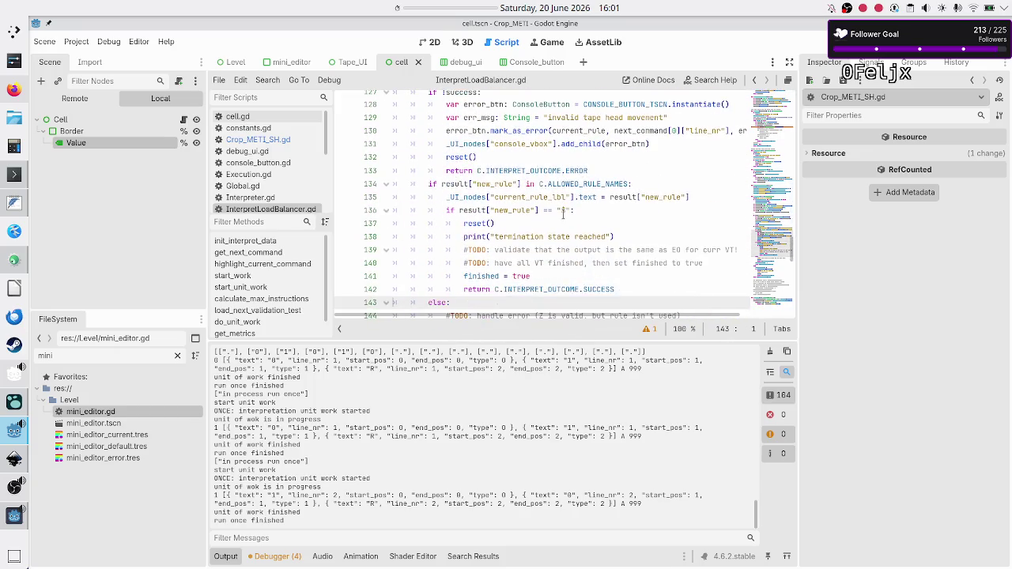
key("Up")
key("Up")
key("Up")
key("Up")
key("Up")
key("Up")
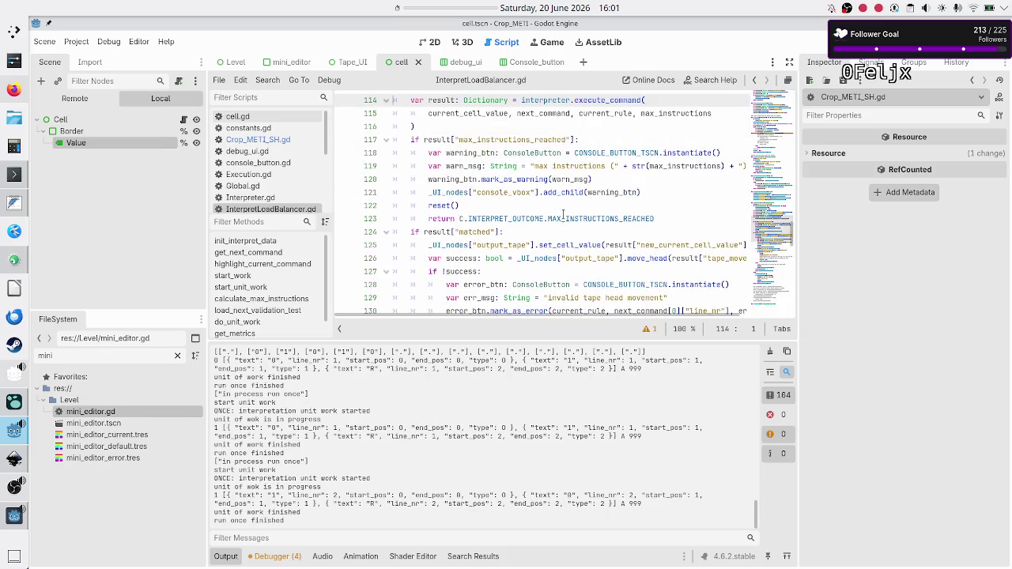
key("Up")
key("Up")
key("Up")
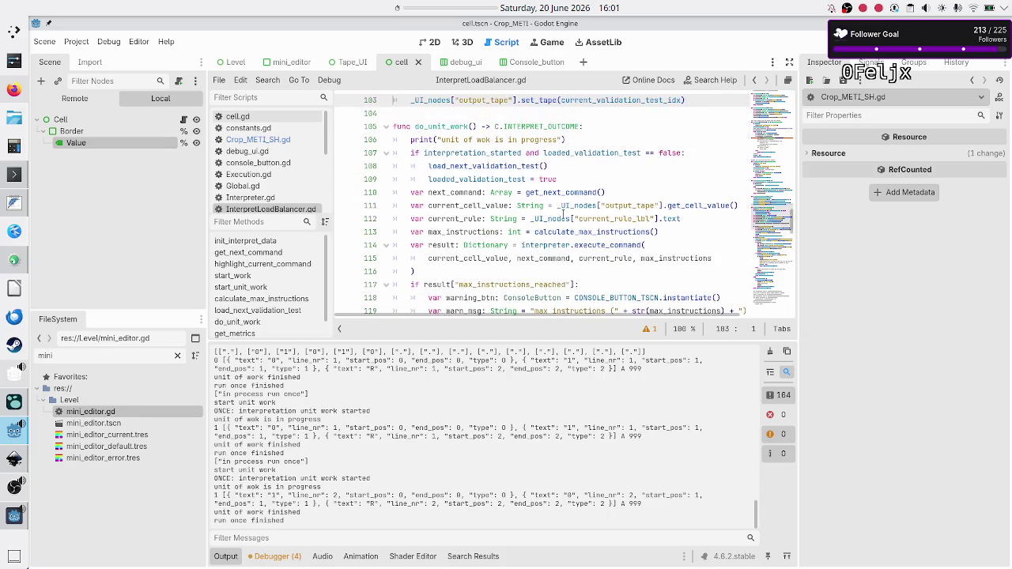
key("Down")
key("Down")
key("Down")
key("Down")
key("Down")
key("Down")
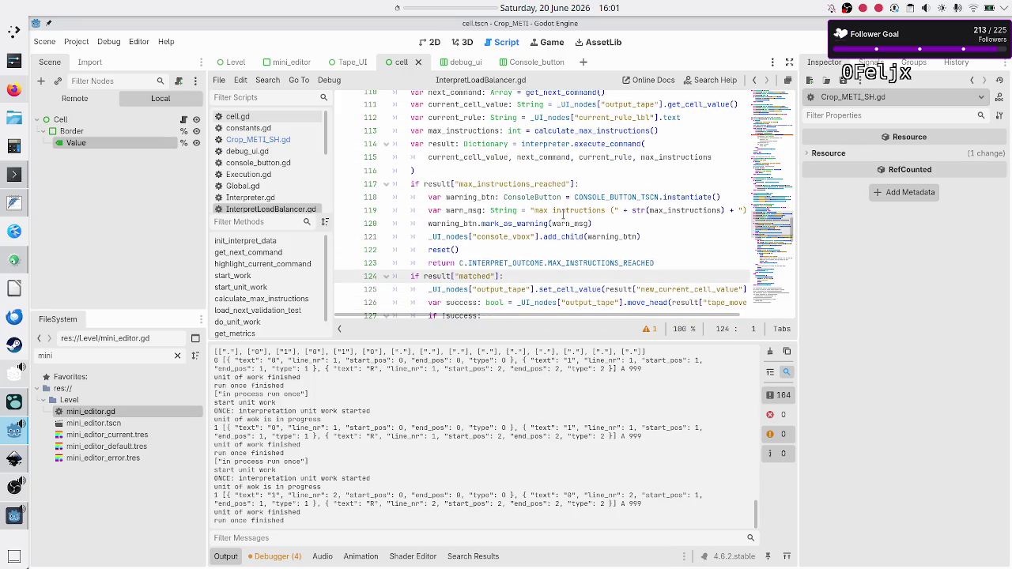
key("Down")
key("Down")
key("Down")
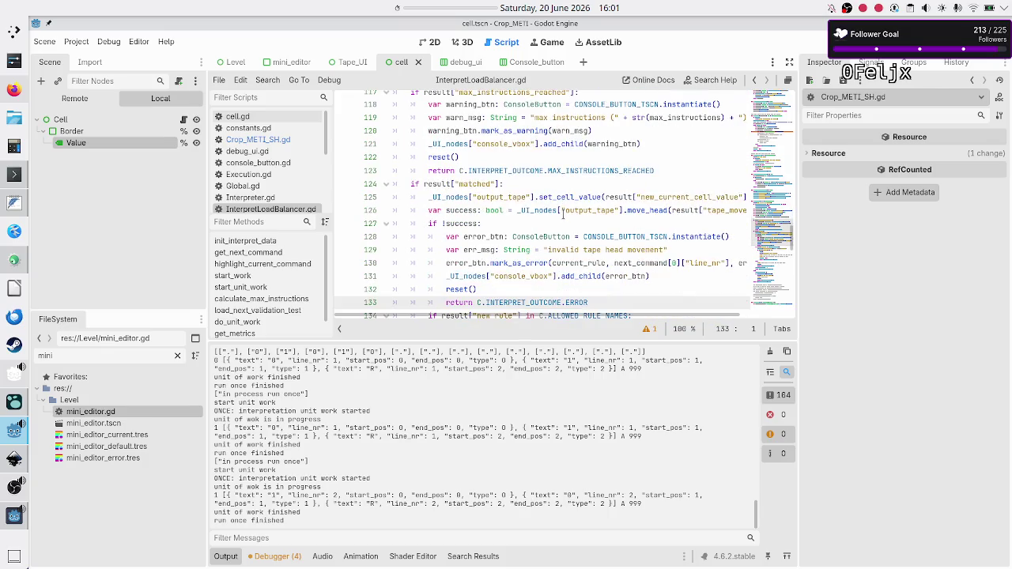
key("Down")
key("Down")
key("Down")
scroll(563, 213, "down", 1)
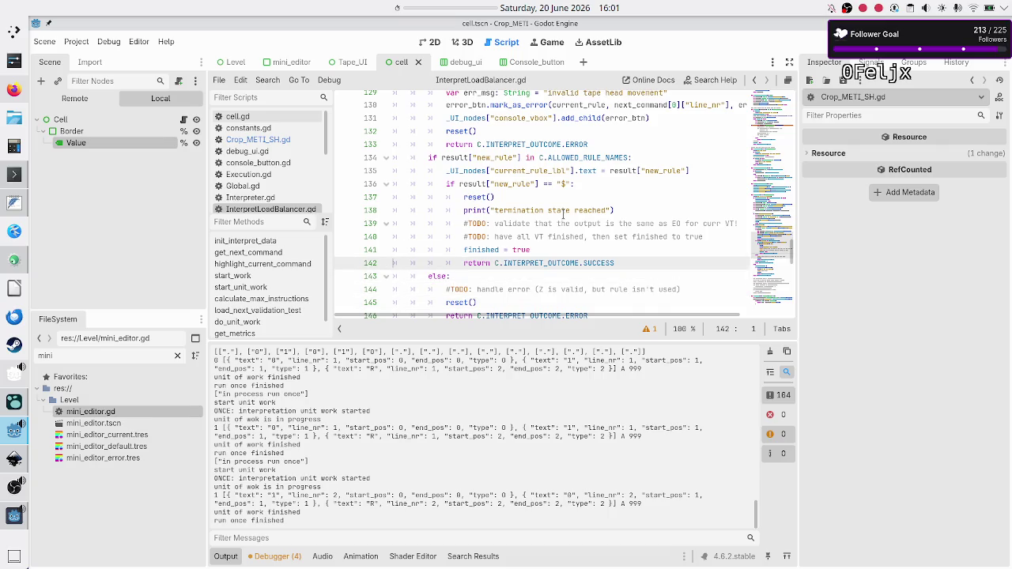
key("Up")
key("Up")
key("Up")
key("Down")
key("Up")
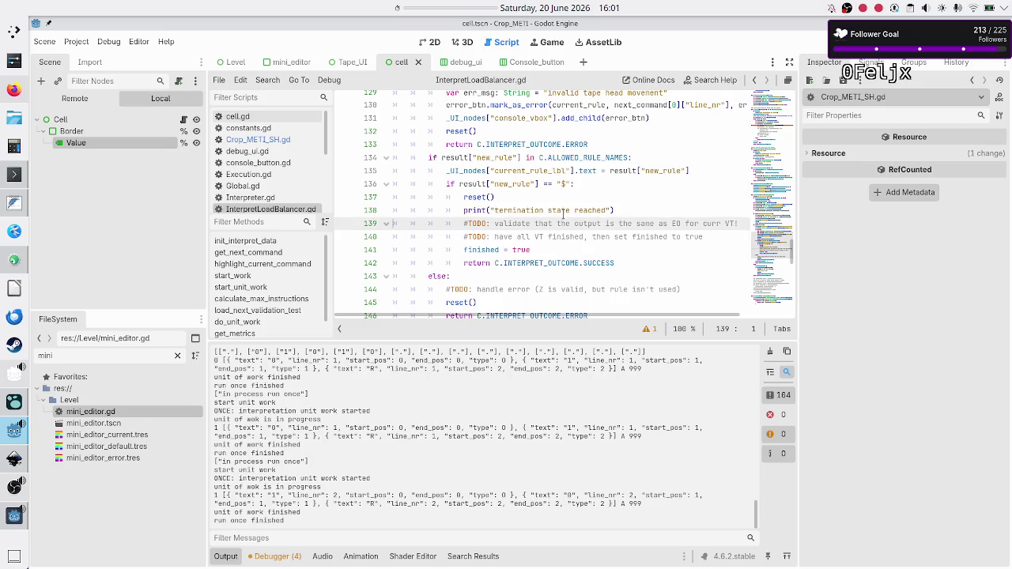
key("Up")
key("Up")
key("Up")
key("Up")
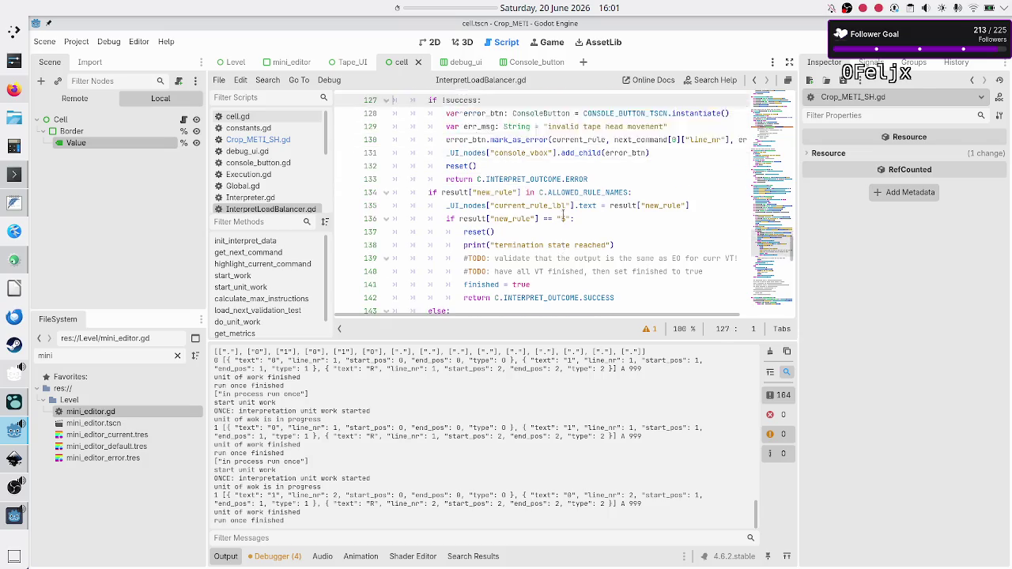
key("Down")
key("Down")
key("Down")
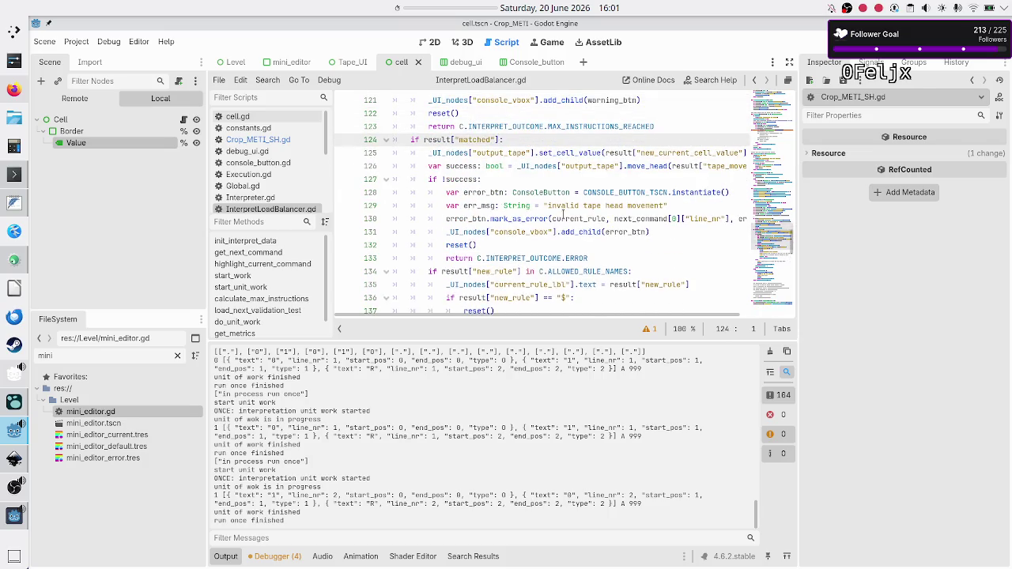
key("Down")
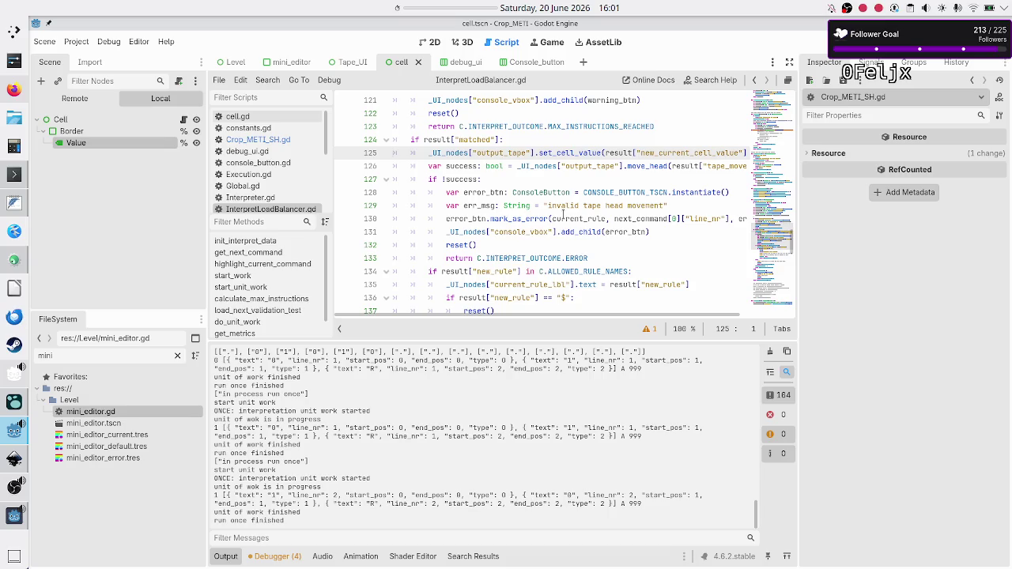
key("Down")
key("Down")
key("Down")
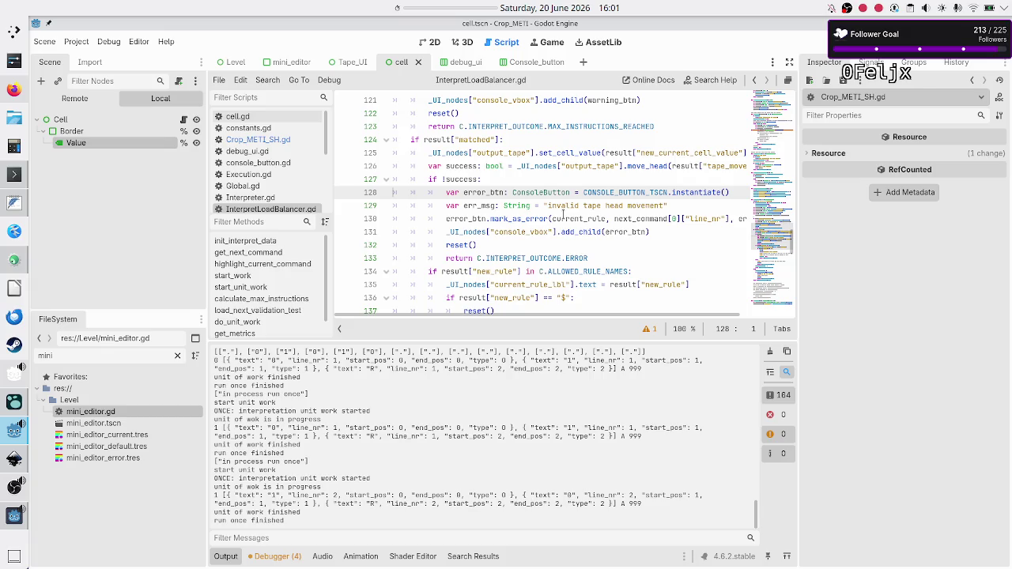
key("Down")
key("Down")
key("Down")
key("Down")
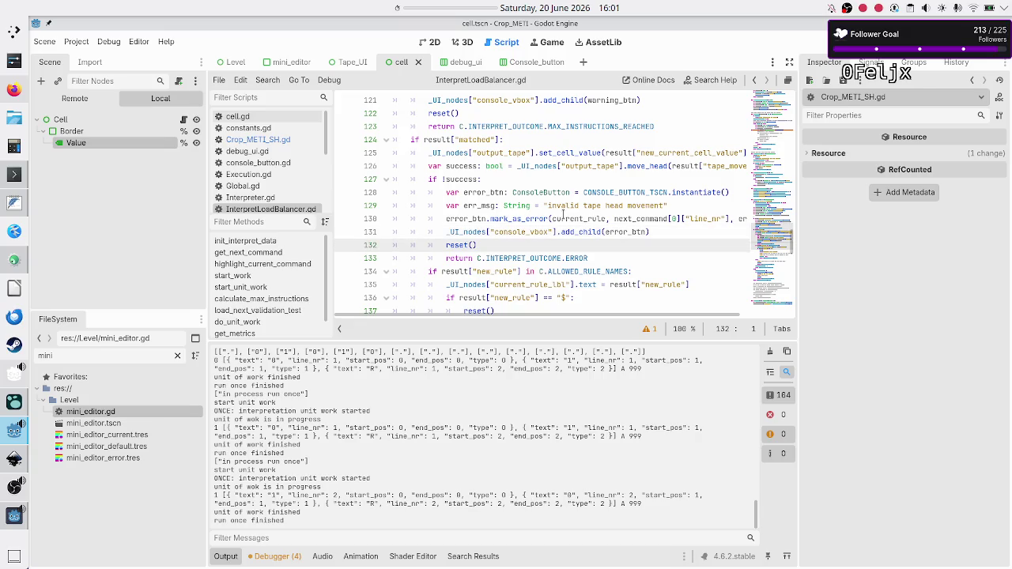
key("shift+End")
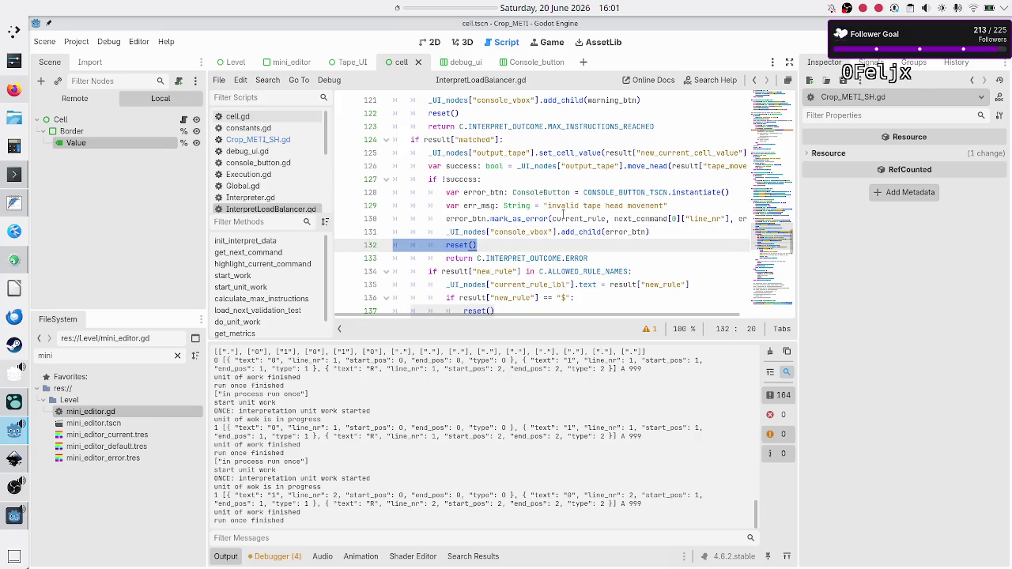
key("End")
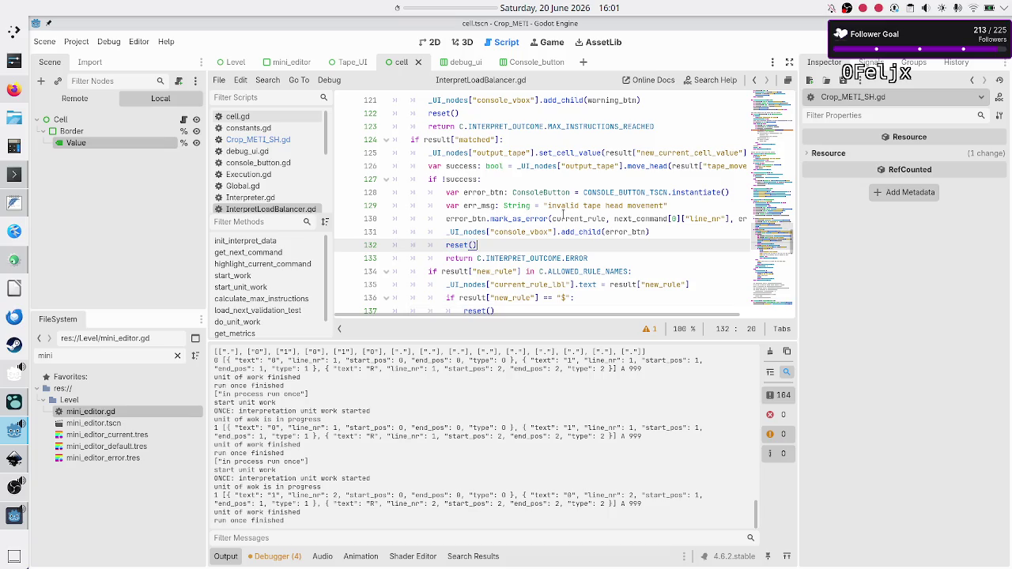
key("Down")
key("Down")
key("Down")
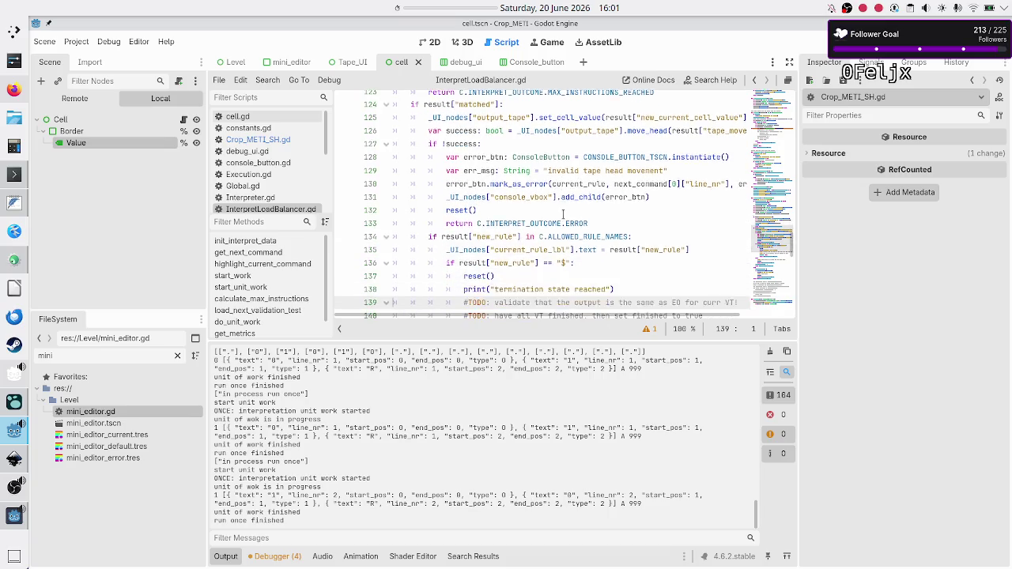
key("Up")
key("Up")
key("Up")
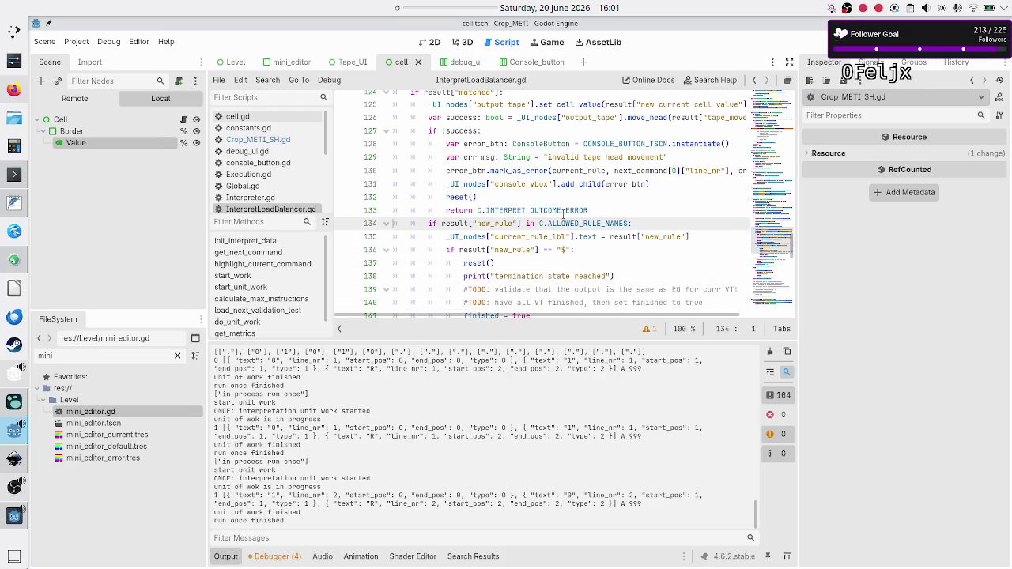
key("Down")
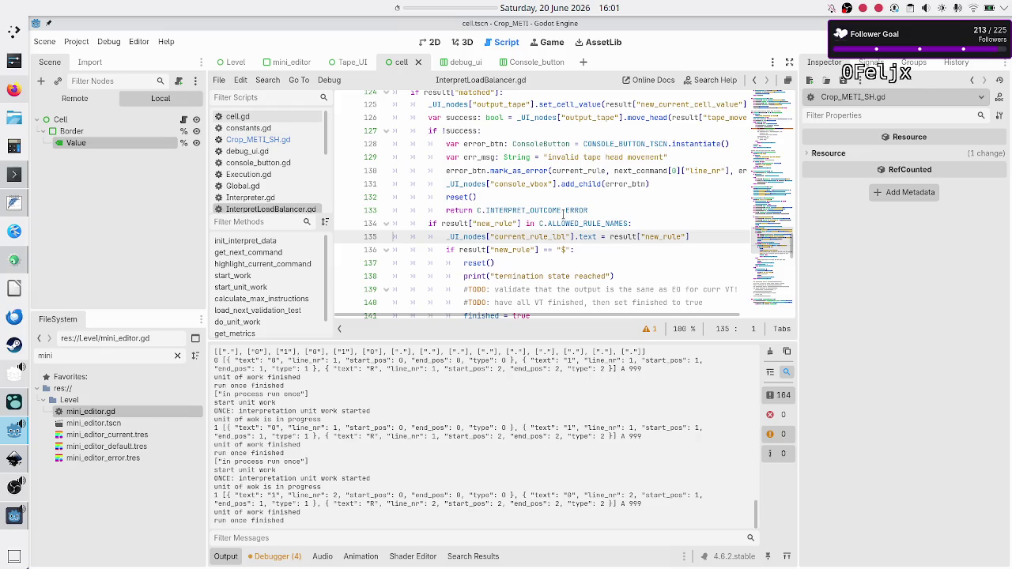
key("Down")
key("Down")
key("Down")
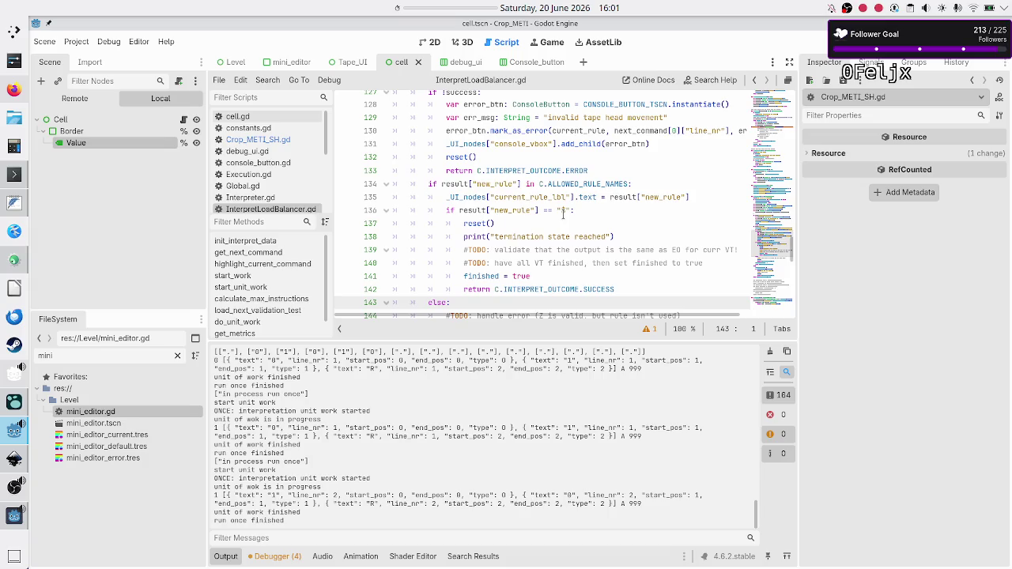
key("Down")
key("Down")
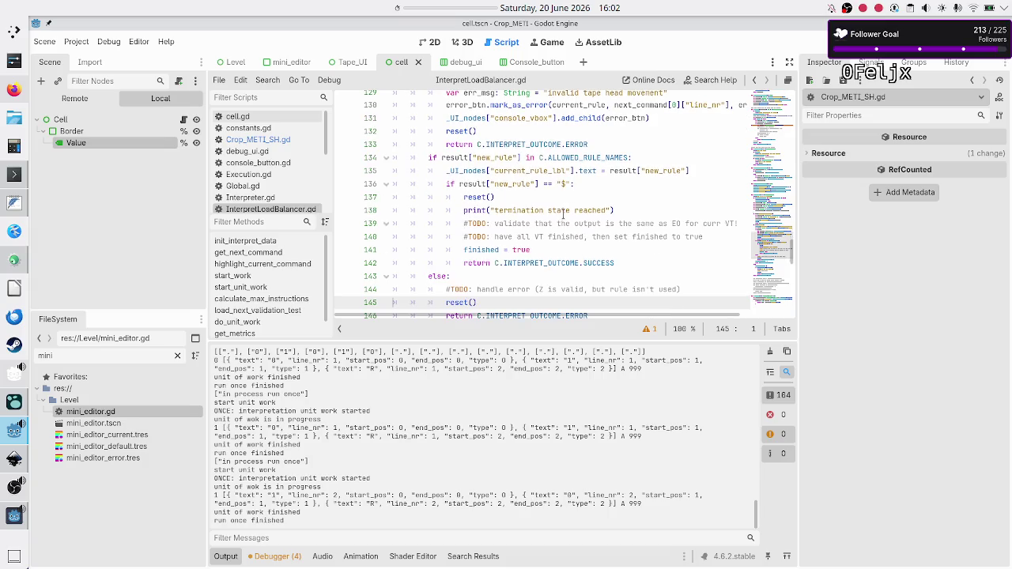
key("Down")
key("Down")
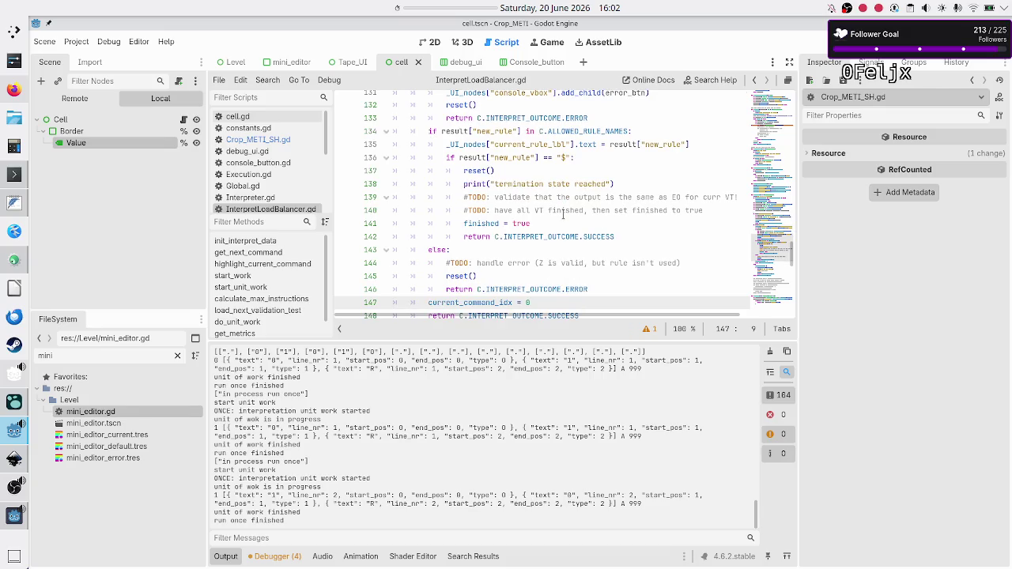
scroll(563, 214, "down", 1)
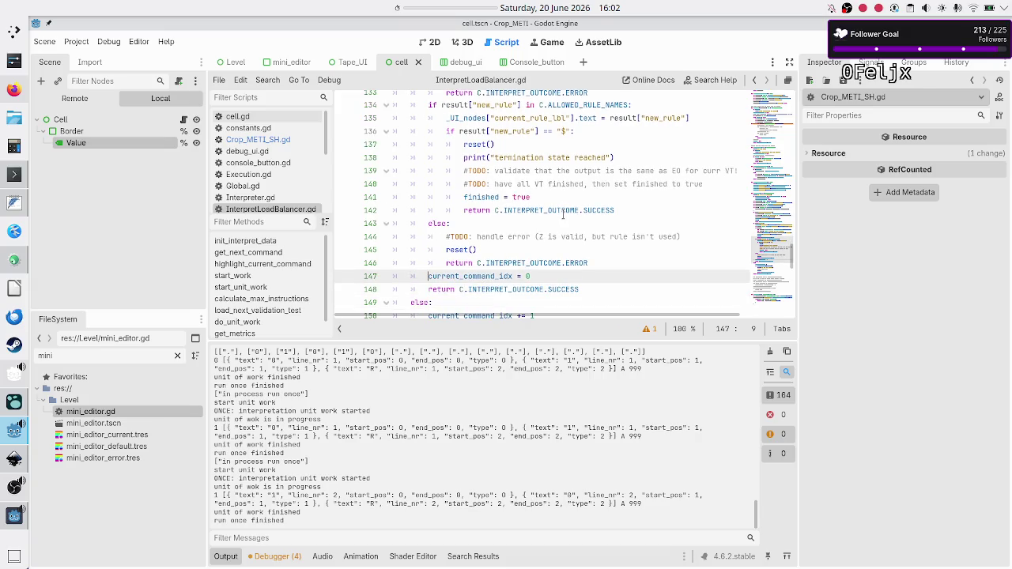
Step: Insert a highlight_current_command() call on a new line after 'current_command_idx = 0'
key("shift+Right")
key("shift+Right")
key("shift+Right")
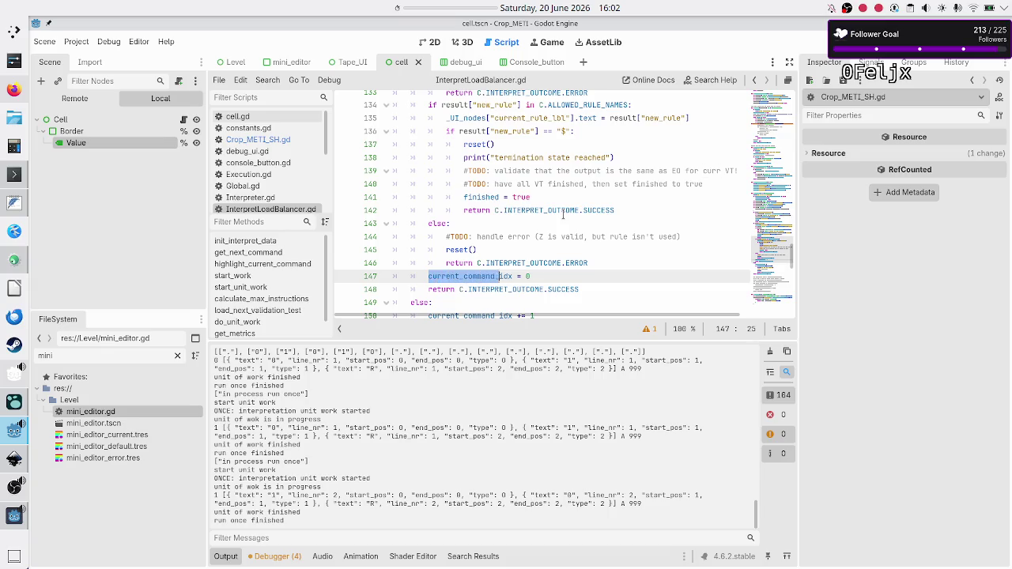
key("Left")
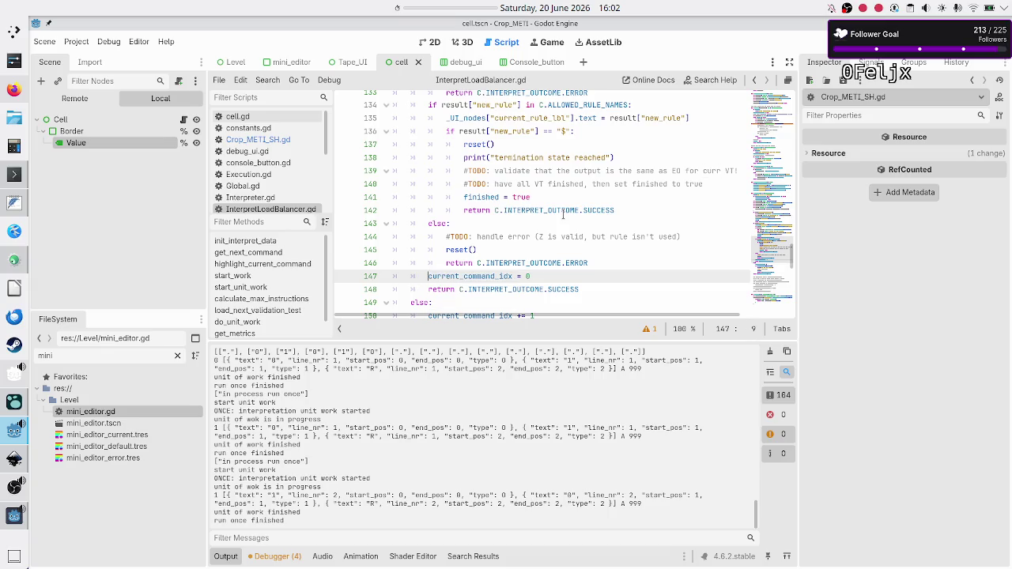
key("Up")
key("Up")
key("Up")
key("Up")
key("Up")
key("Up")
key("Up")
key("Up")
key("Up")
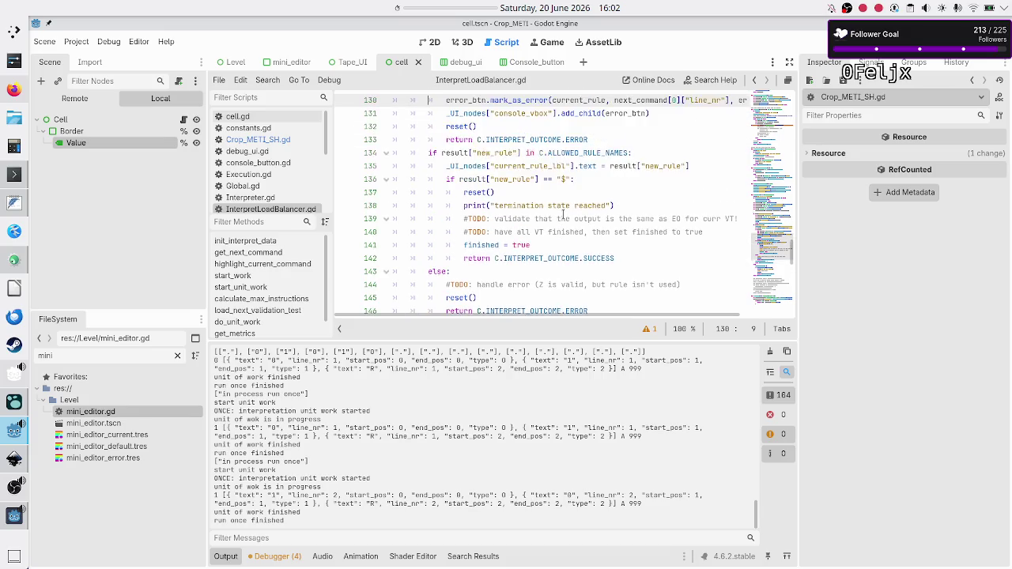
key("Up")
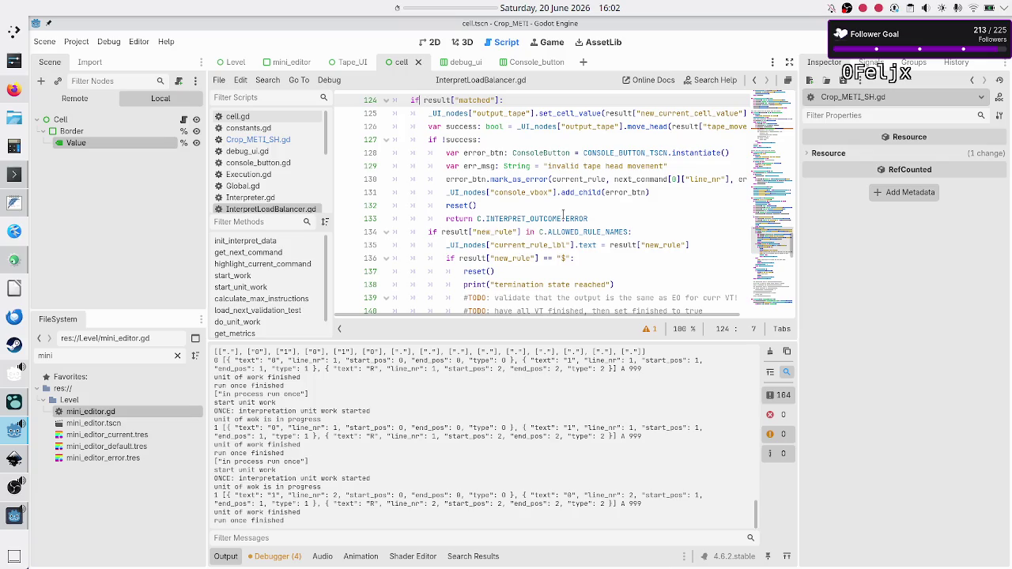
key("Down")
key("Down")
key("Down")
key("Down")
key("Down")
key("Down")
key("Down")
key("Down")
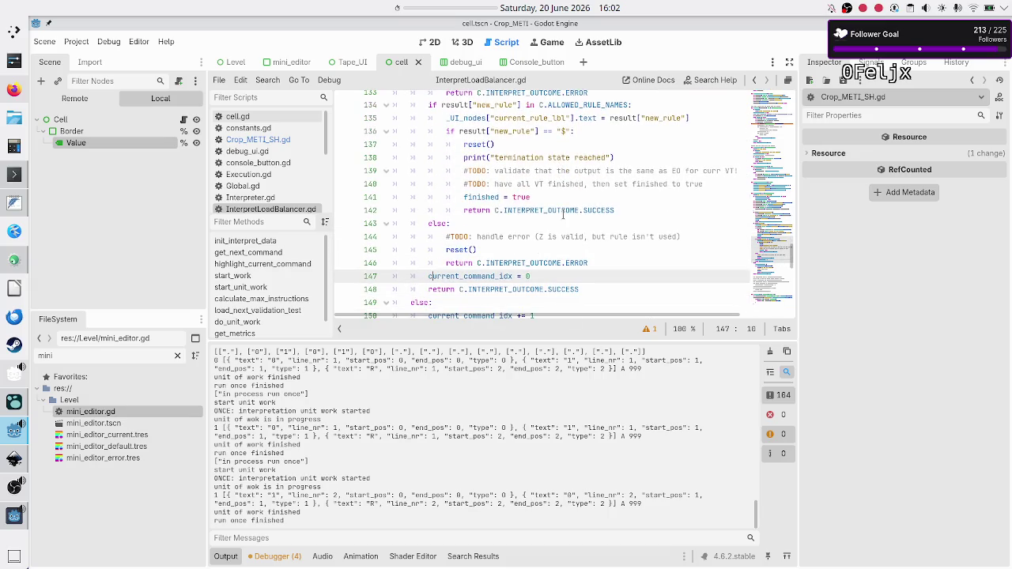
key("Right")
key("Right")
key("Right")
key("Return")
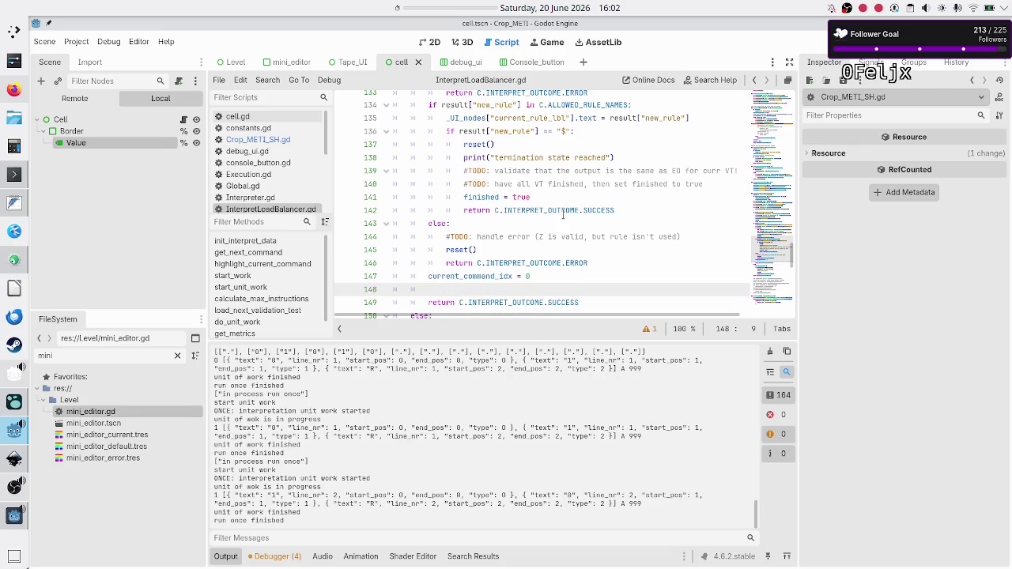
type("high")
key("Return")
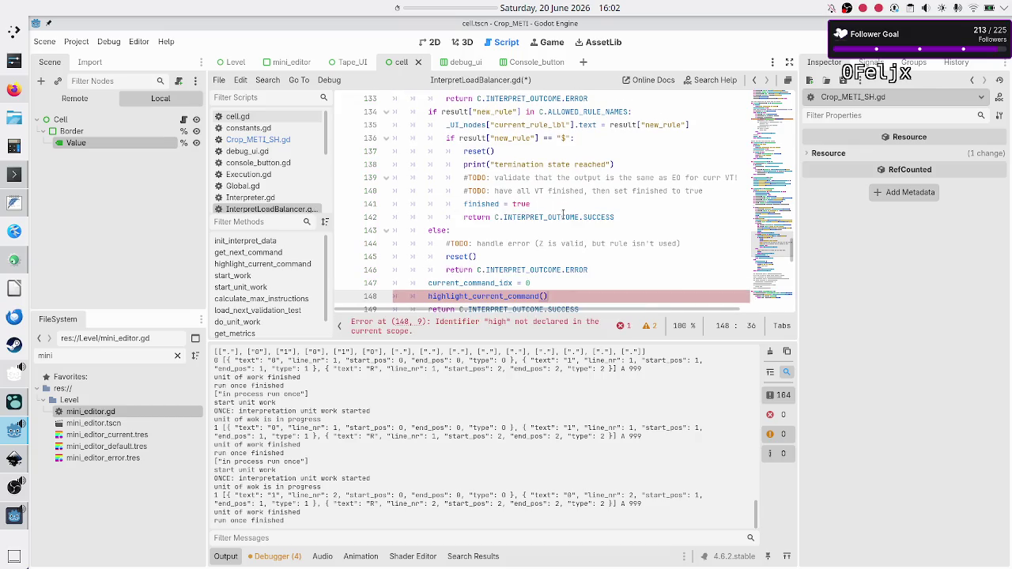
key("Down")
key("Down")
key("Down")
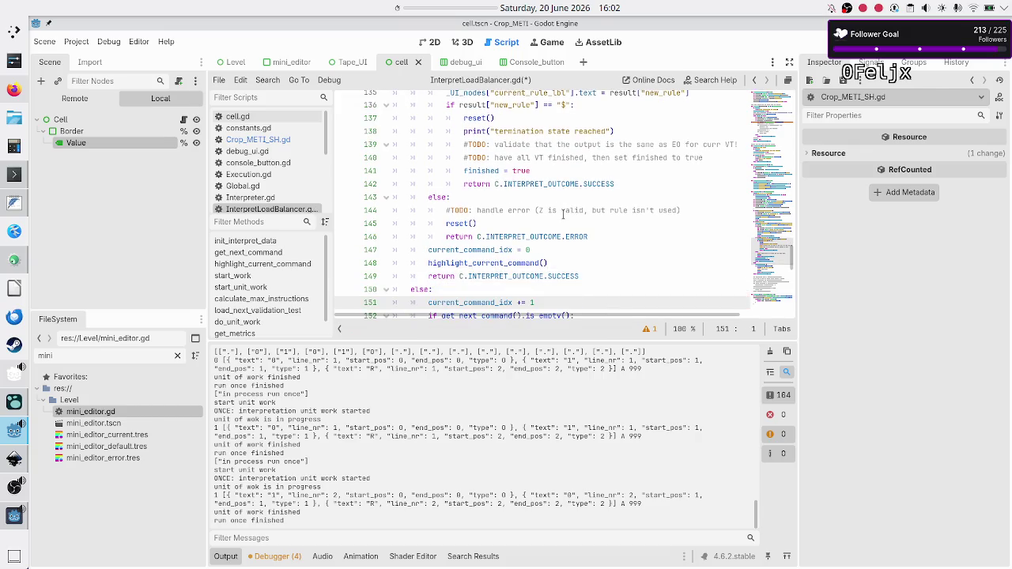
key("Down")
Step: Review the else branch with its current_command_idx increment and the following get_next_command line
key("Up")
key("Up")
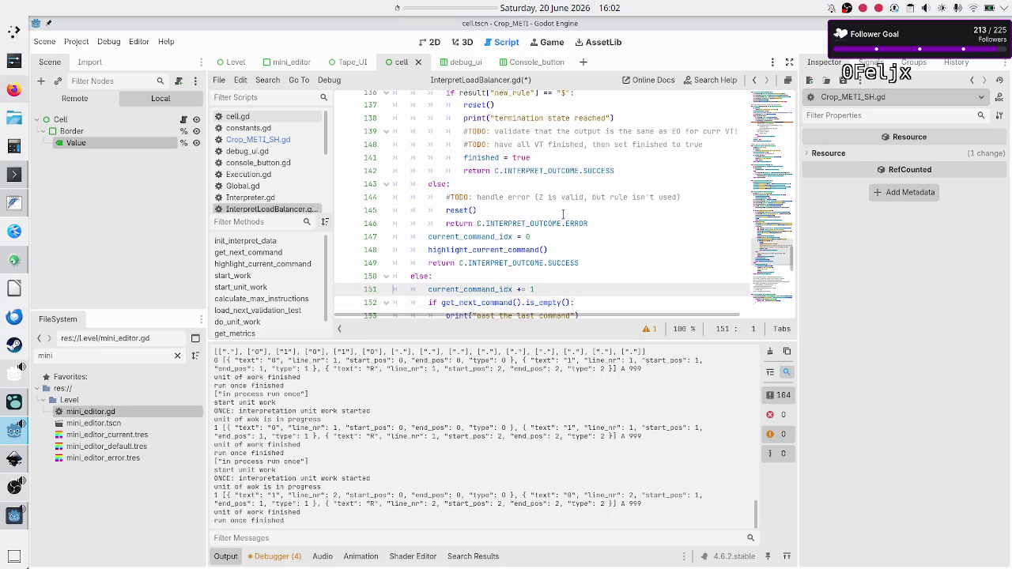
key("shift+End")
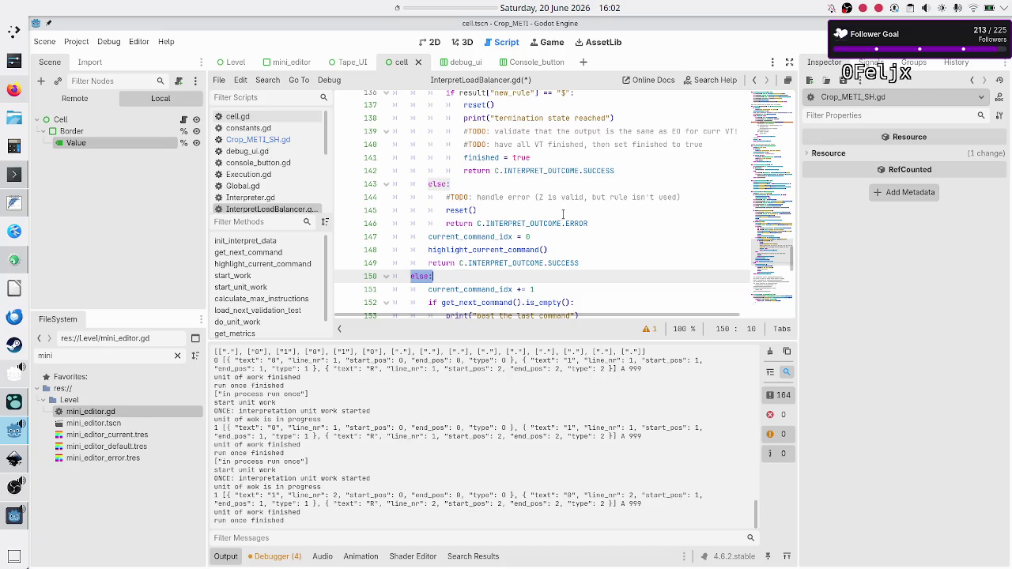
key("Down")
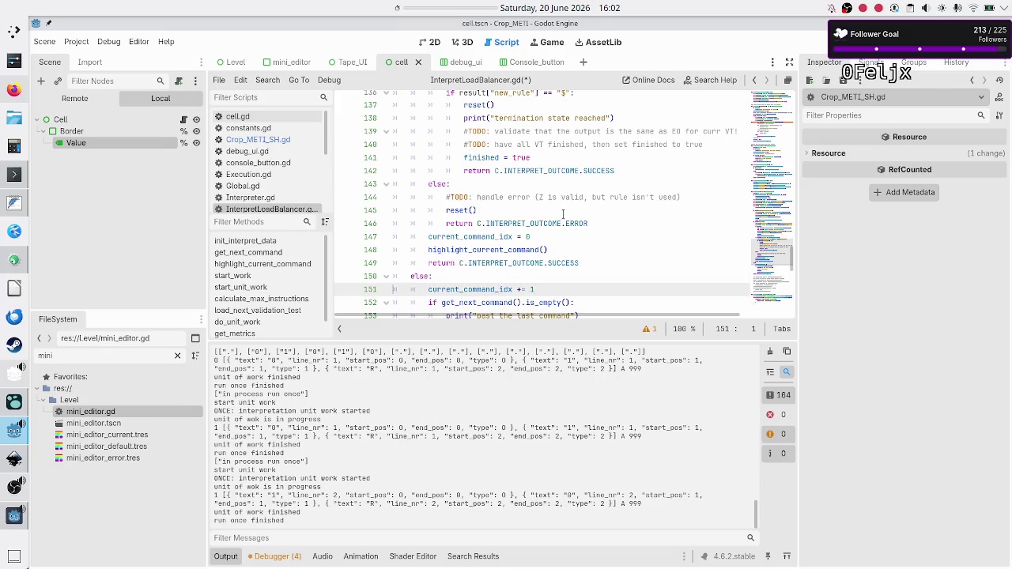
key("shift+Left")
key("Right")
key("Right")
key("Right")
key("Down")
key("Down")
key("Down")
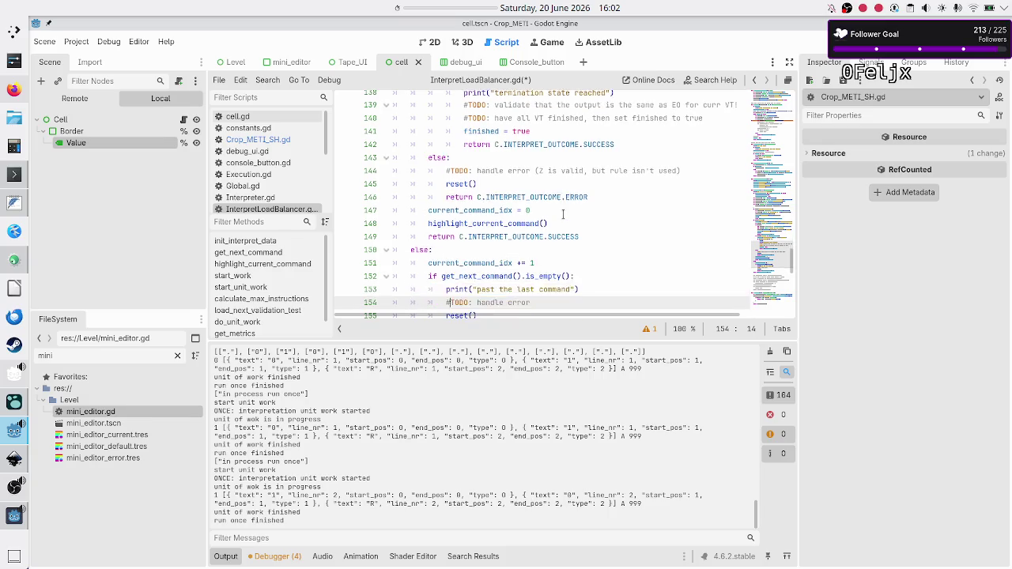
key("Up")
key("Up")
key("Up")
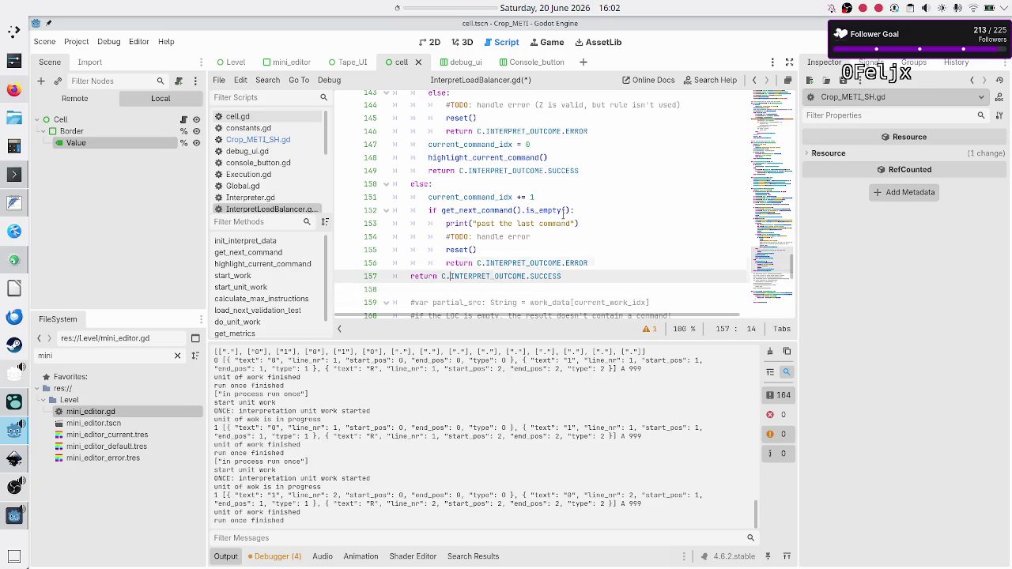
key("Down")
key("Right")
key("Right")
key("Right")
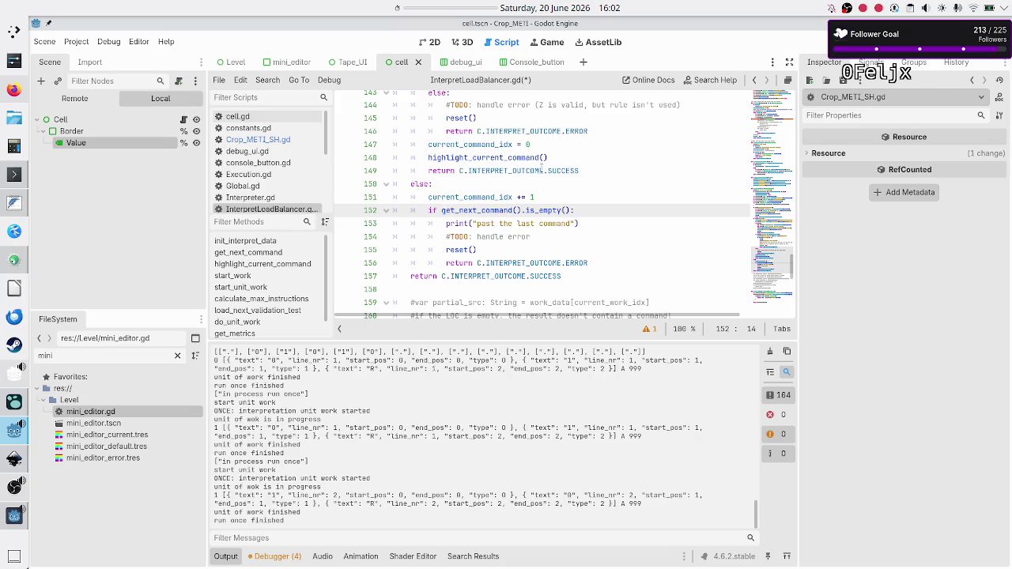
Step: Delete the highlight_current_command() line from get_next_command around line 38
scroll(541, 167, "up", 20)
scroll(525, 212, "up", 12)
scroll(525, 212, "up", 6)
scroll(525, 212, "down", 4)
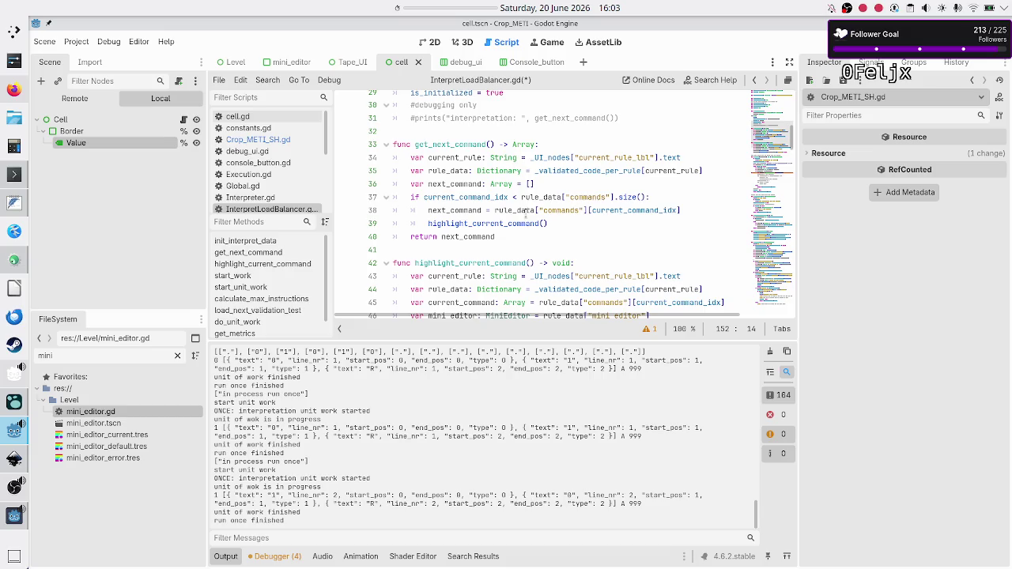
left_click(565, 230)
key("Home")
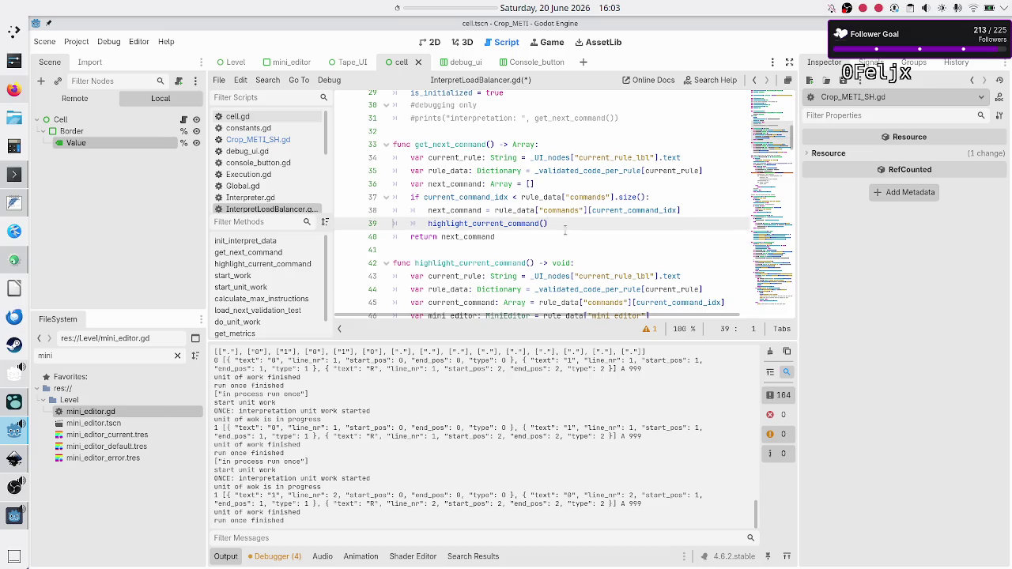
key("shift+Up")
key("Down")
key("shift+End")
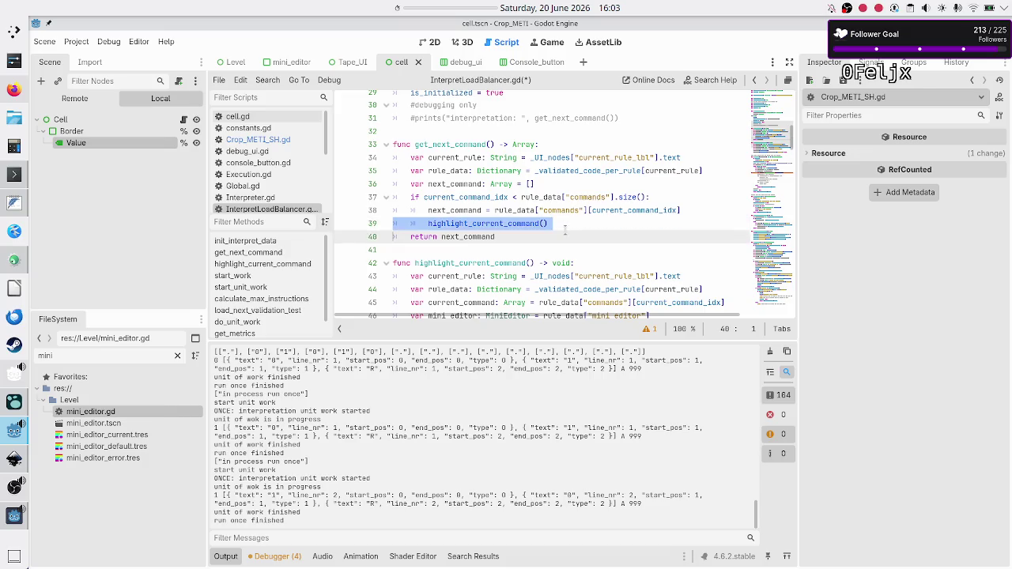
key("BackSpace")
key("BackSpace")
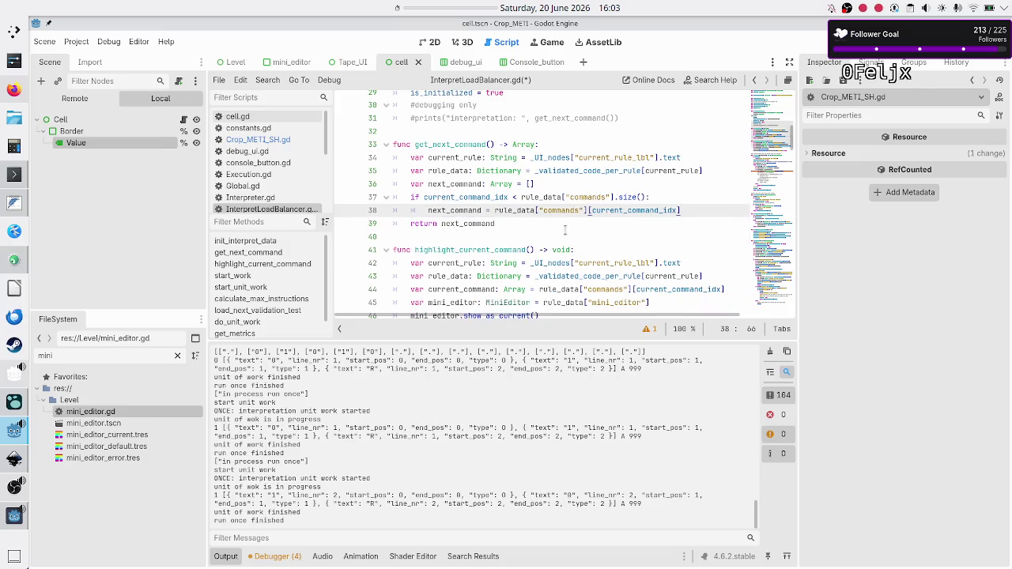
key("Down")
key("Down")
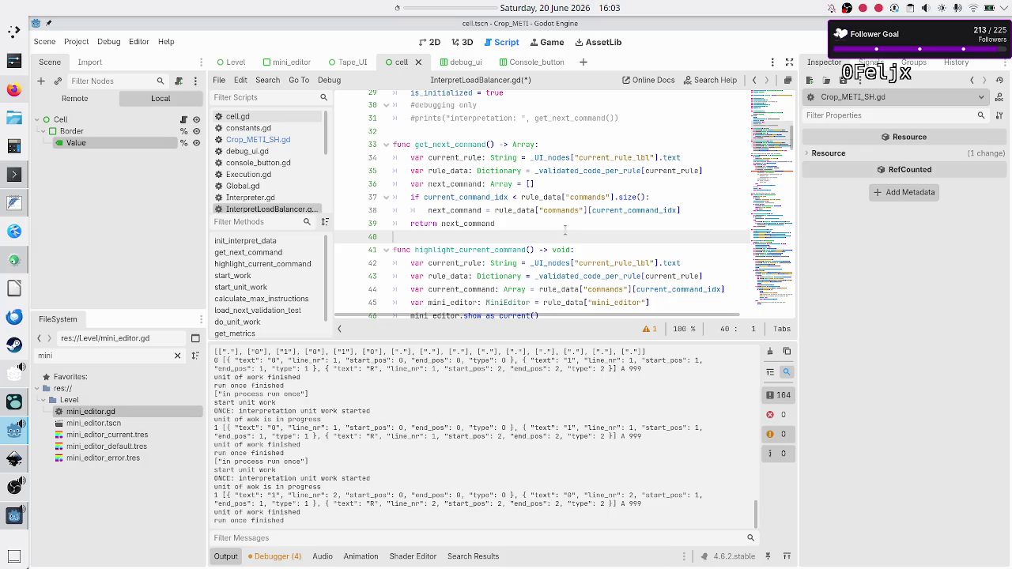
key("Up")
key("Up")
key("Up")
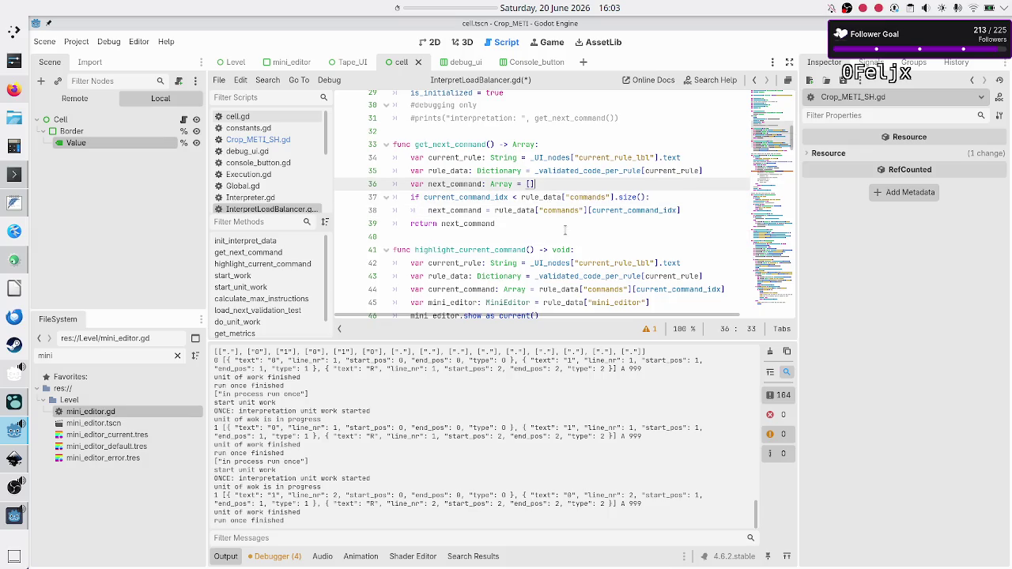
key("Down")
key("Down")
key("Down")
key("Down")
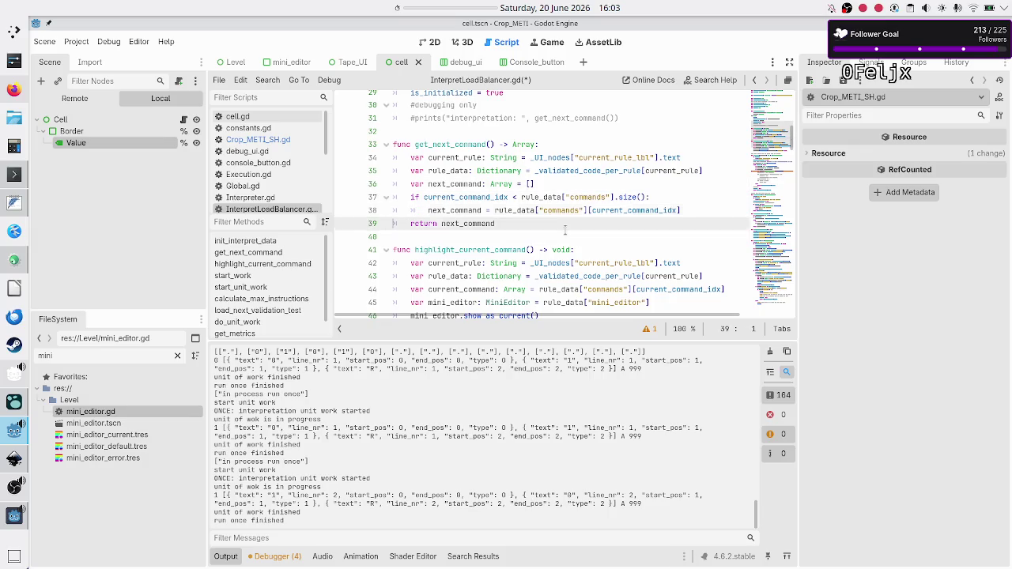
Step: Save InterpretLoadBalancer.gd and scroll down to do_unit_work
key("ctrl+s")
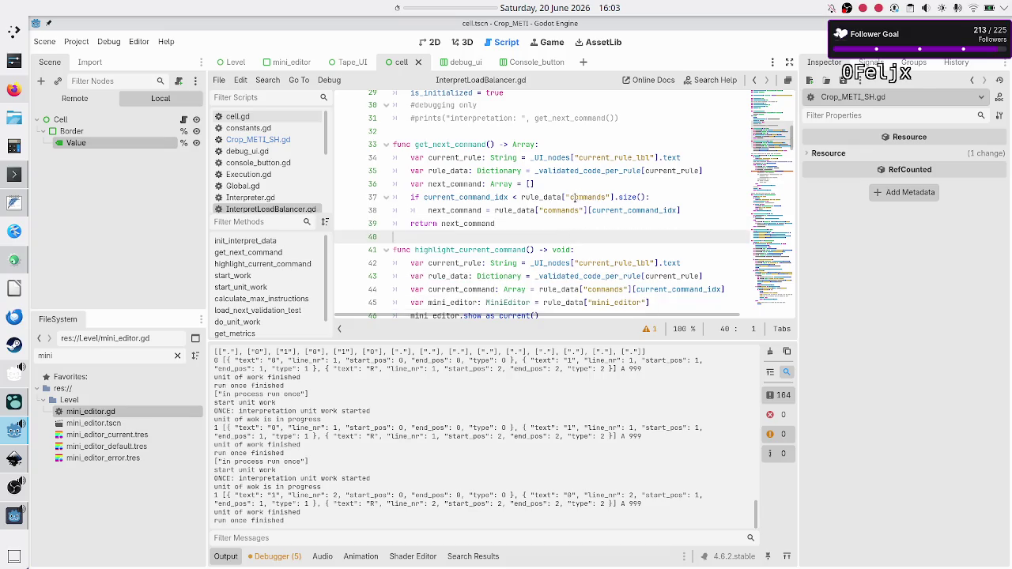
scroll(564, 210, "down", 3)
scroll(564, 211, "down", 12)
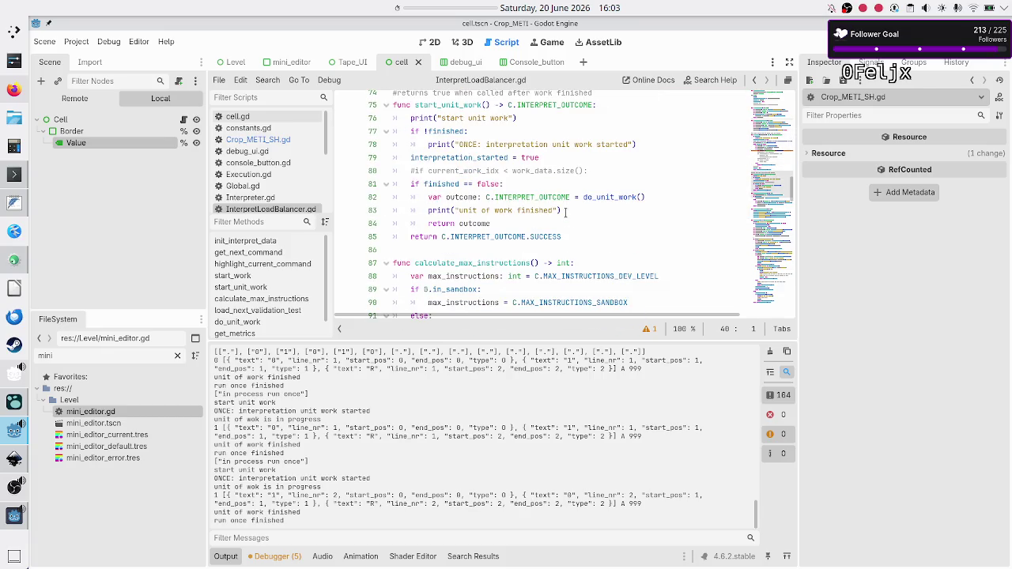
scroll(565, 210, "down", 4)
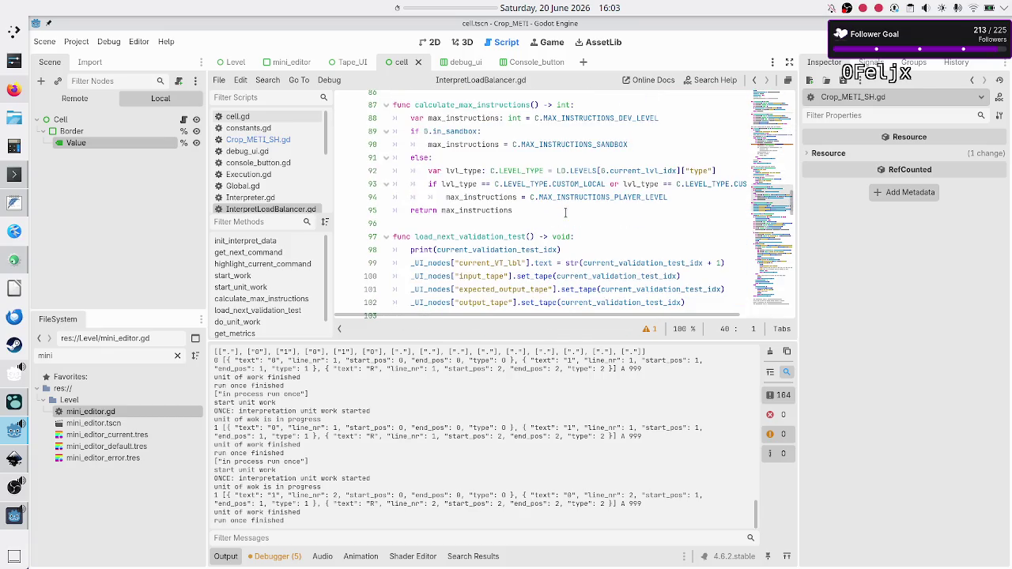
scroll(564, 210, "down", 6)
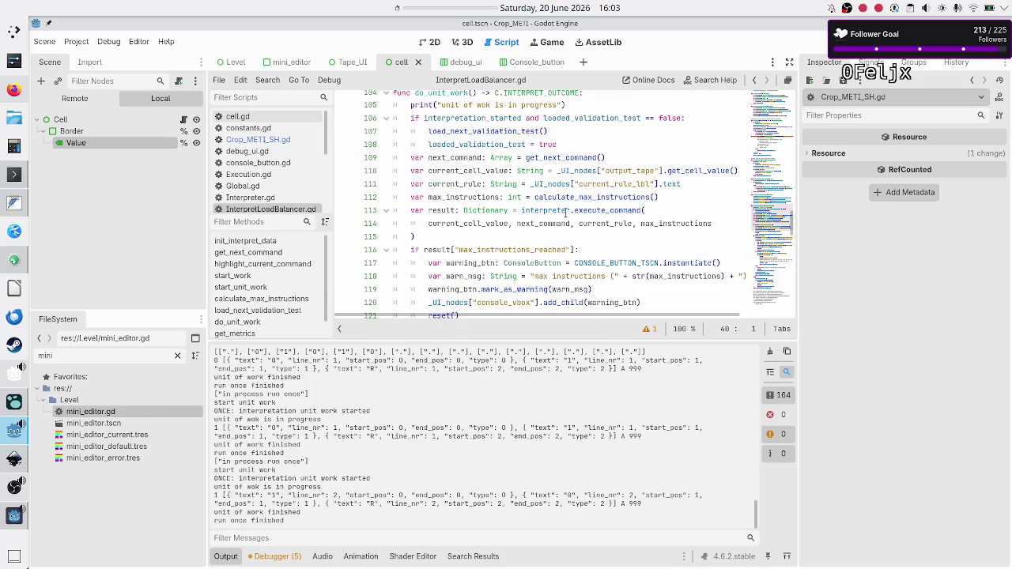
scroll(565, 210, "up", 1)
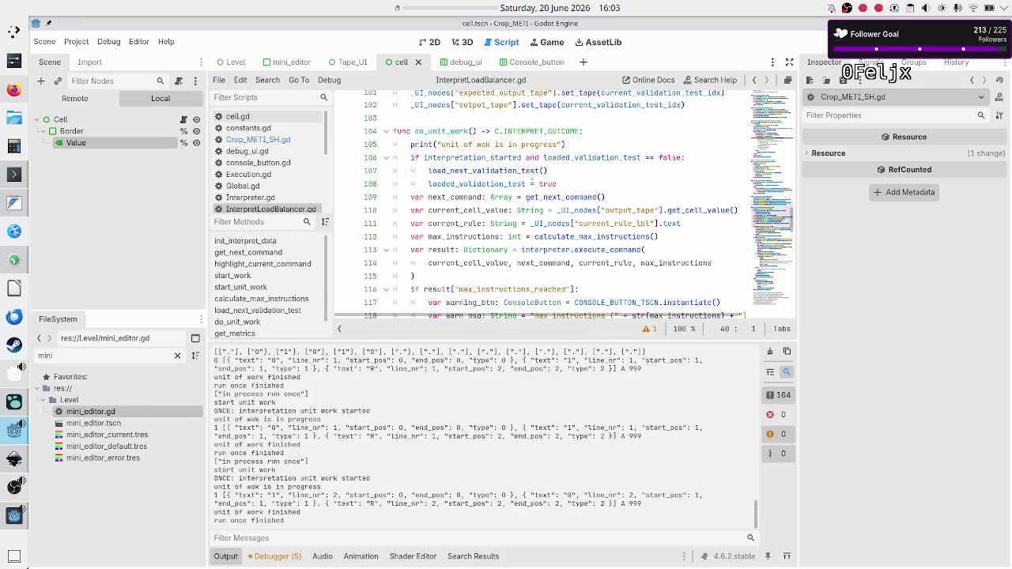
left_click(648, 195)
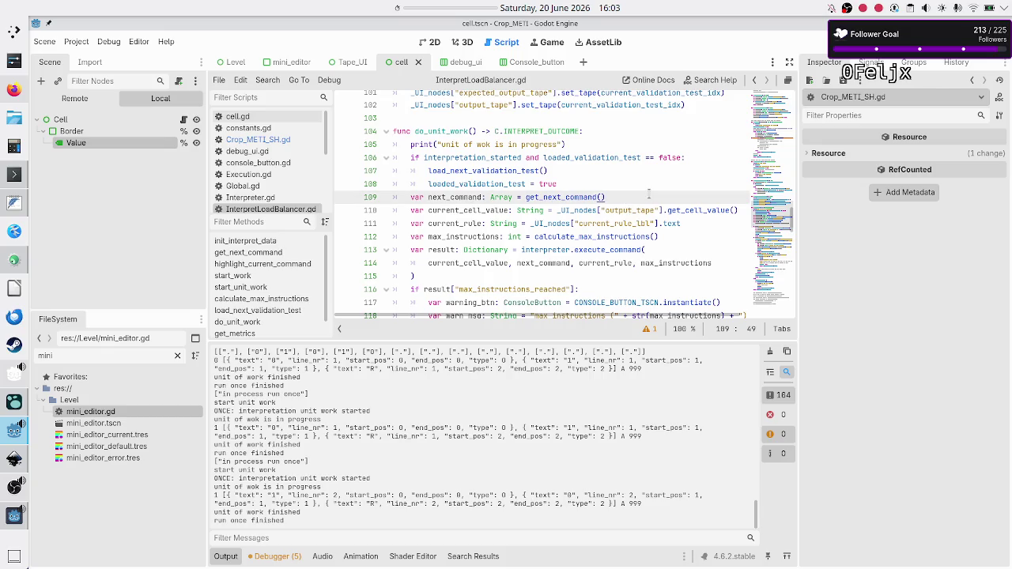
key("Return")
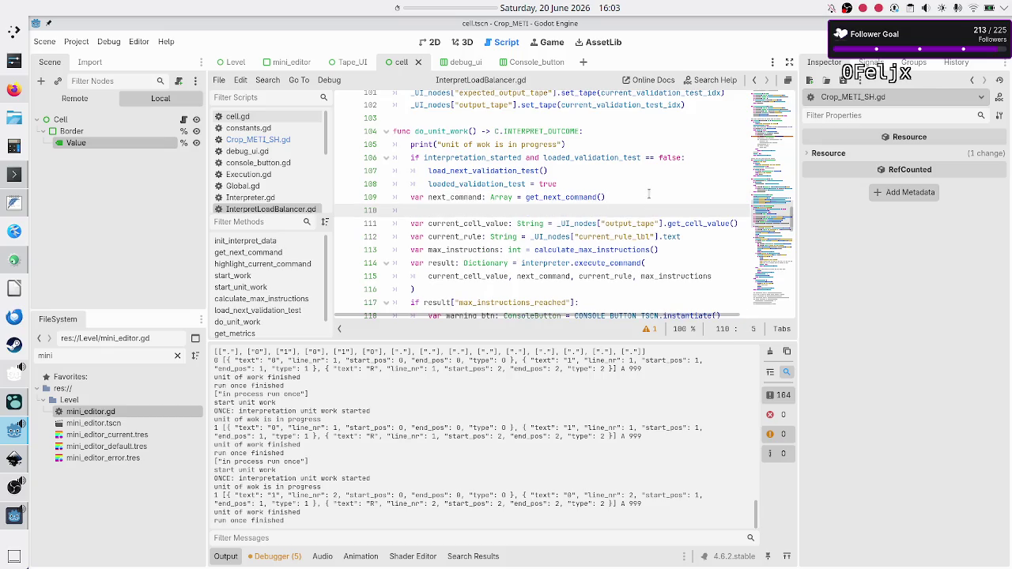
type("high")
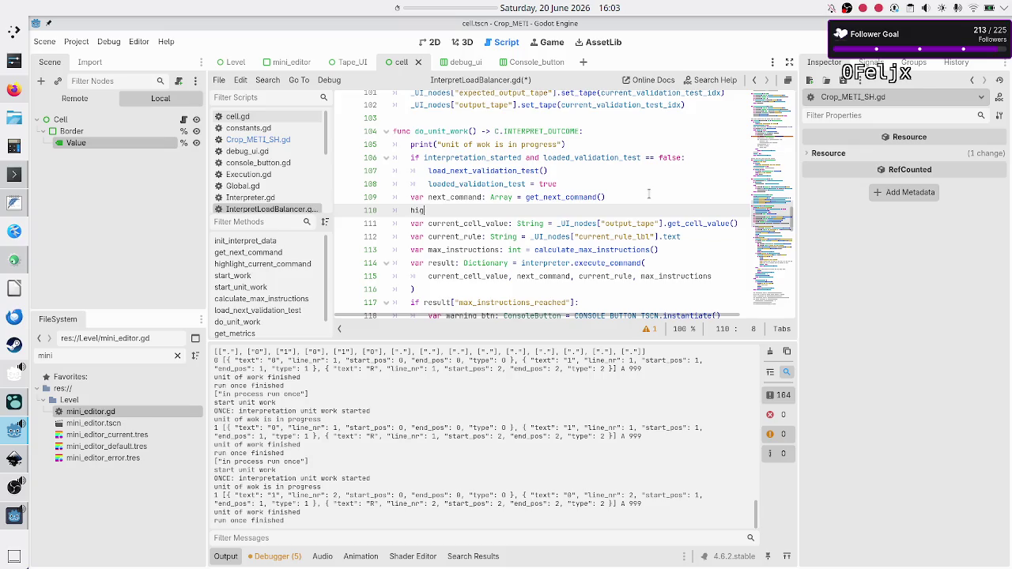
key("Return")
key("Down")
key("Down")
key("Home")
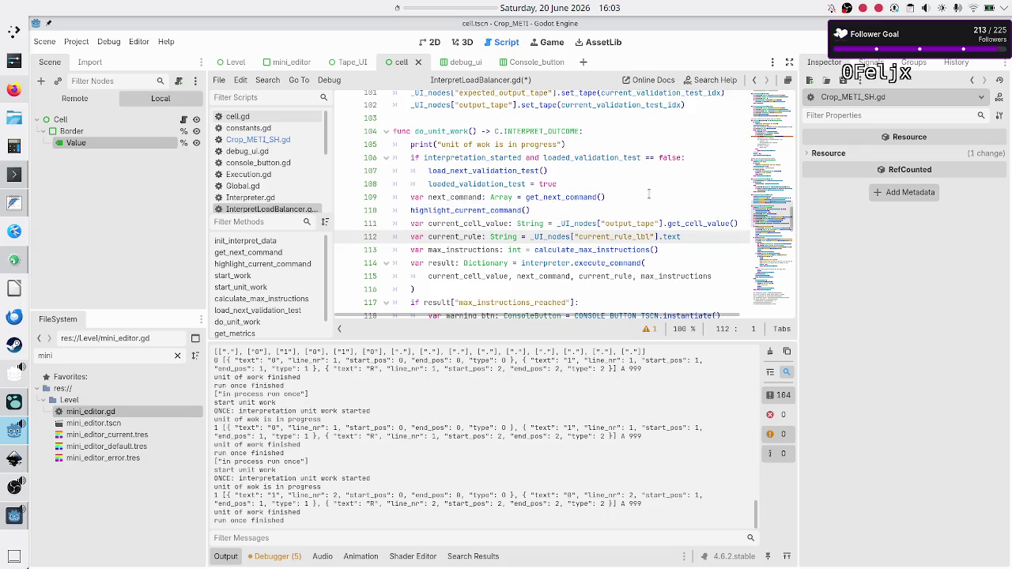
key("Up")
key("Up")
key("Up")
key("Down")
key("Down")
key("Down")
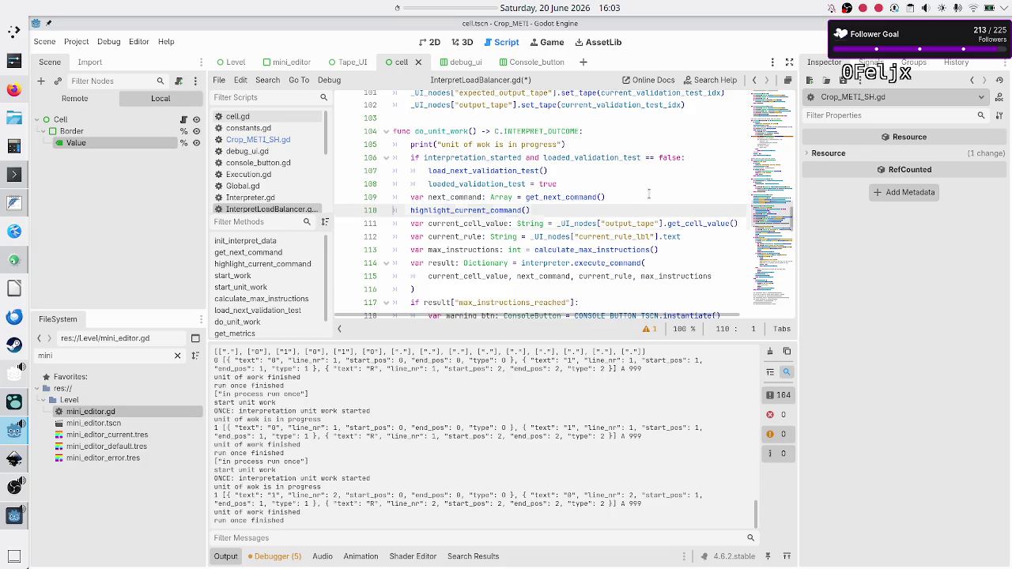
key("Down")
key("Down")
key("Down")
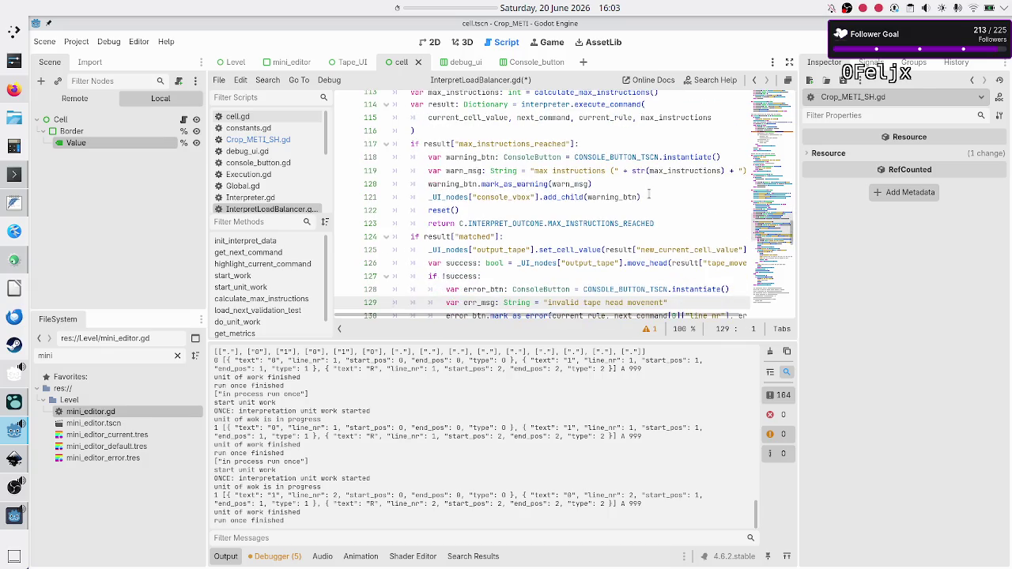
key("Down")
key("Down")
key("Down")
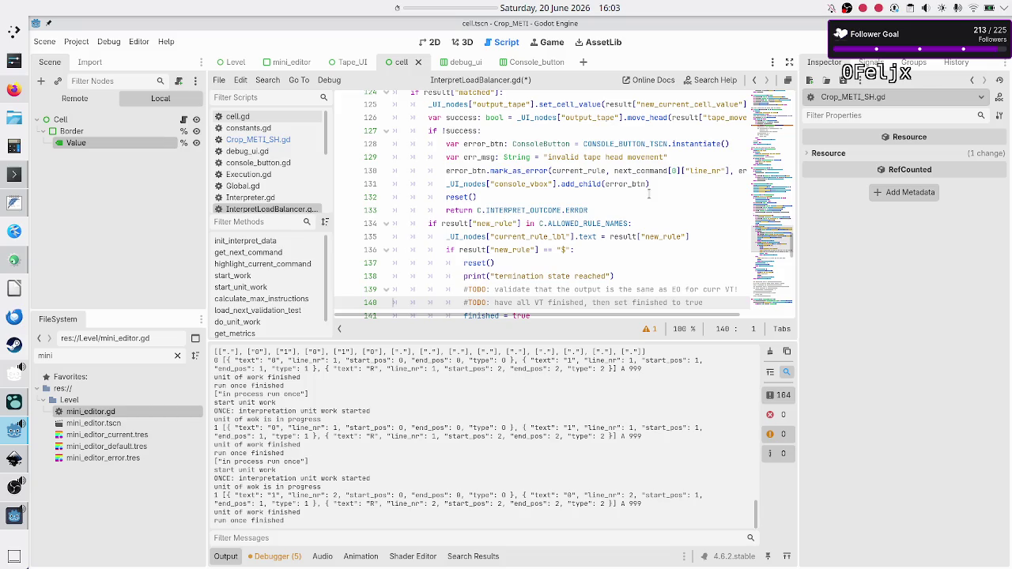
key("Down")
key("Down")
key("Down")
key("Down")
key("Down")
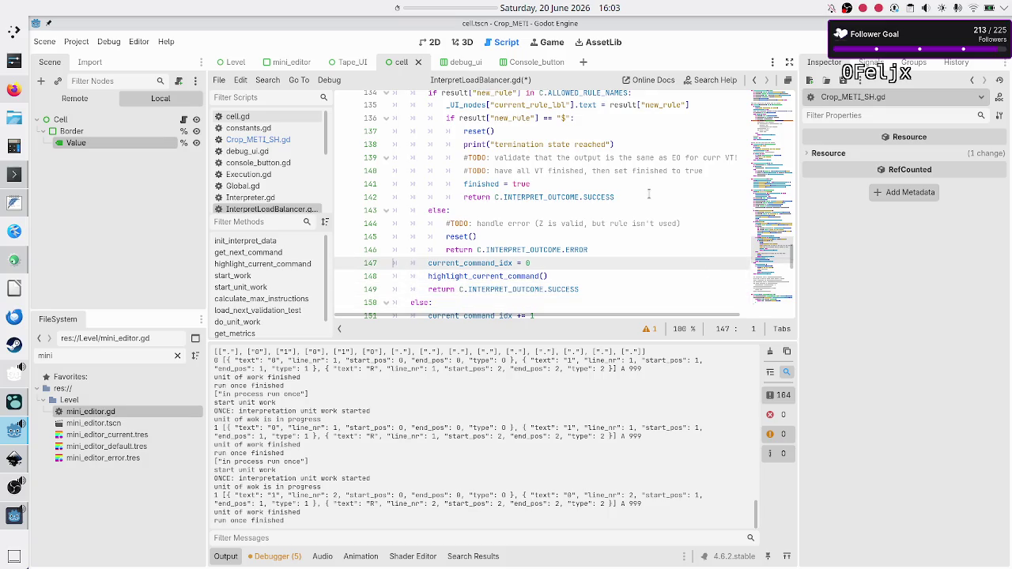
key("shift+End")
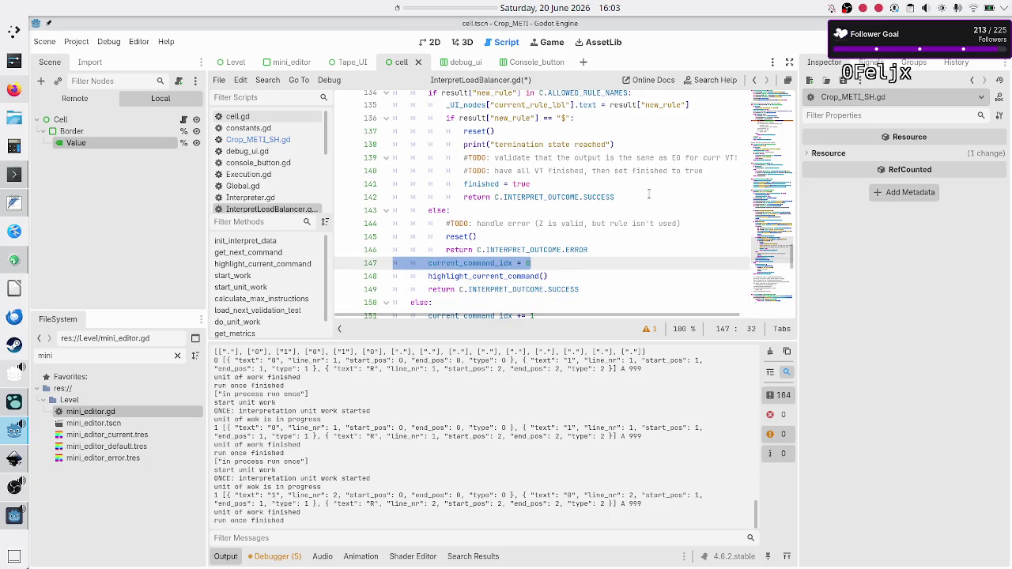
key("Right")
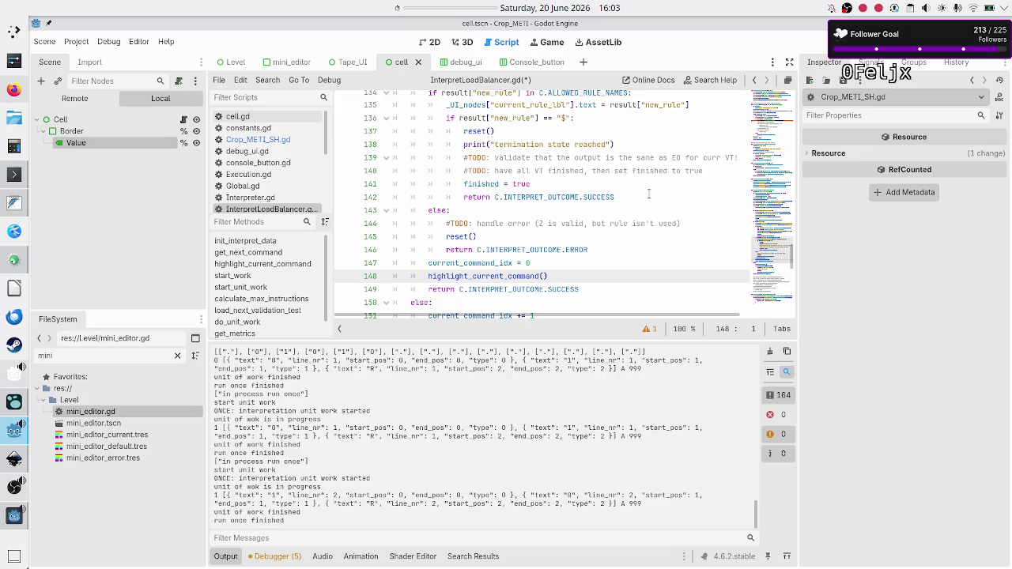
key("Down")
key("Down")
key("Down")
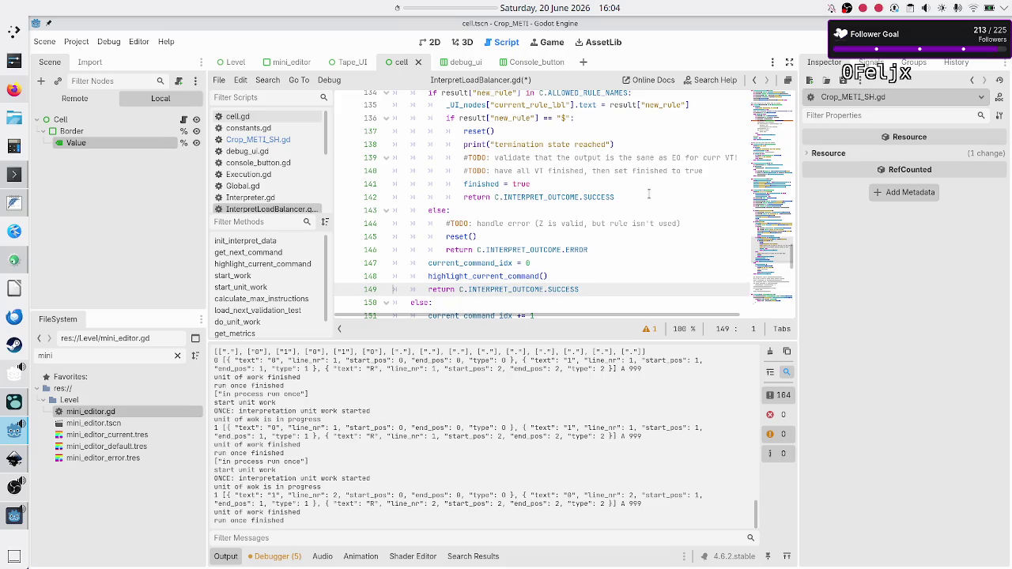
Step: Insert a highlight_current_command() call right after current_command_idx += 1 in do_unit_work
key("Up")
key("End")
key("Return")
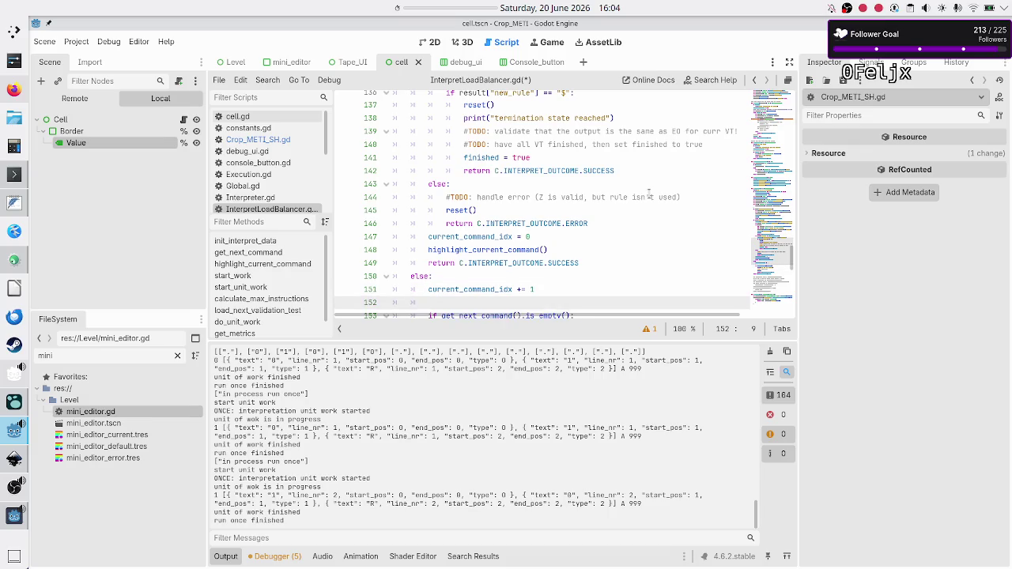
type("high")
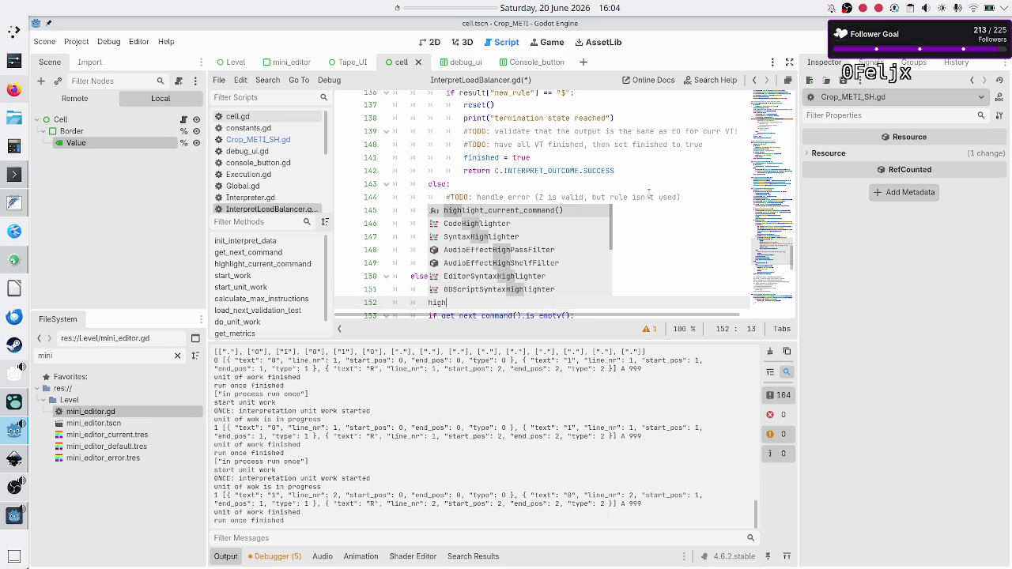
key("Return")
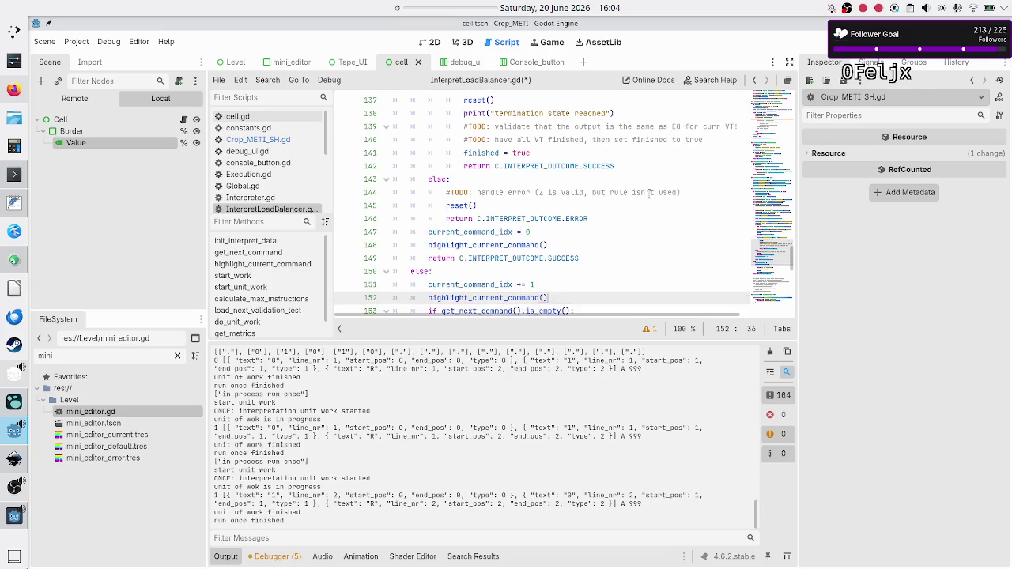
Step: Save the script and run the game with F5
key("Down")
key("Home")
key("Down")
key("Down")
key("Down")
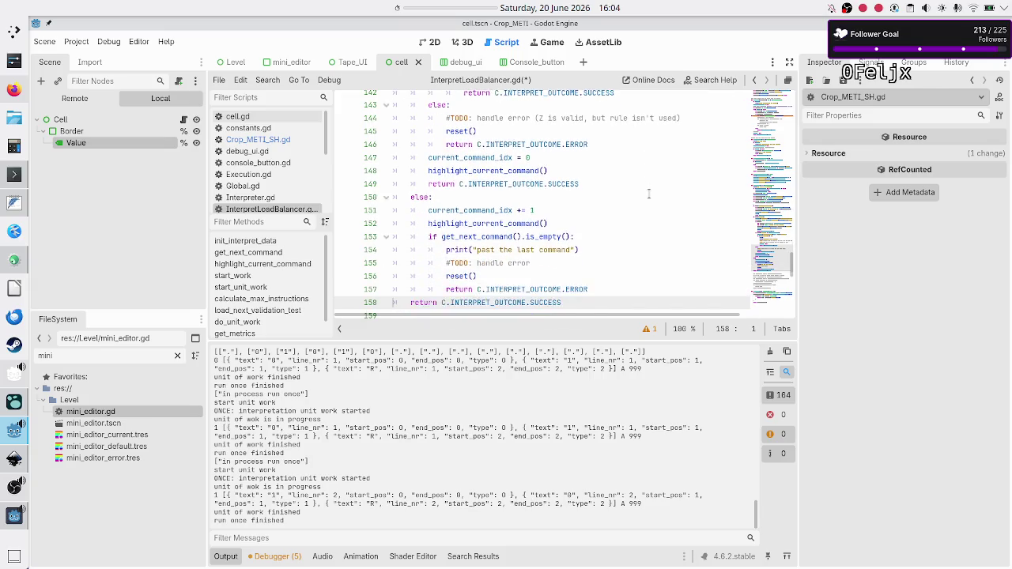
key("Down")
key("Down")
key("F5")
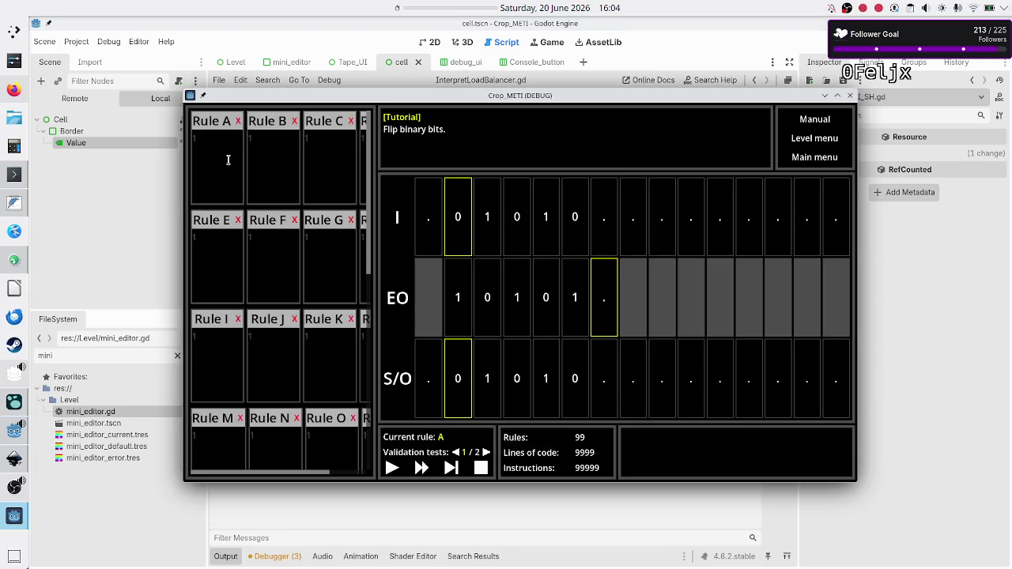
Step: Stop the running game and copy Rule A's three command lines from the Mousepad scratch file
left_click(228, 161)
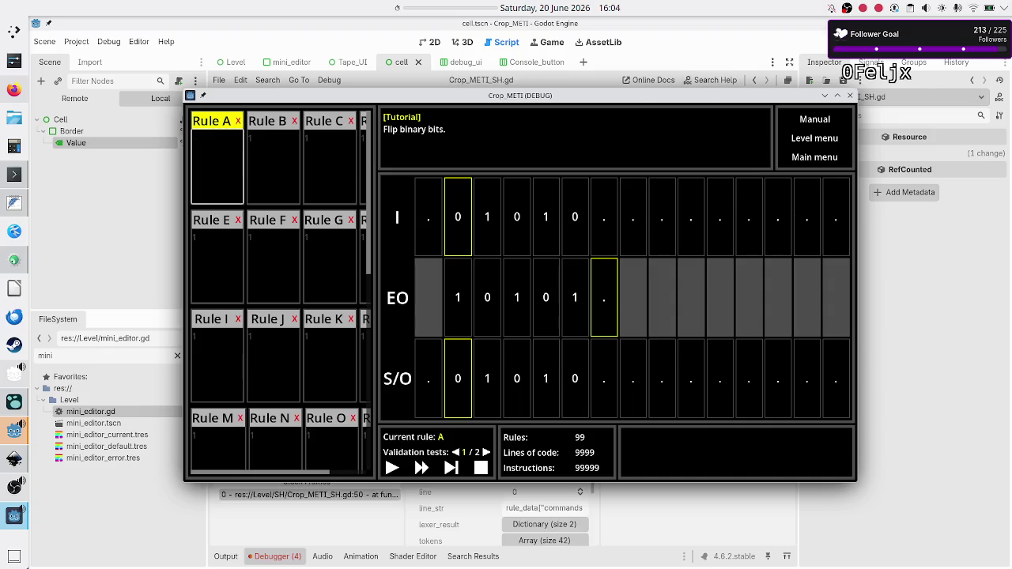
key("F8")
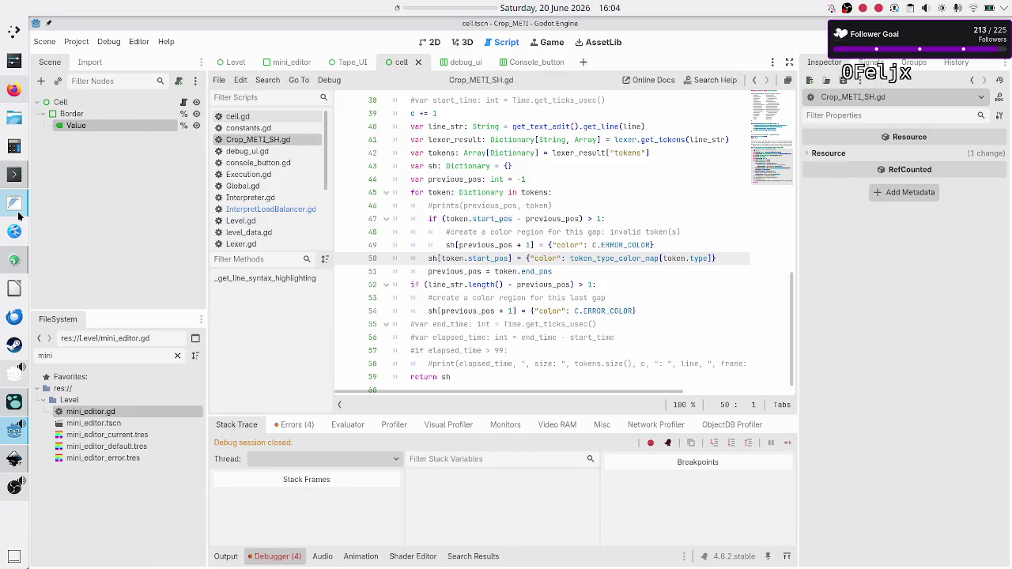
left_click(15, 204)
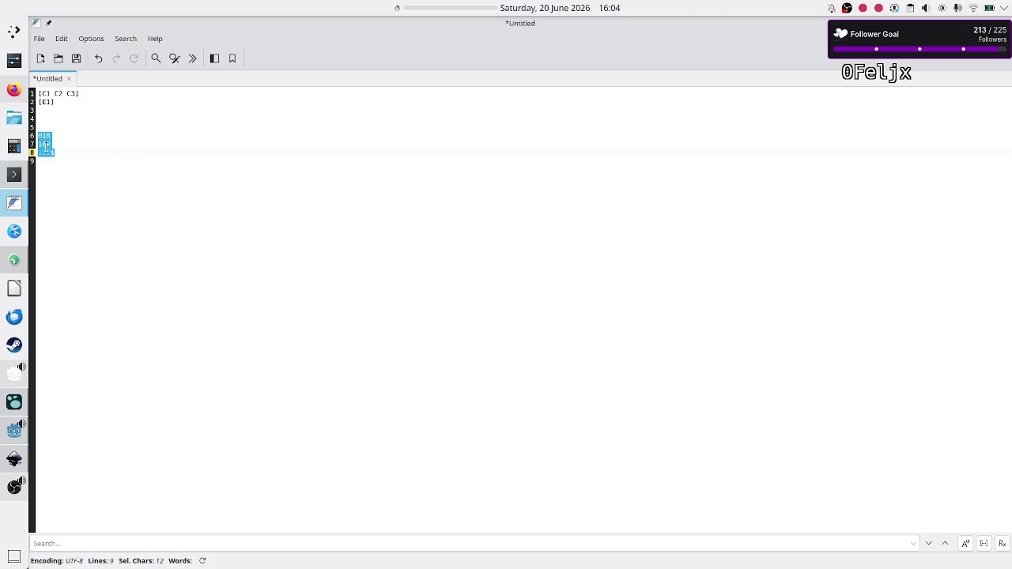
Step: Relaunch the game from Godot and select Rule A's code box
key("alt+Tab")
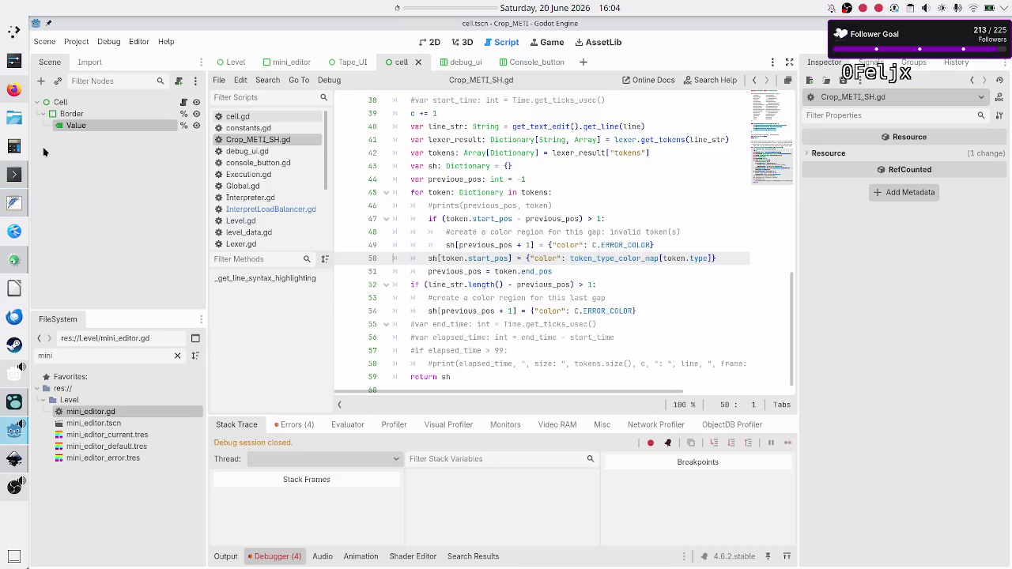
left_click(826, 42)
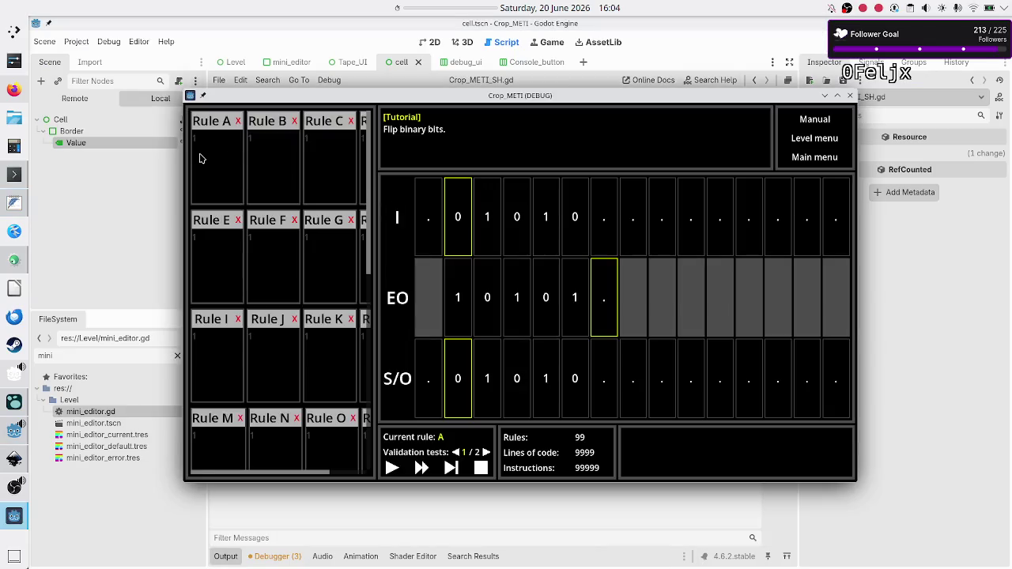
left_click(221, 150)
Step: Paste 01R, 10R and the end line into Rule A, then single-step once with line 1 highlighted
key("ctrl+v")
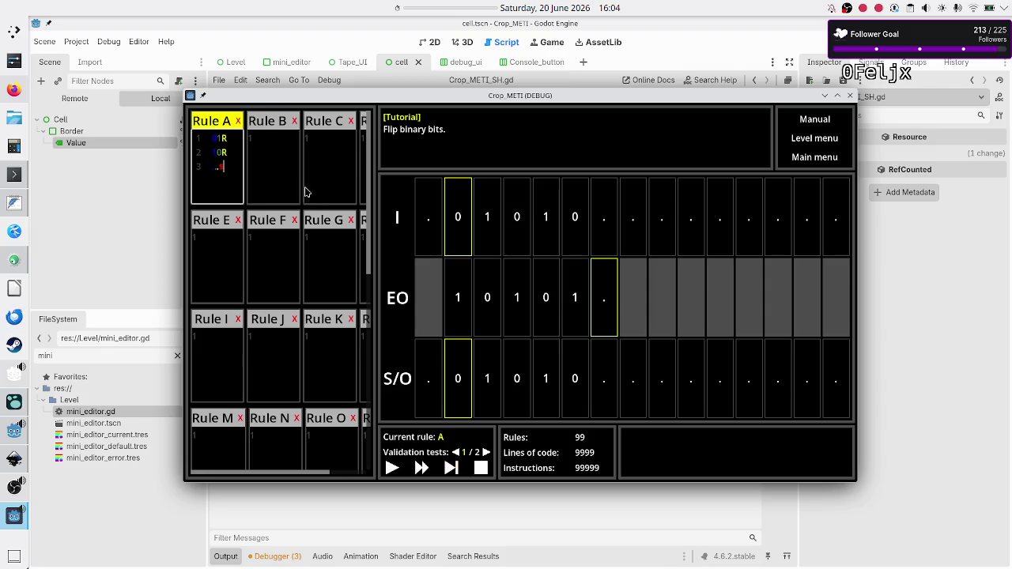
left_click(287, 272)
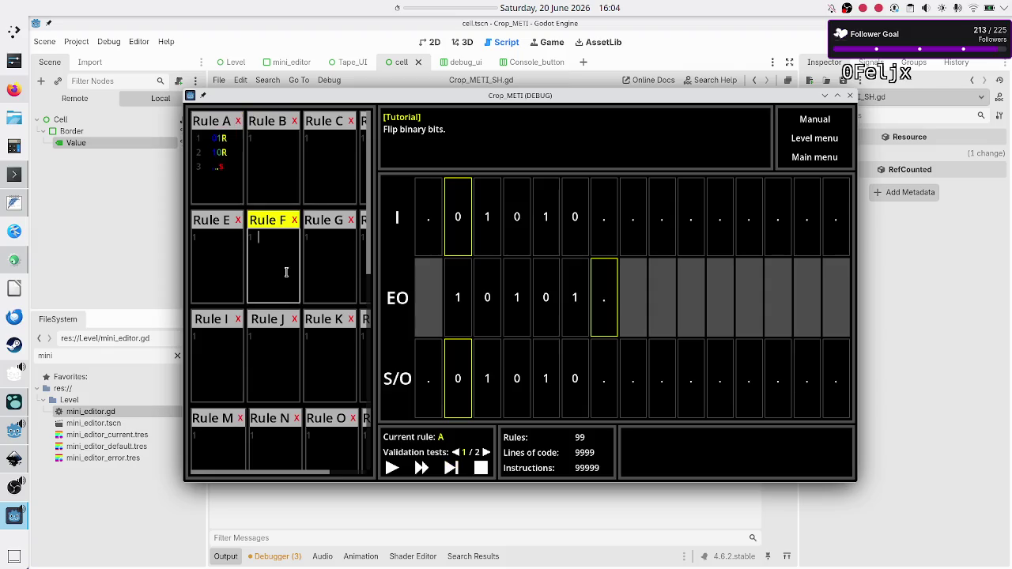
left_click(450, 468)
left_click(450, 468)
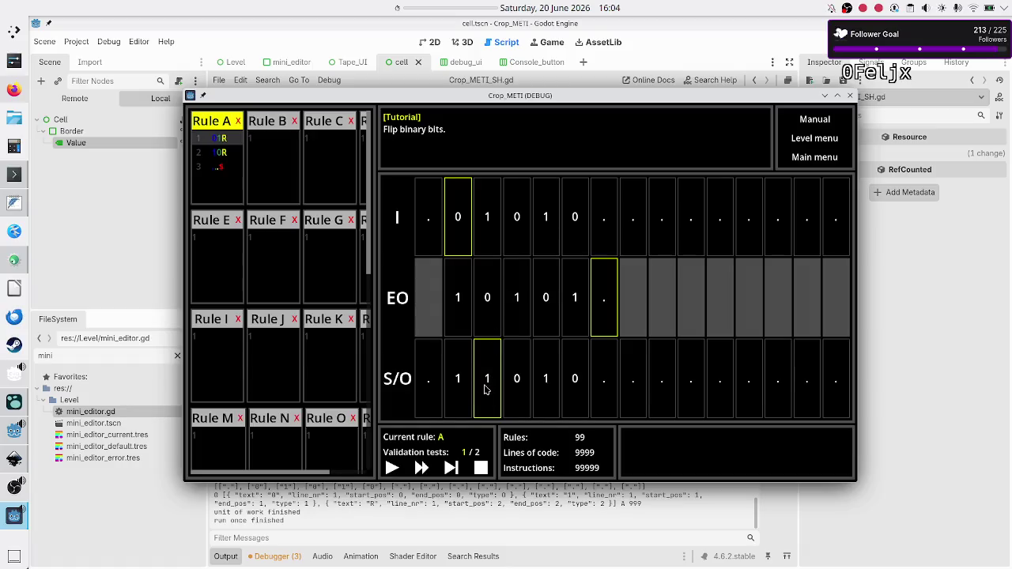
Step: Keep stepping Rule A until all five bits flip and the tape reads 10101
left_click(453, 469)
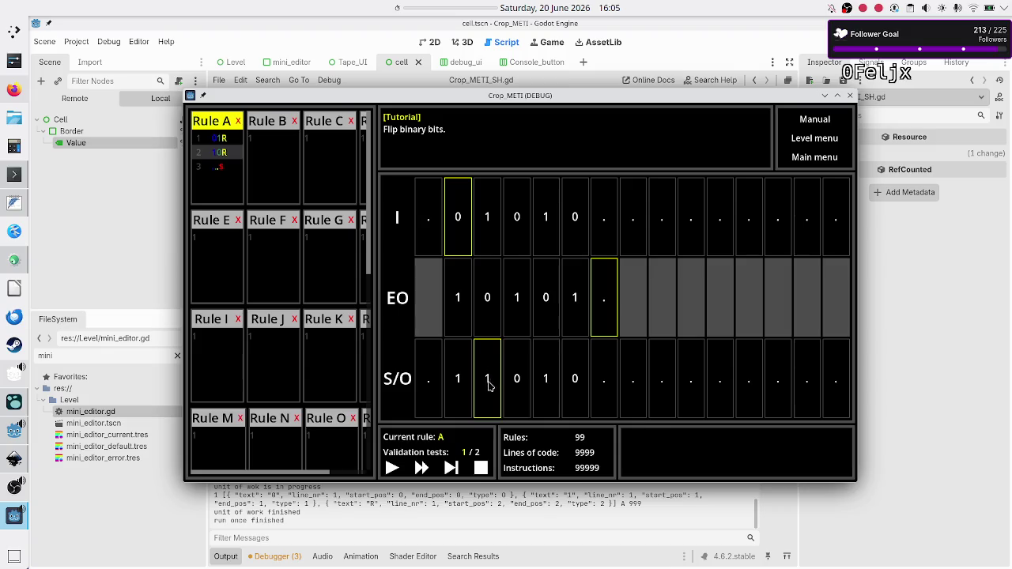
left_click(452, 468)
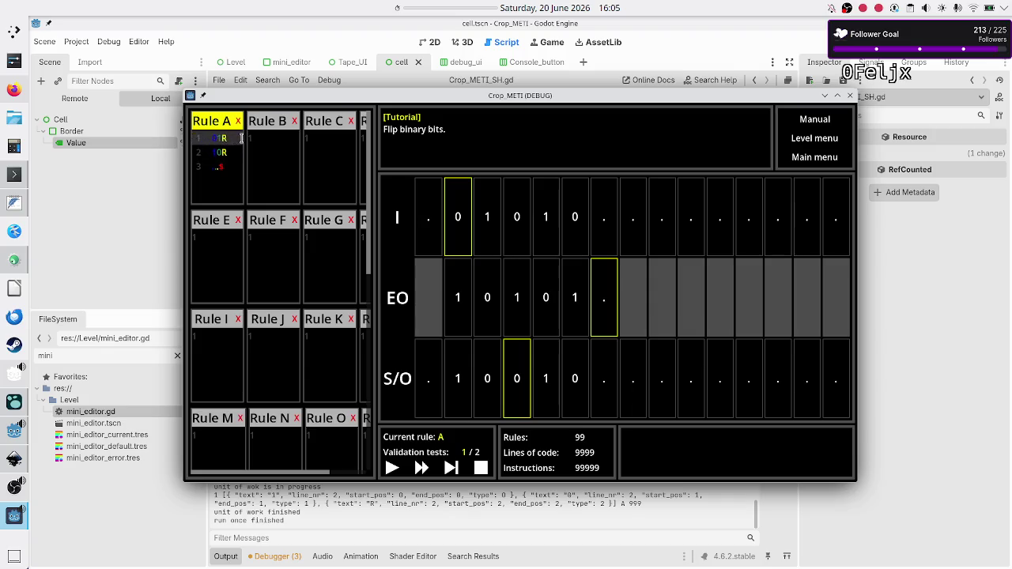
left_click(224, 138)
left_click(451, 469)
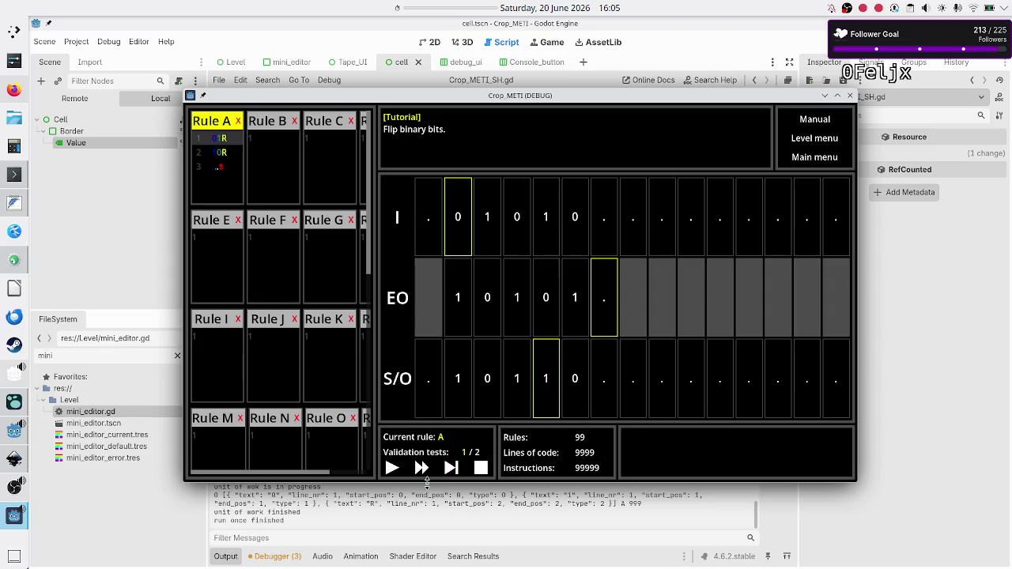
left_click(451, 468)
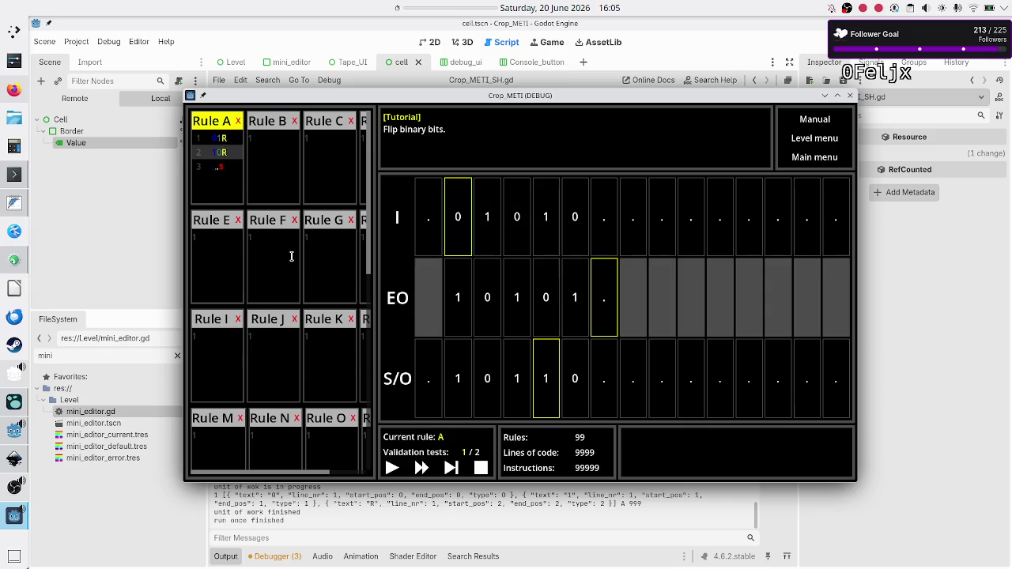
left_click(452, 468)
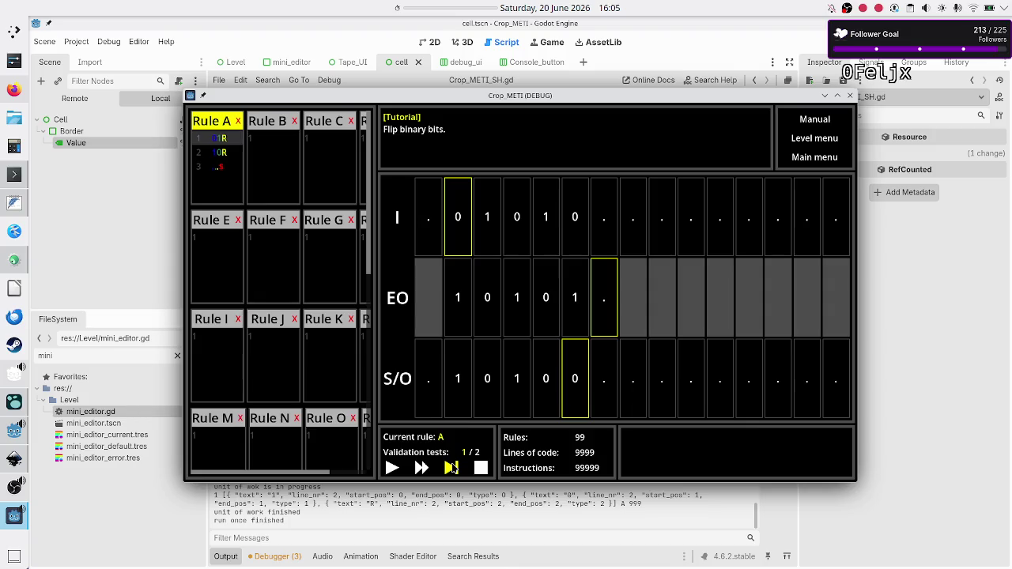
left_click(451, 468)
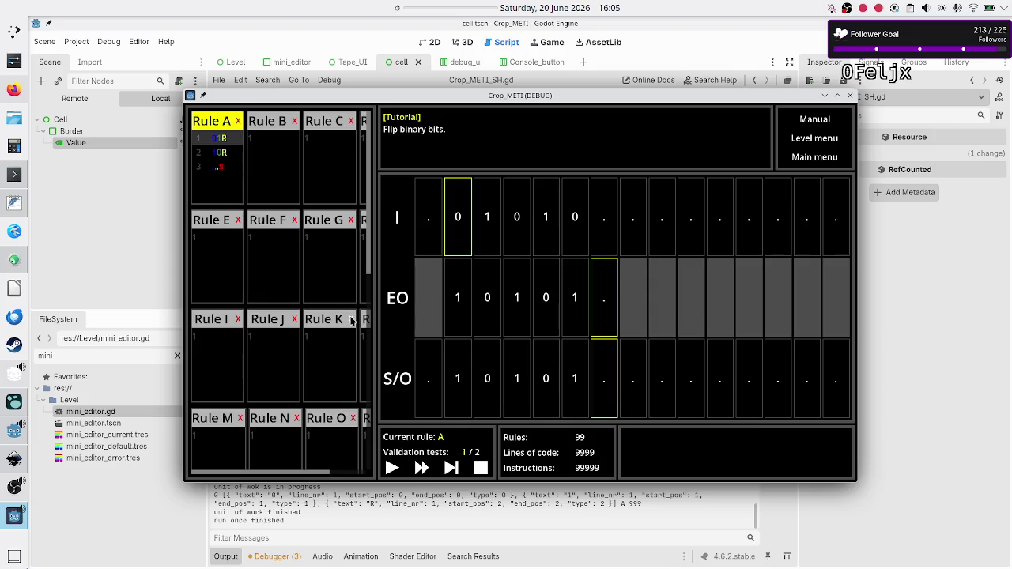
Step: Step the Flip binary bits program to its $ termination, then stop the running game
left_click(447, 468)
left_click(449, 468)
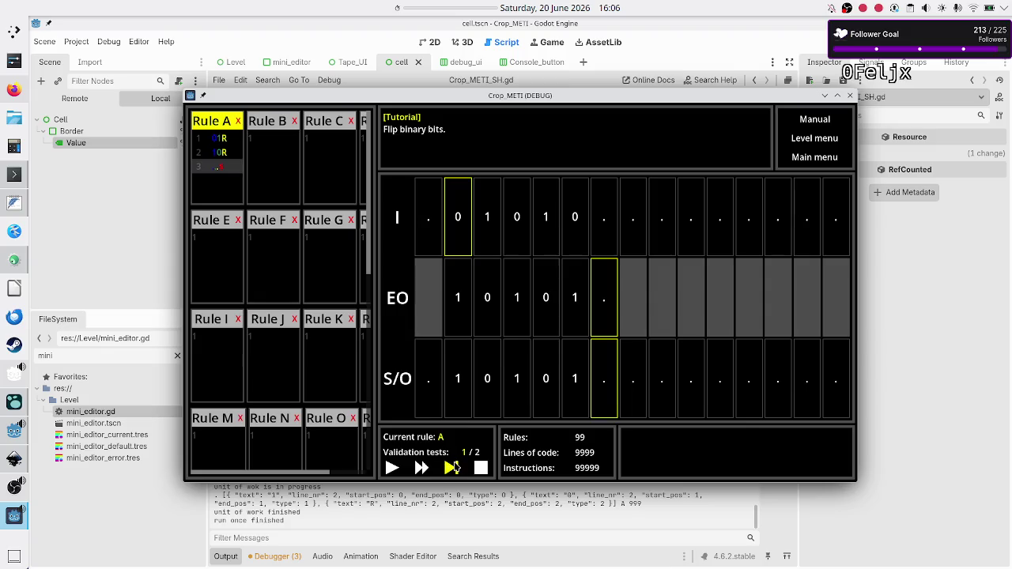
left_click(455, 468)
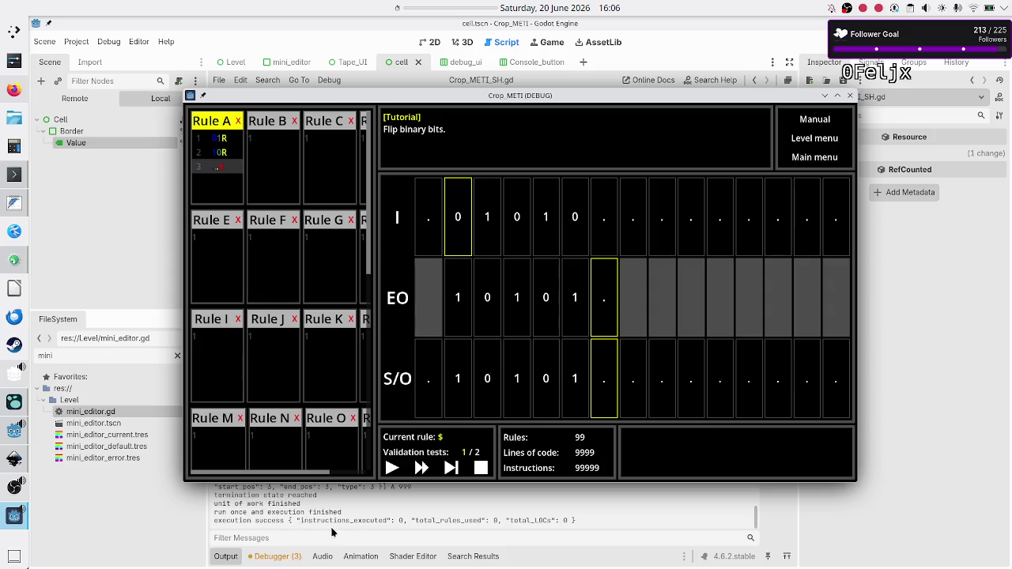
left_click(850, 96)
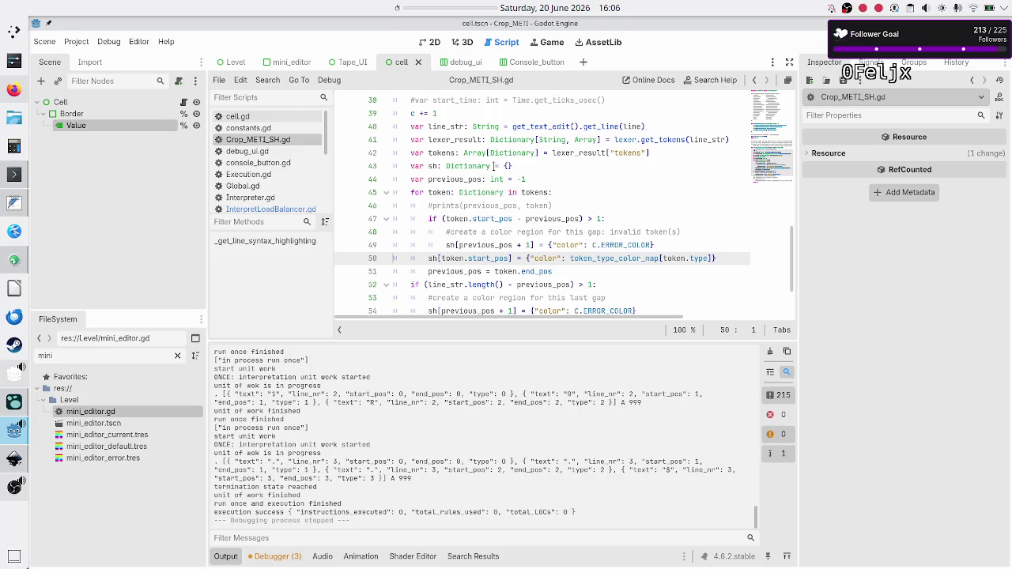
Step: In InterpretLoadBalancer.gd, comment out the highlight_current_command() calls on lines 152 and 148
left_click(282, 208)
left_click(585, 197)
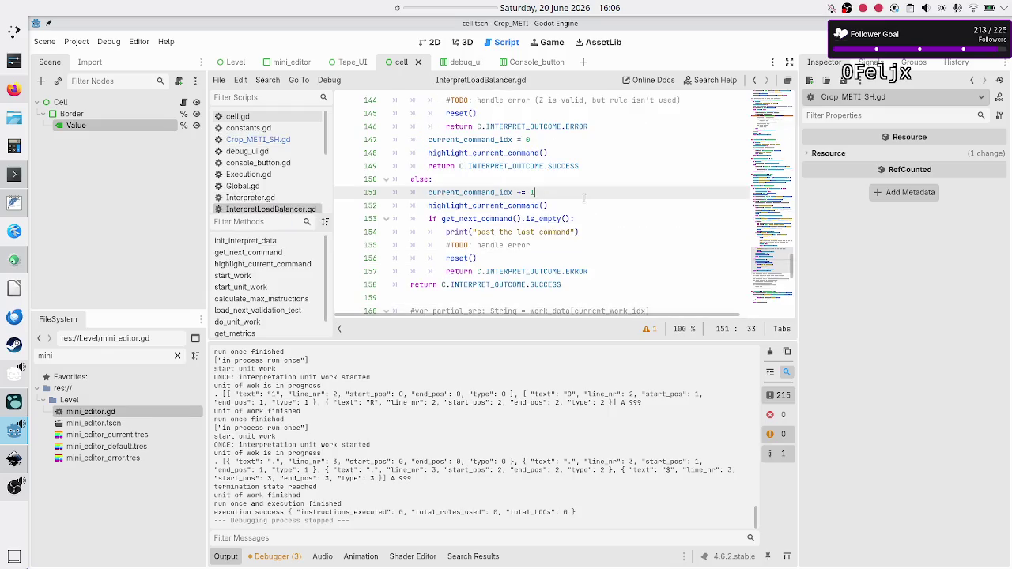
key("Down")
key("Home")
key("Left")
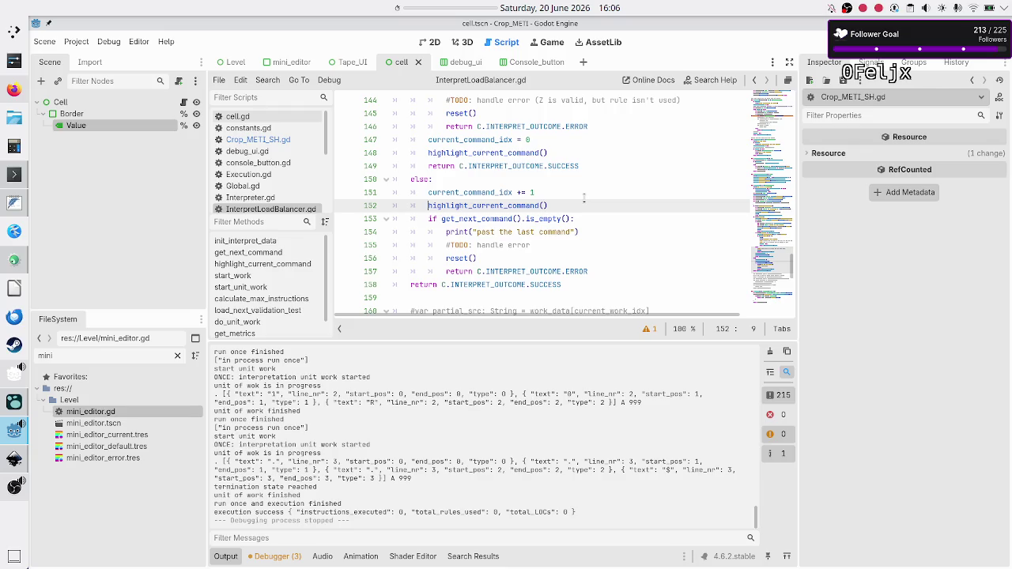
type("#")
key("Up")
key("Up")
key("Up")
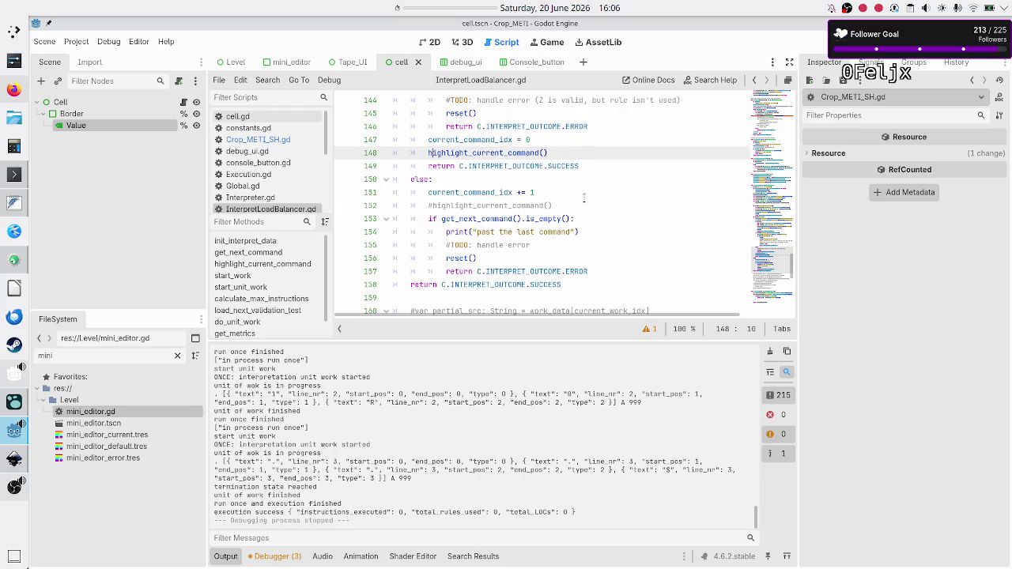
key("Down")
key("Home")
type("#")
Step: Look back through the script up to line 110, then relaunch the game with F5 and select Rule A
key("Up")
key("Up")
key("Up")
key("Up")
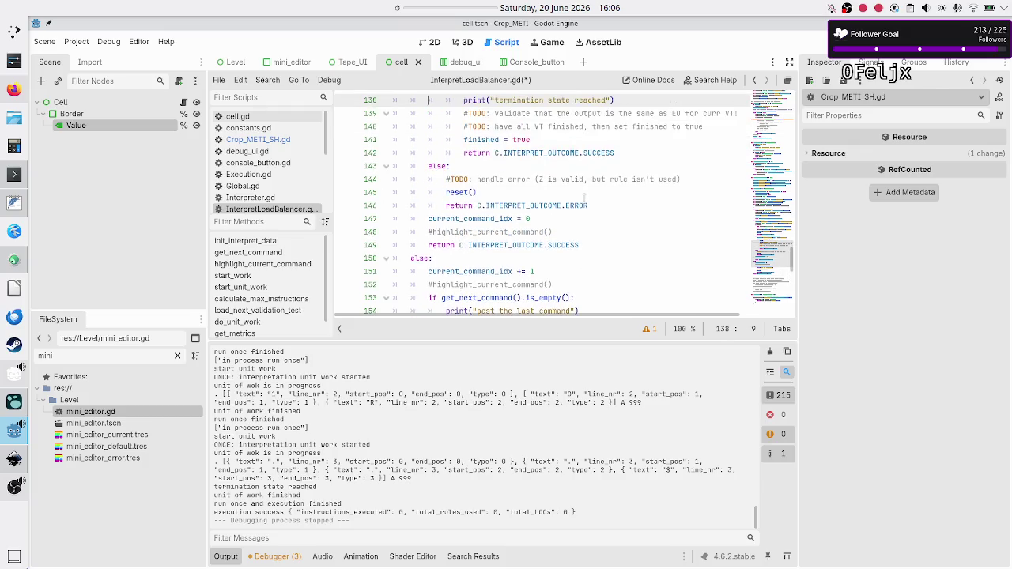
key("Up")
key("Up")
key("Up")
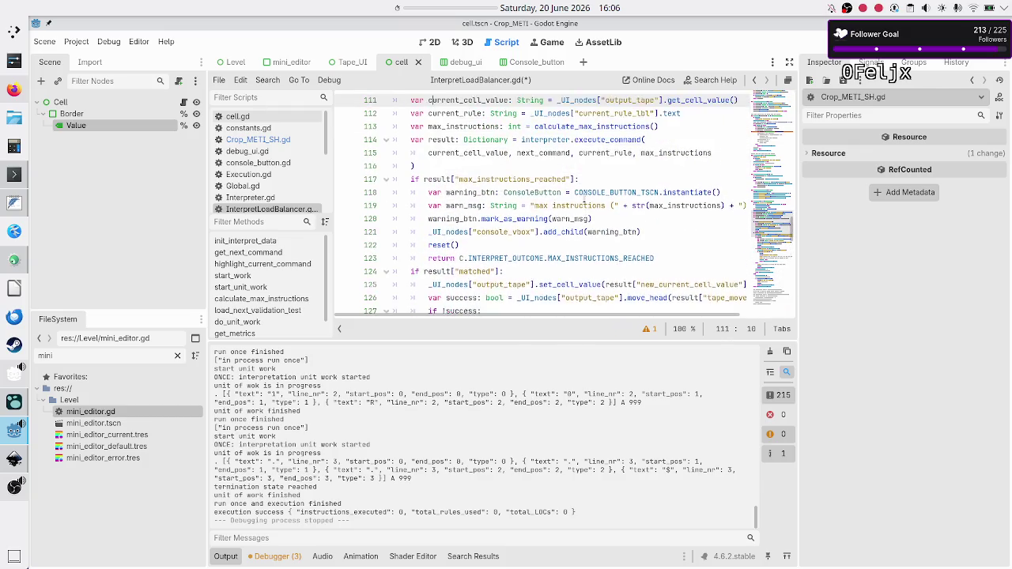
key("Down")
key("Down")
key("Down")
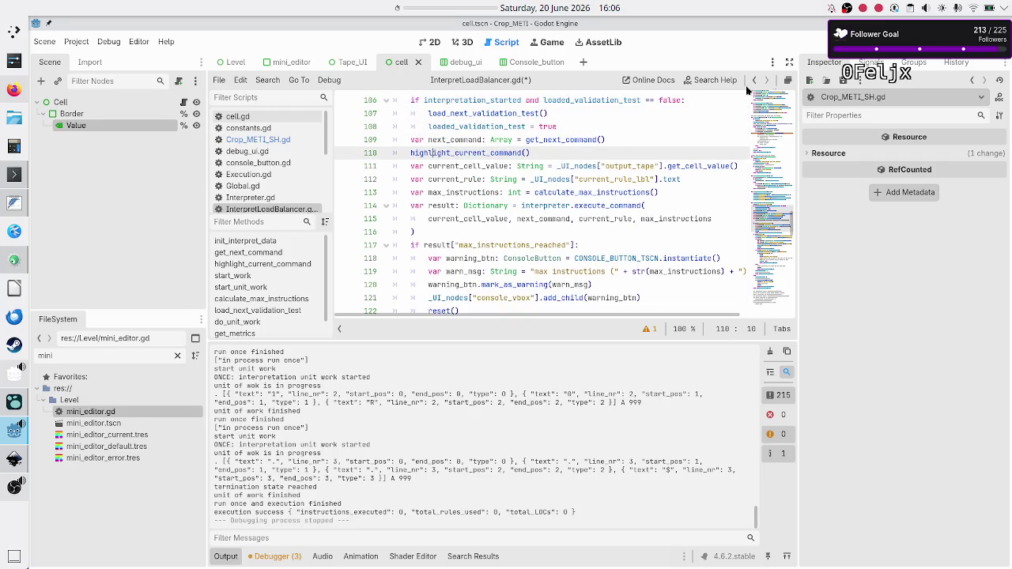
key("F5")
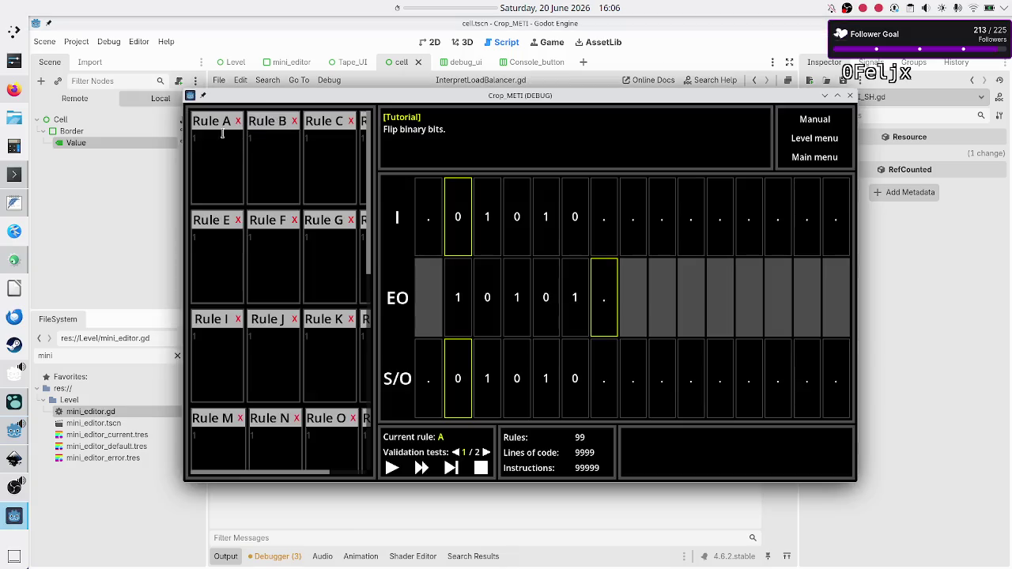
left_click(212, 158)
Step: Step the tutorial program six times until the S/O tape reads 1 0 1 0 1
left_click(285, 243)
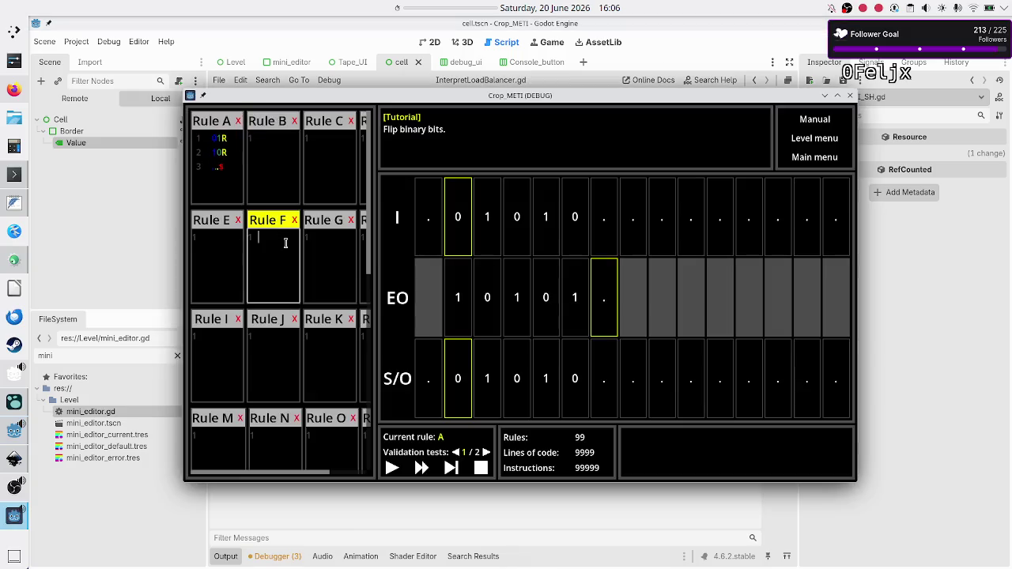
left_click(451, 469)
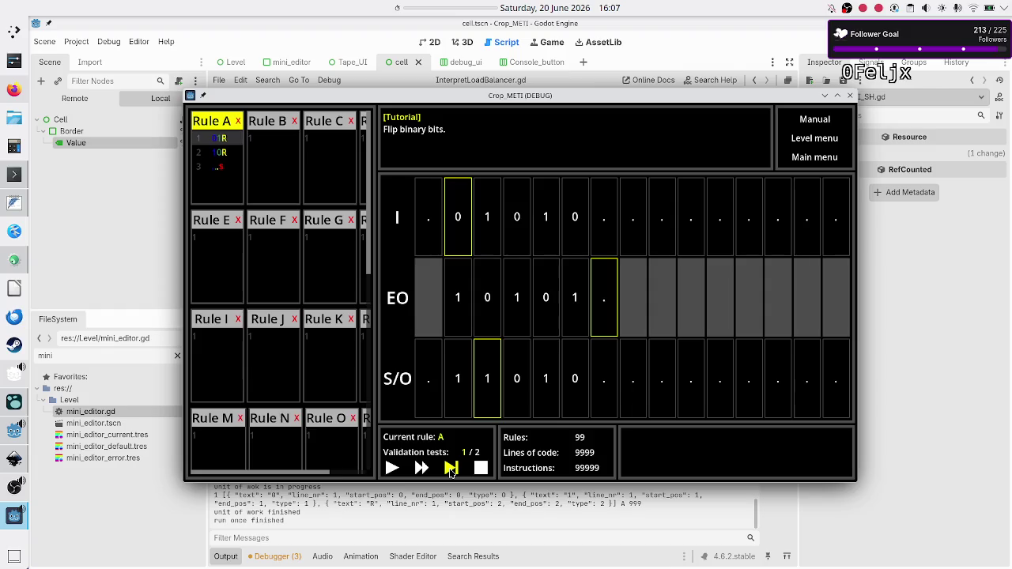
left_click(451, 469)
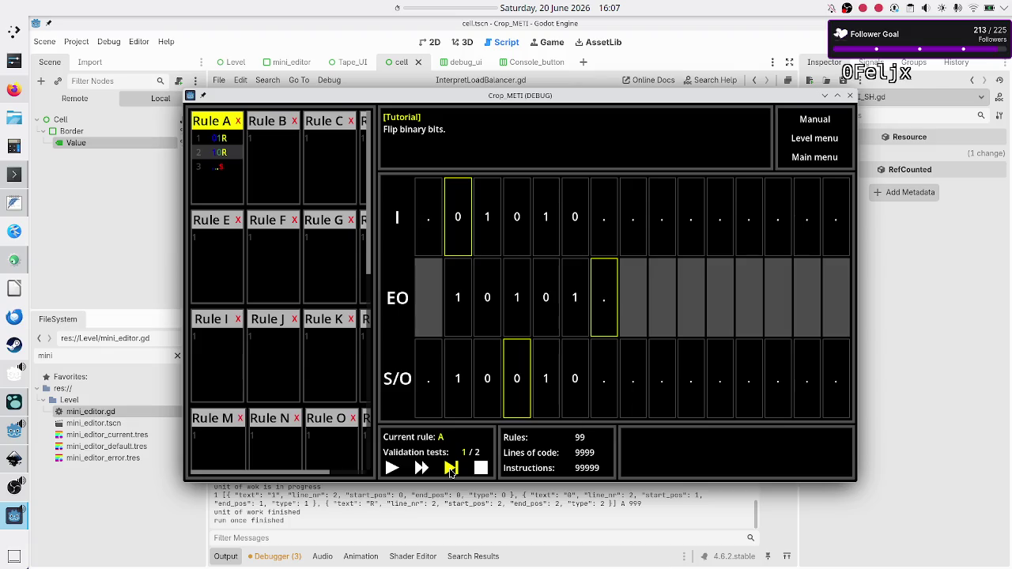
left_click(451, 470)
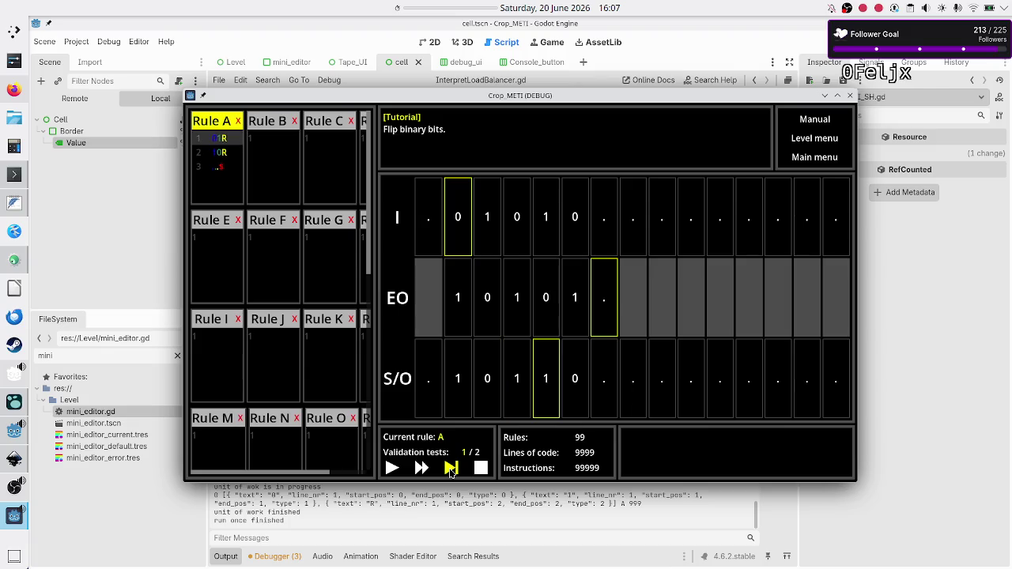
left_click(451, 470)
left_click(451, 470)
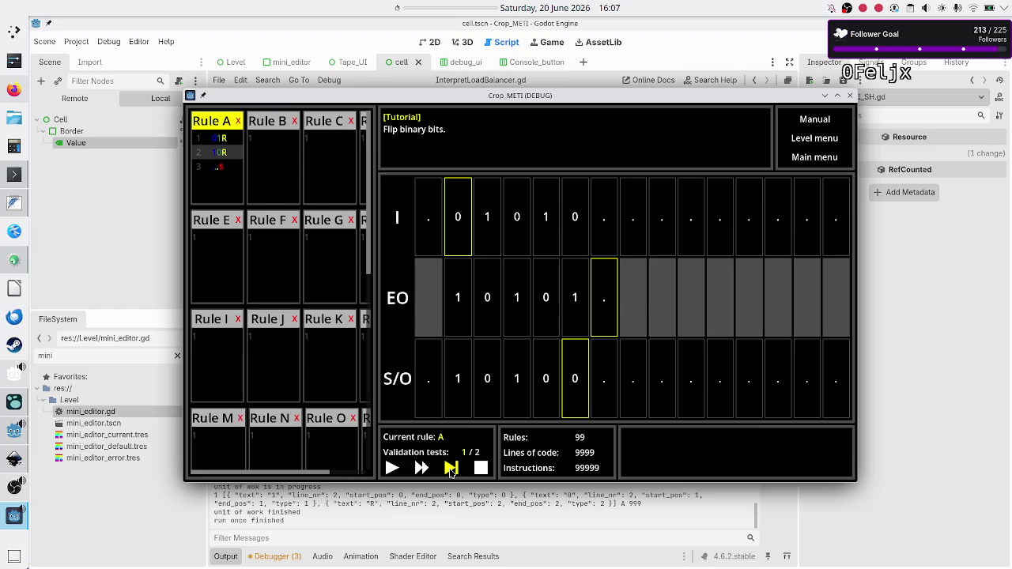
left_click(451, 470)
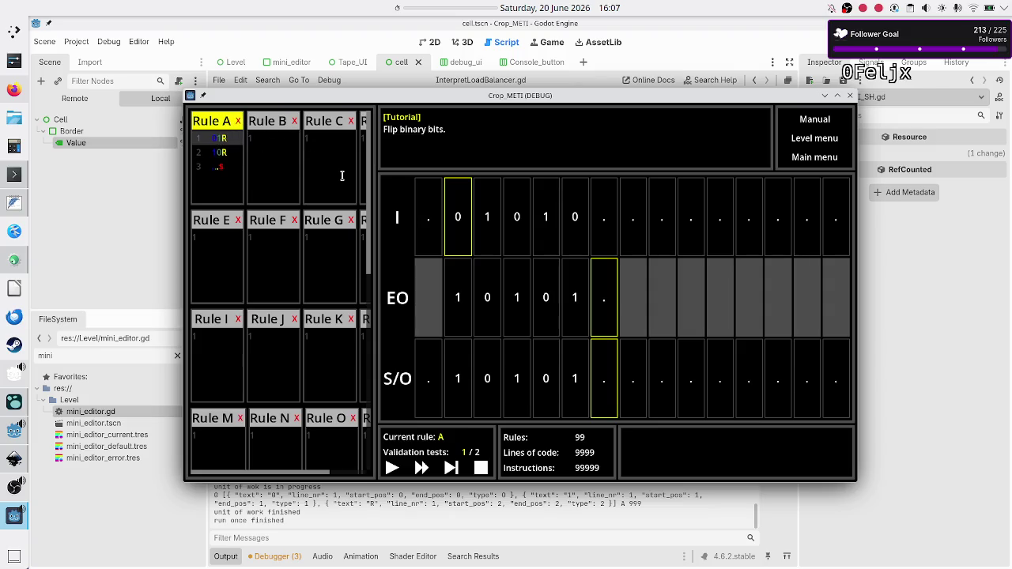
Step: Edit Rule A's two lines so they read 01R and 10R
left_click(224, 152)
type("R")
left_click(216, 139)
type("0")
left_click(219, 152)
type("1")
Step: Step the program to successful termination and stop the game
left_click(455, 471)
left_click(456, 471)
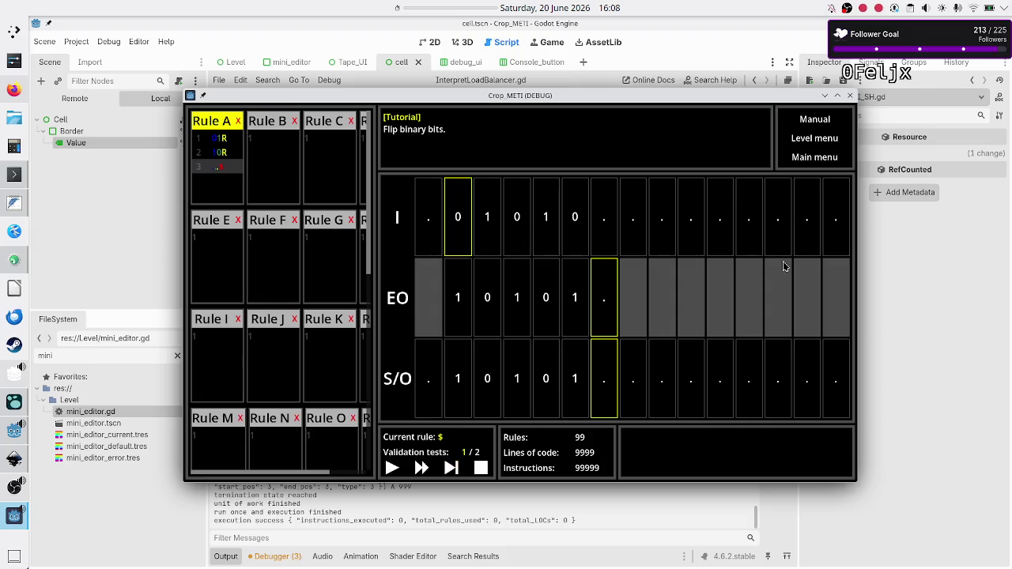
left_click(851, 97)
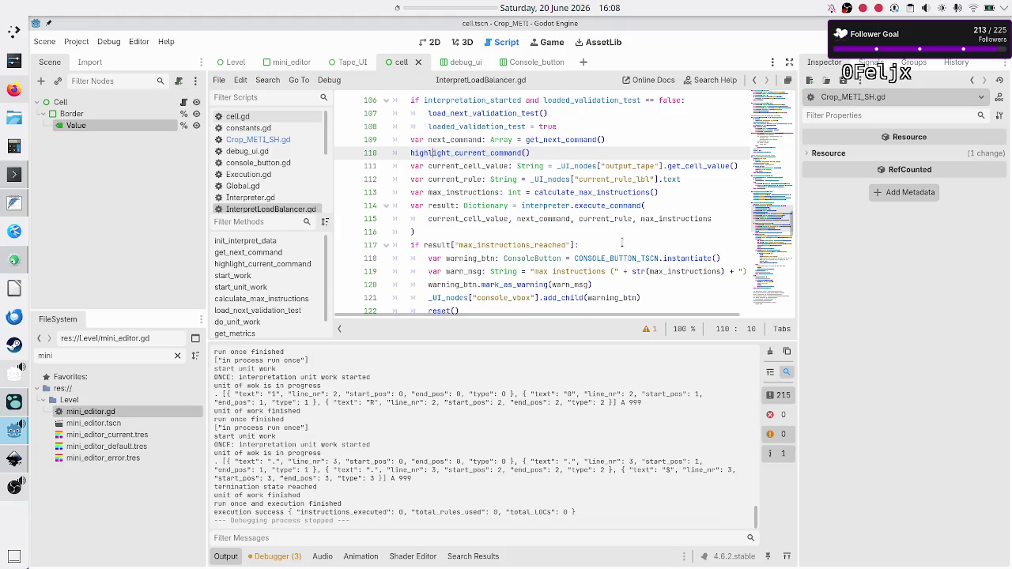
Step: Review the stepping code around lines 117 and 151 of InterpretLoadBalancer.gd, then relaunch with F5
left_click(622, 244)
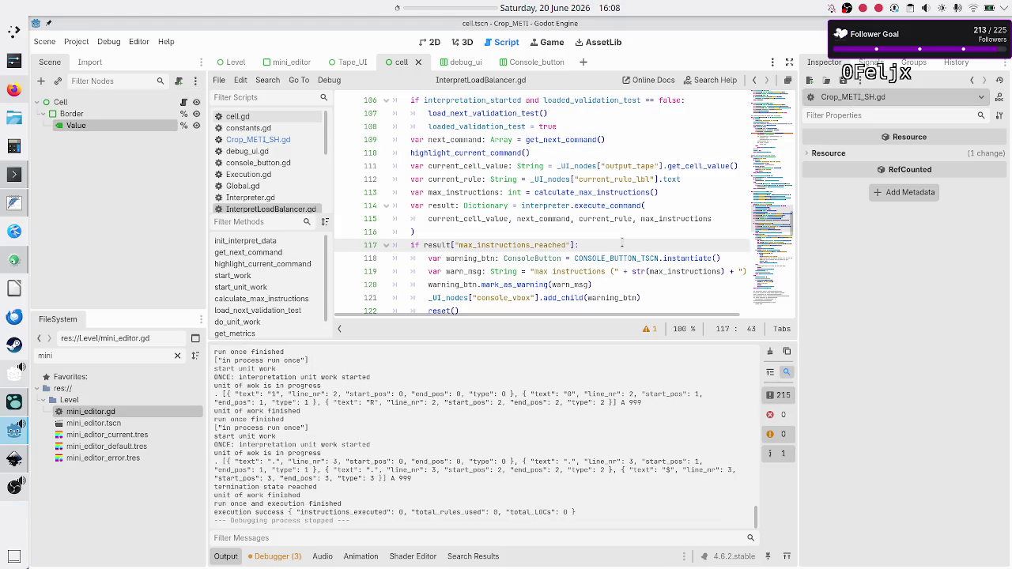
scroll(622, 245, "down", 10)
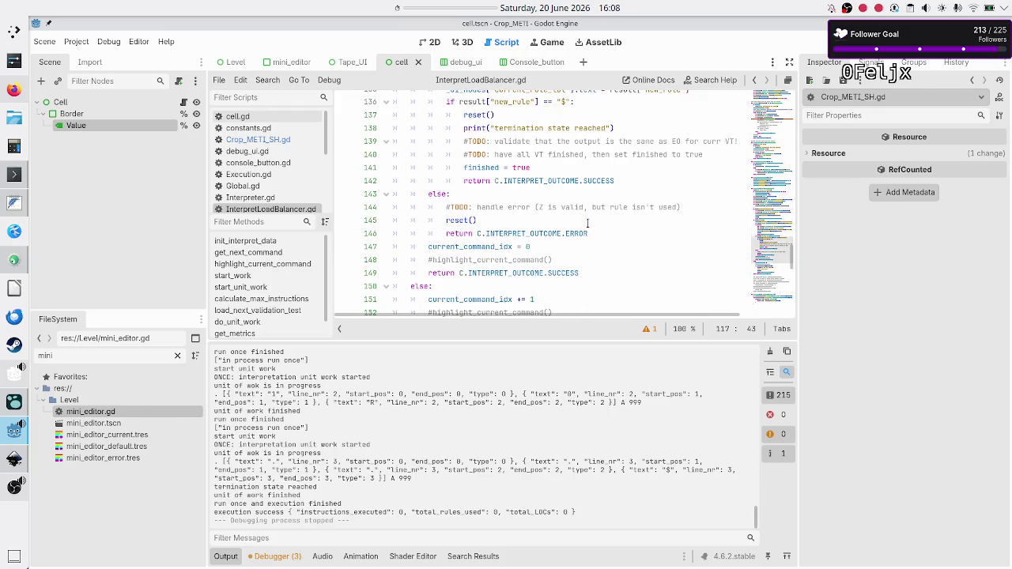
scroll(587, 223, "up", 1)
scroll(588, 223, "down", 3)
left_click(588, 223)
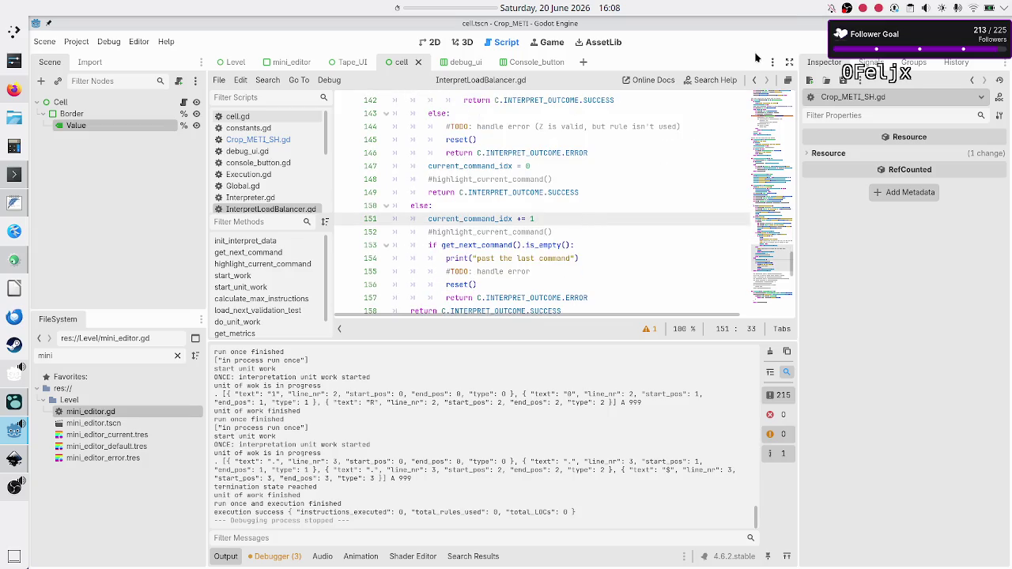
key("F5")
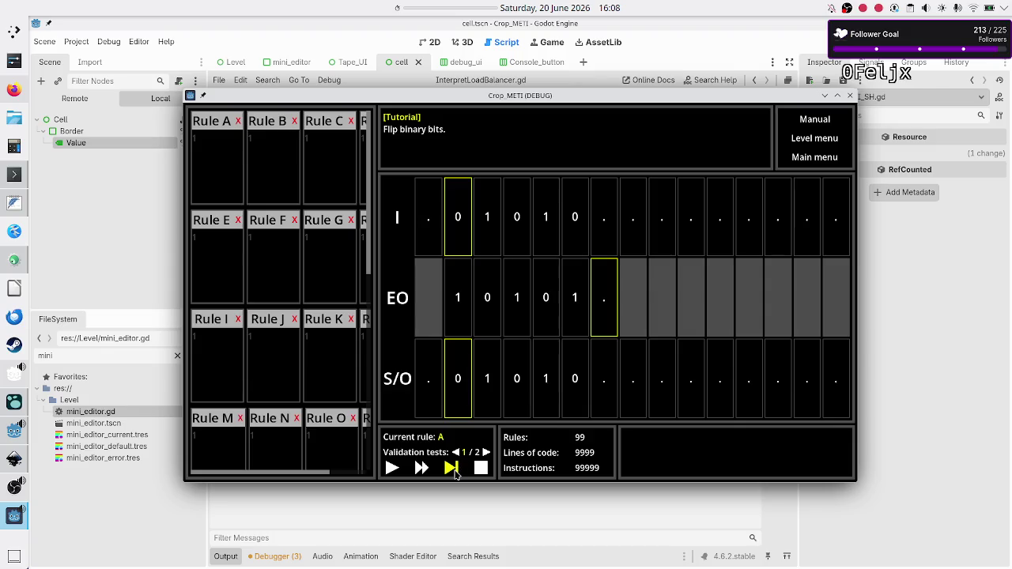
Step: Step the program to $ and once more, triggering the Execution.gd line 65 debugger break
left_click(221, 160)
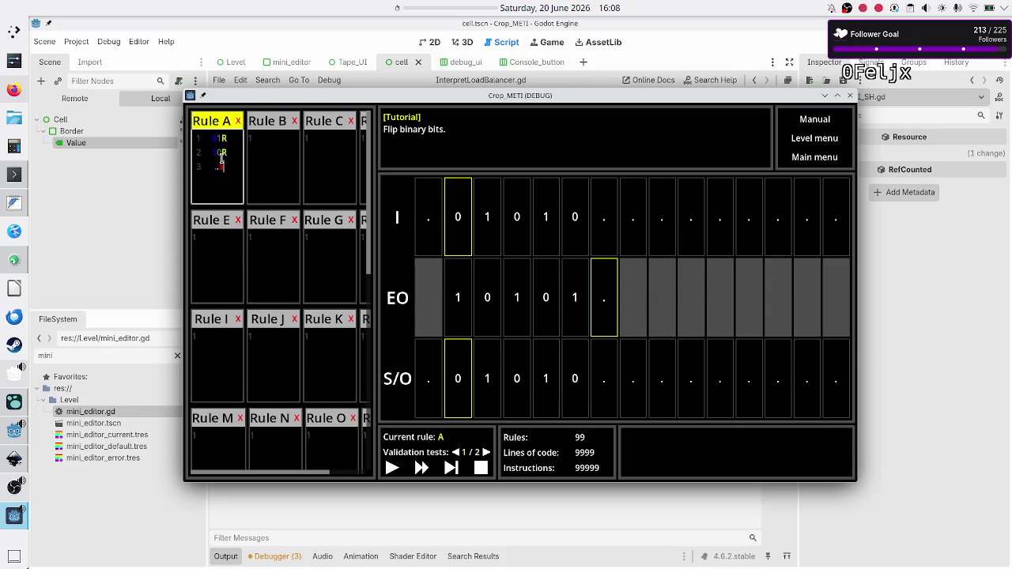
left_click(340, 360)
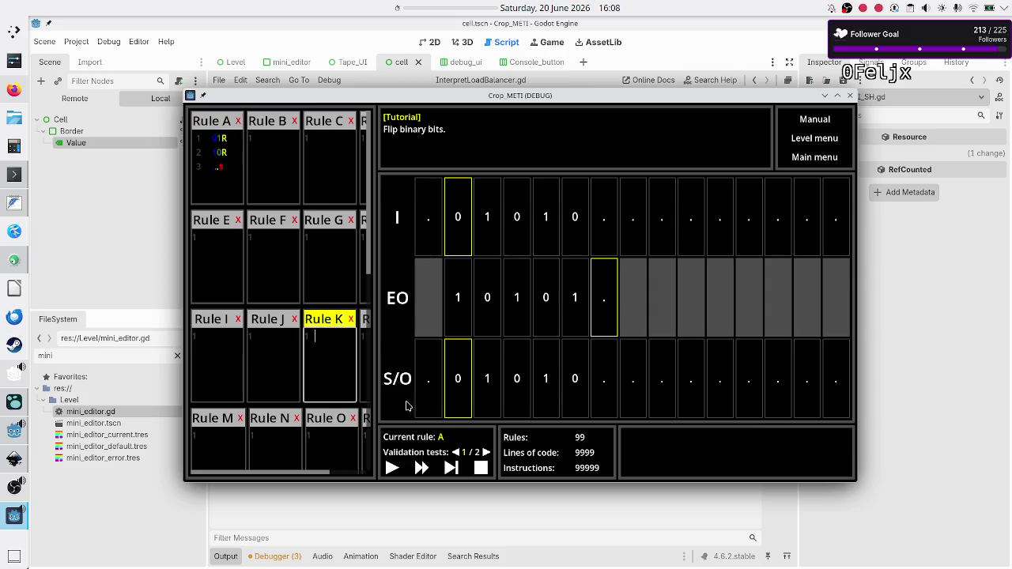
left_click(453, 469)
left_click(453, 469)
left_click(452, 469)
left_click(452, 469)
left_click(452, 469)
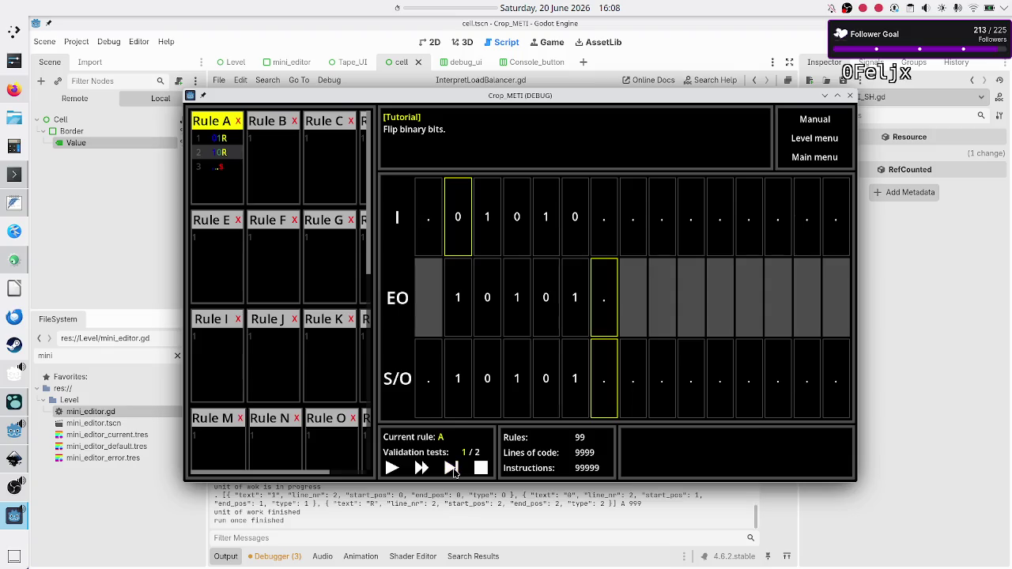
left_click(452, 468)
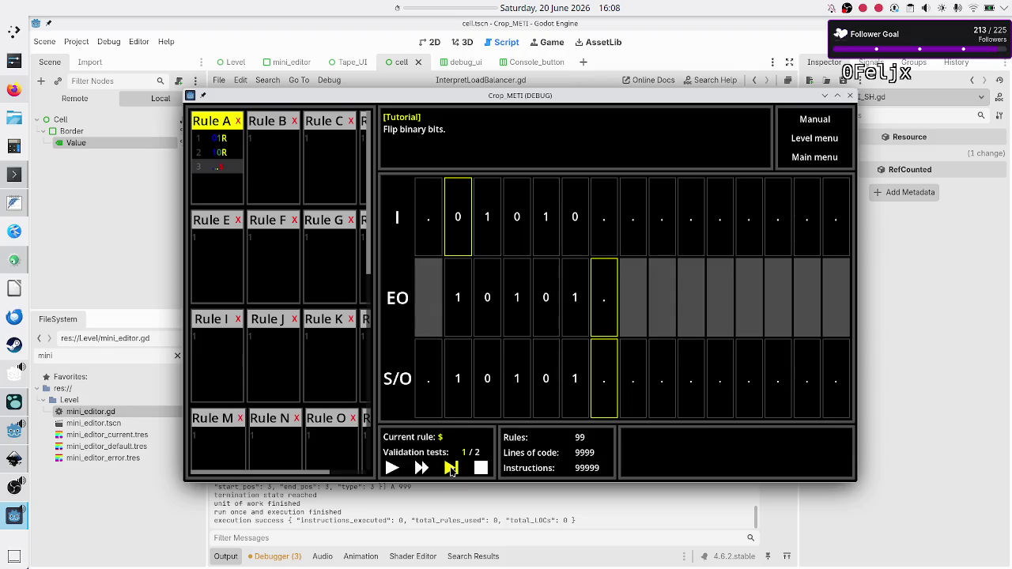
left_click(452, 469)
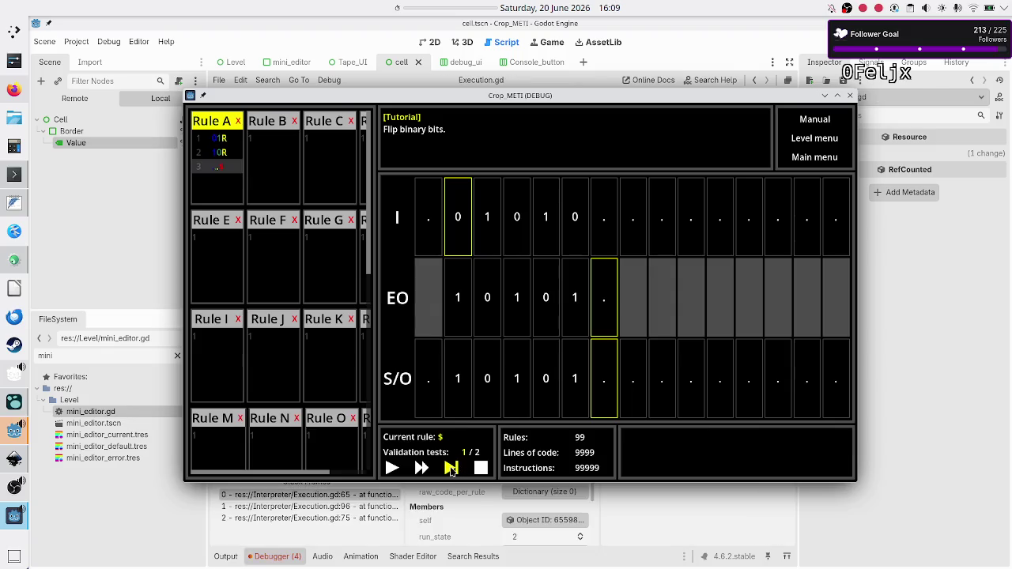
left_click(620, 522)
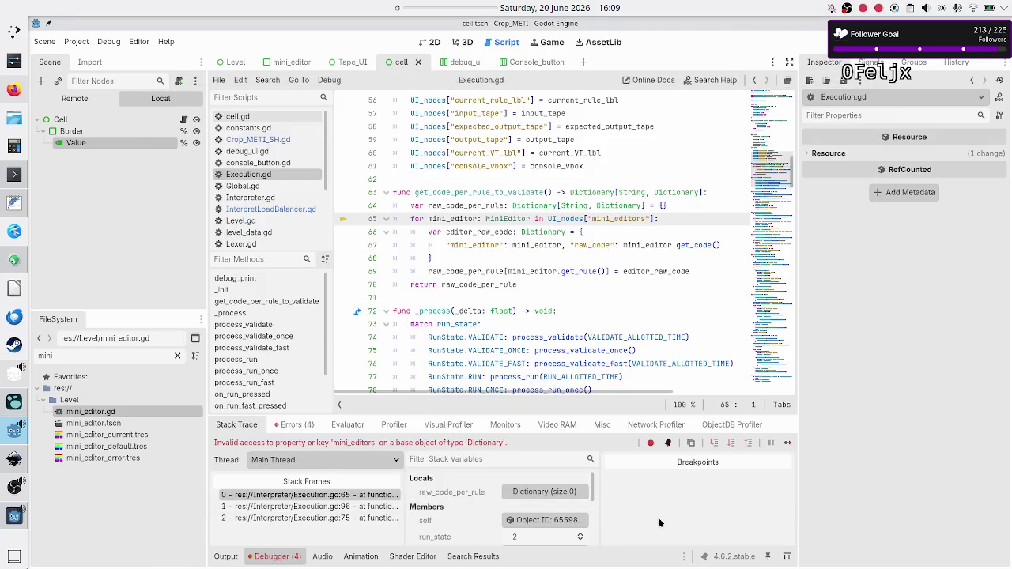
Step: Jump from the Errors list to the Execution.gd line 65 error in get_code_per_rule_to_validate
left_click(294, 425)
left_click(484, 516)
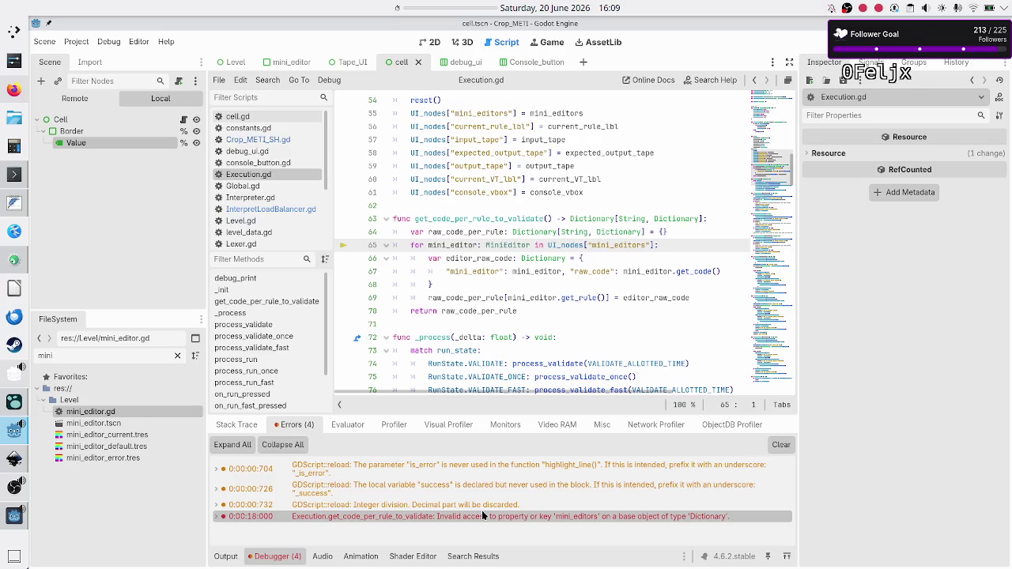
double_click(501, 218)
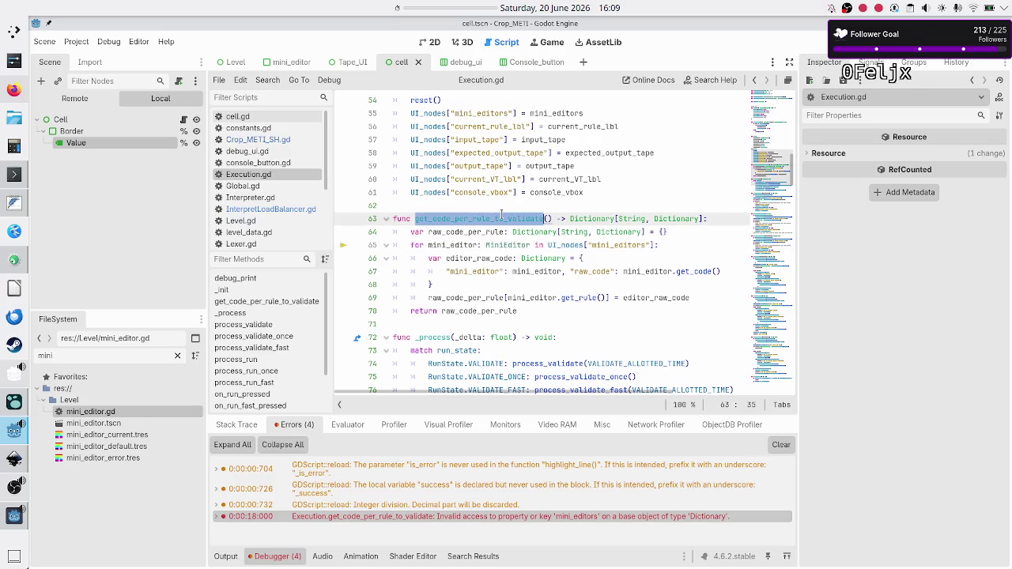
left_click(535, 245)
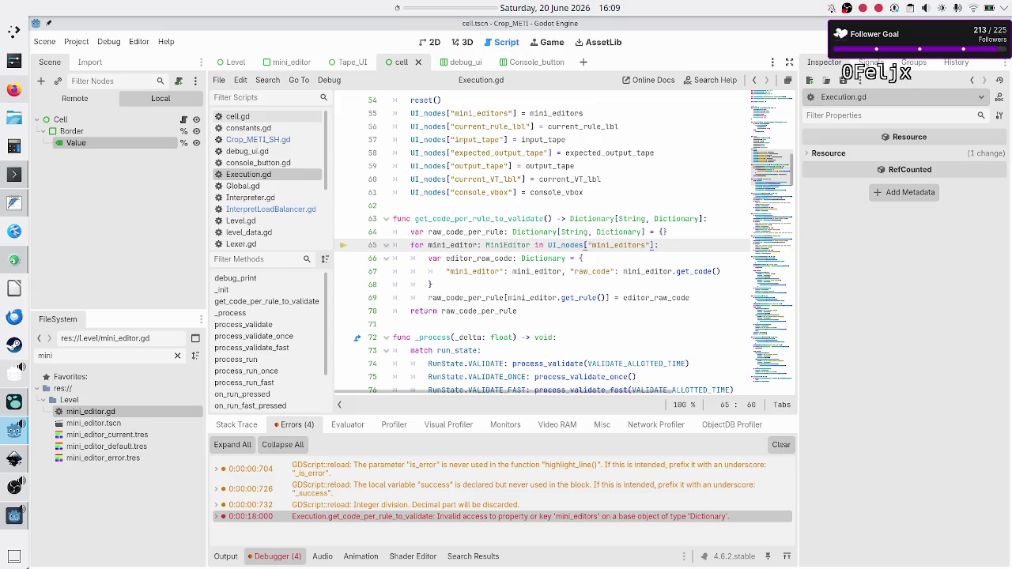
Step: Stop the paused debug session with F8, then relaunch the project with F5
key("F8")
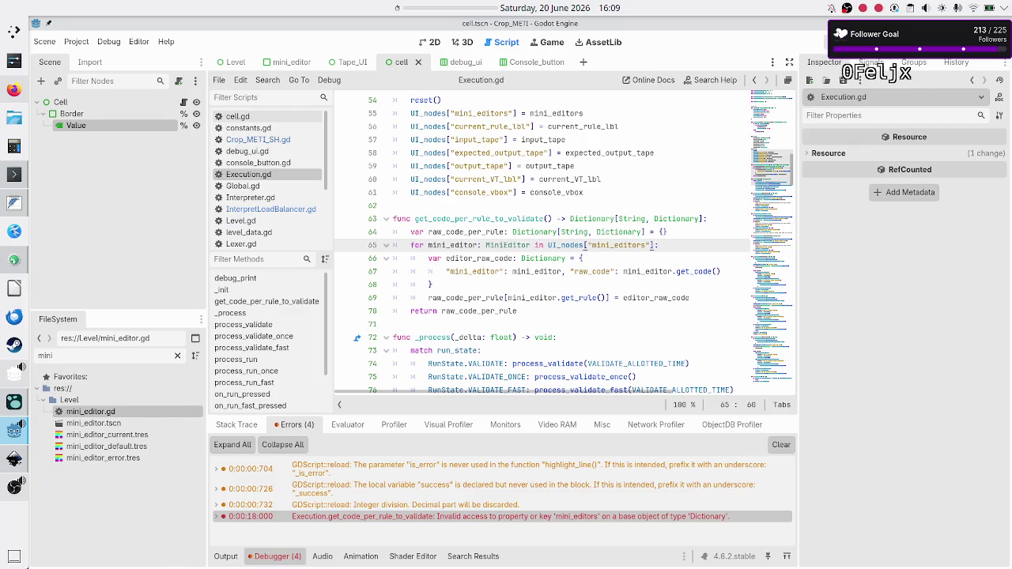
left_click(486, 214)
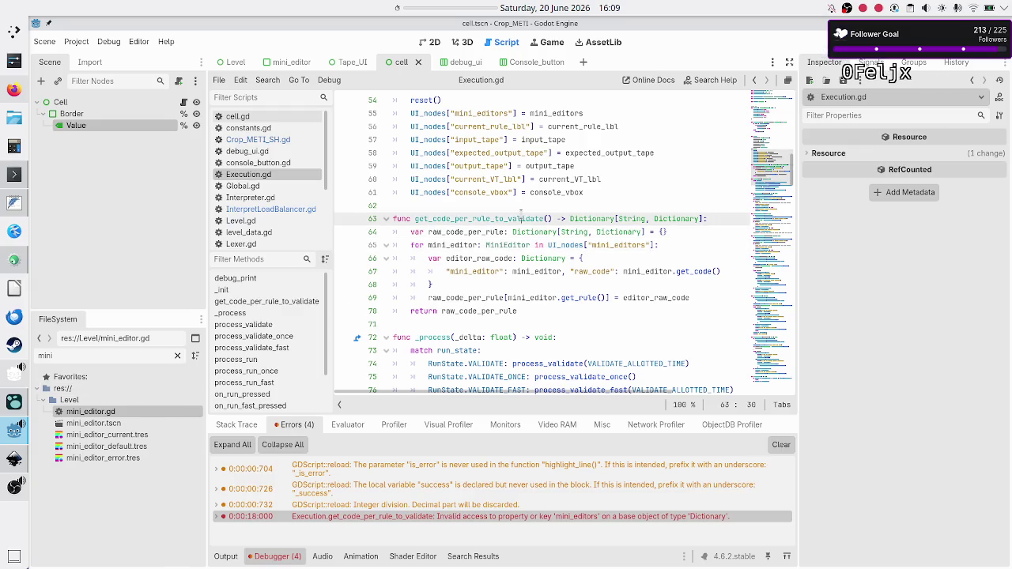
left_click(492, 204)
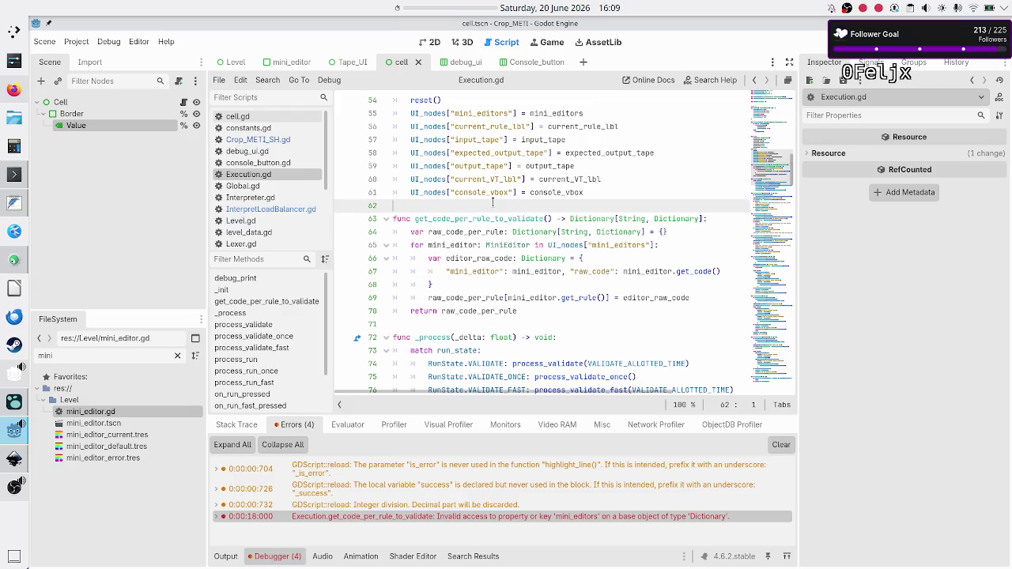
key("F5")
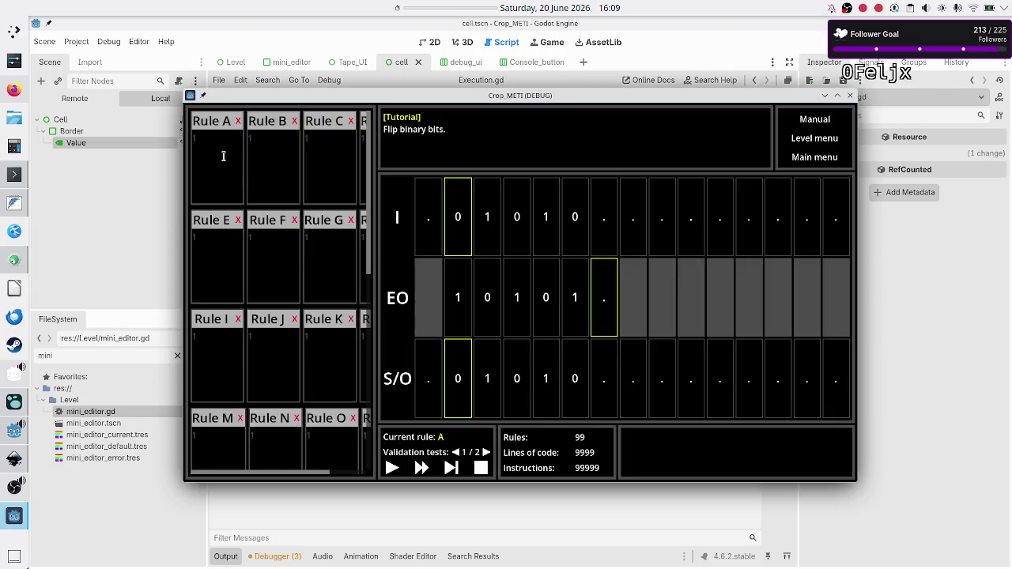
Step: Step Rule A along the tape until S/O reads 1 0 1 0 1, then close and relaunch the game
left_click(224, 156)
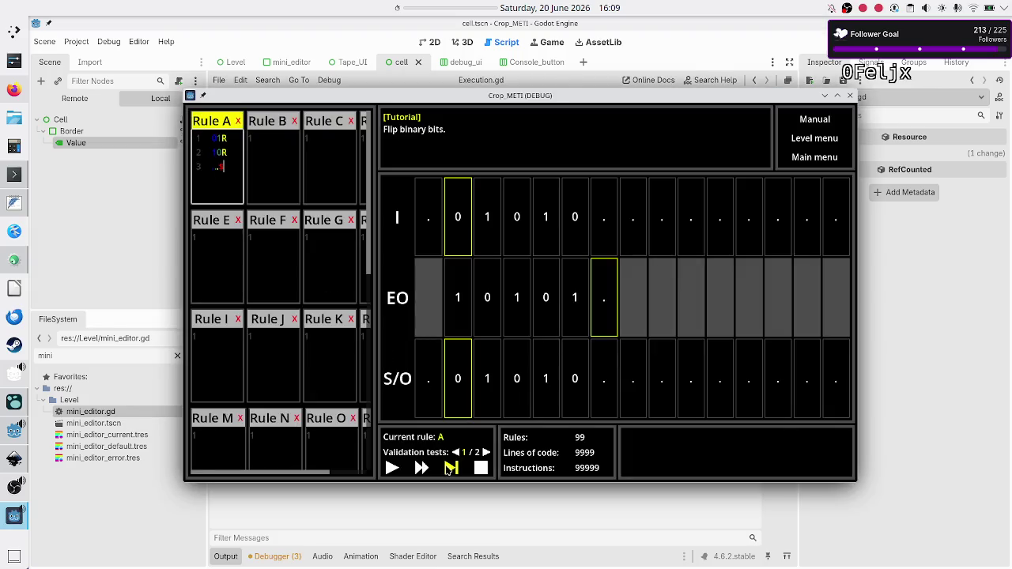
left_click(309, 354)
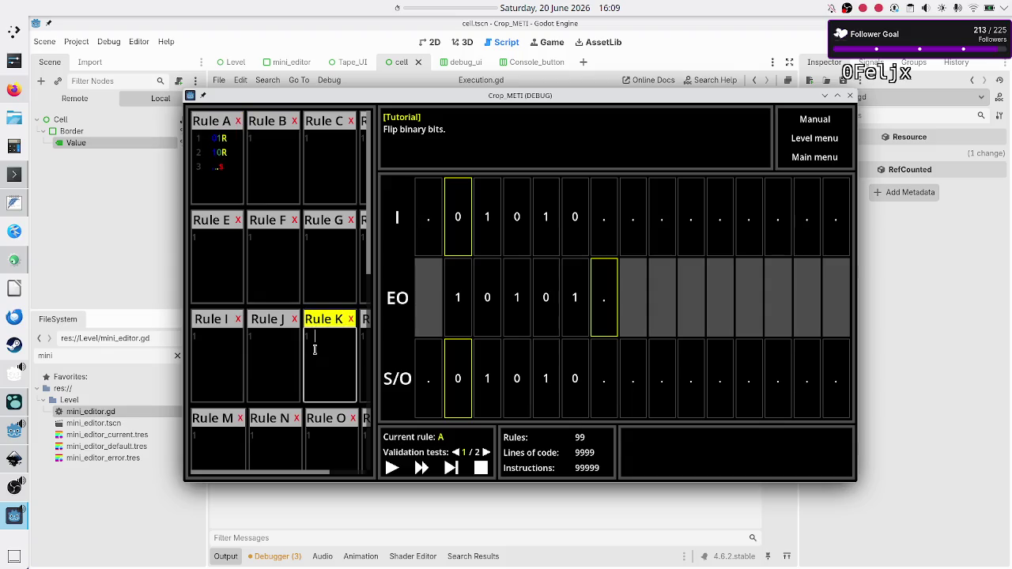
left_click(453, 468)
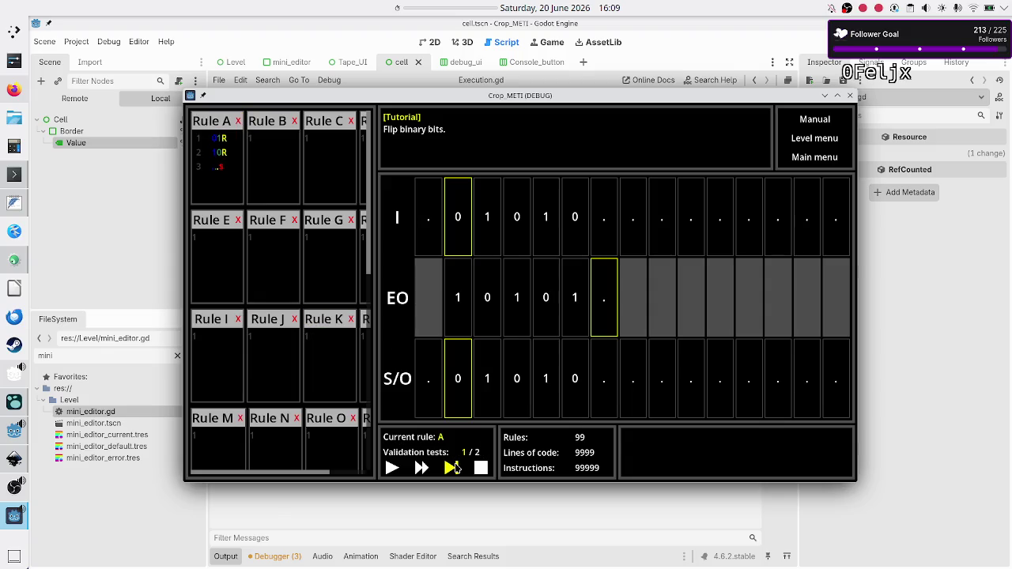
left_click(453, 468)
left_click(453, 468)
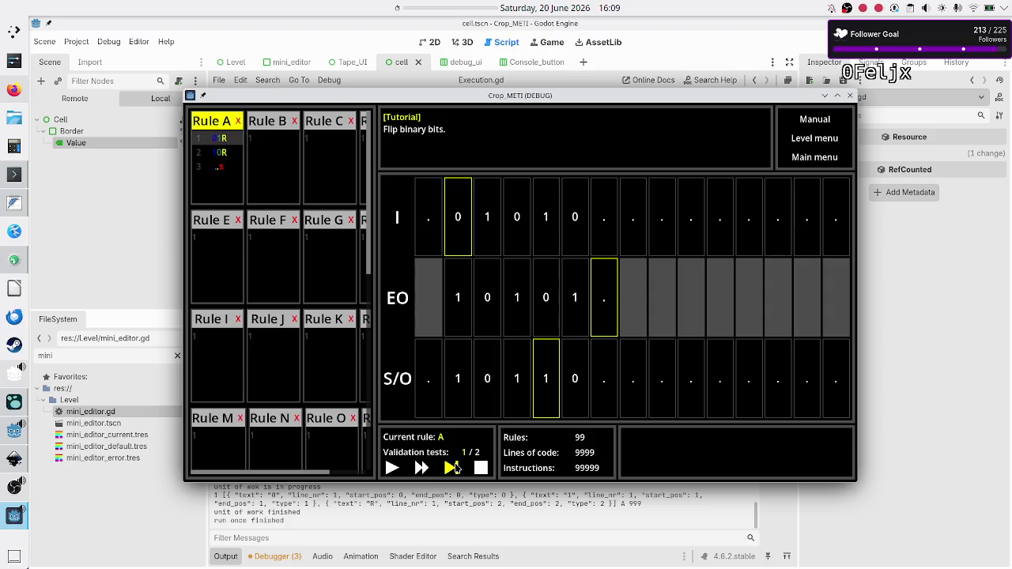
left_click(453, 468)
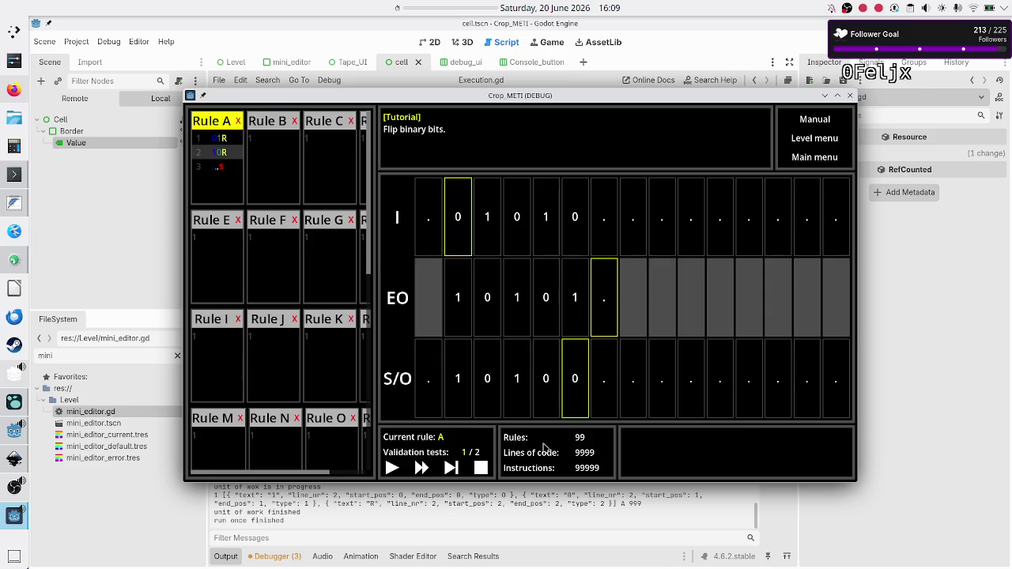
left_click(452, 468)
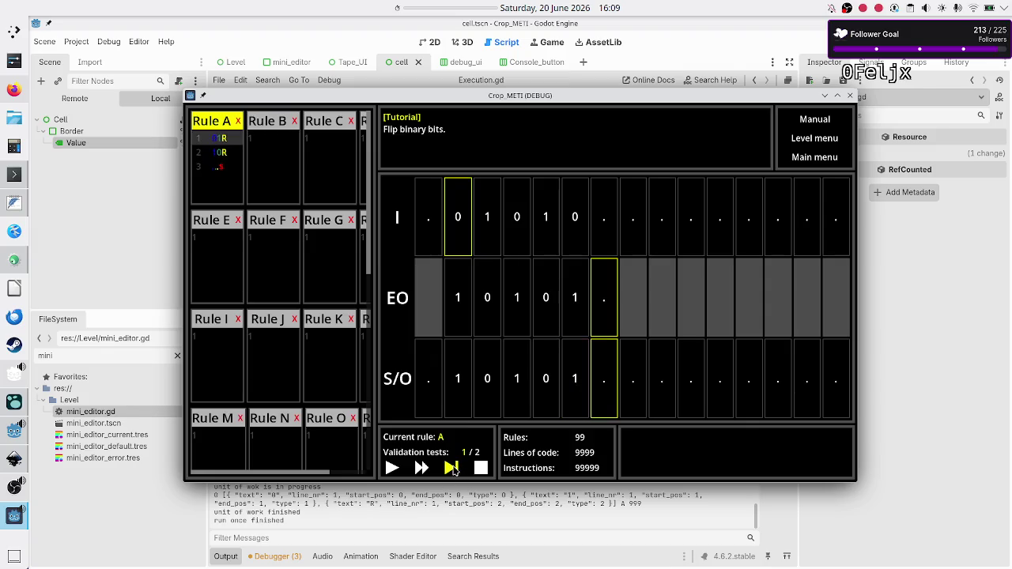
left_click(453, 468)
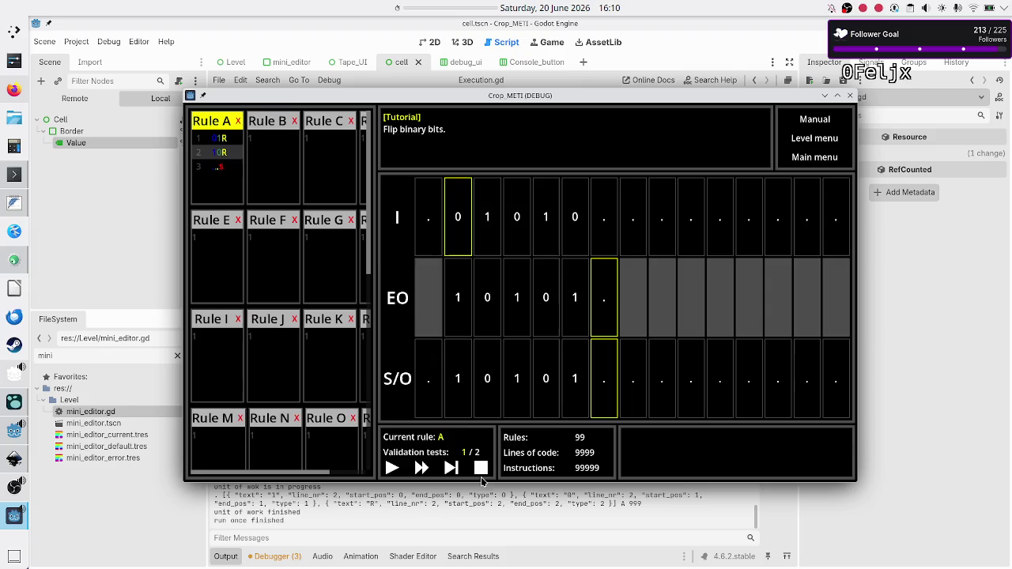
left_click(850, 96)
left_click(827, 44)
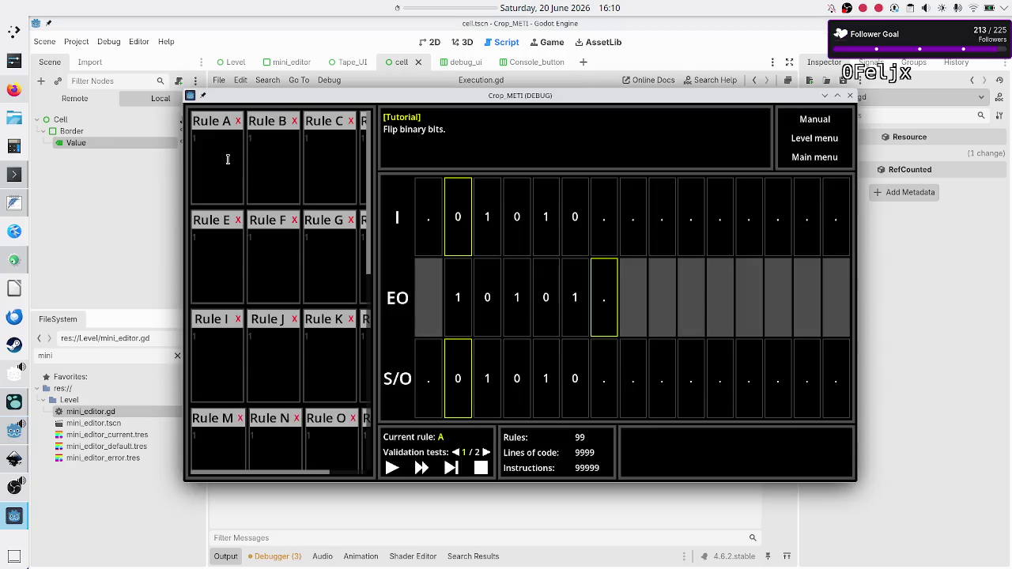
Step: Give Rule A the single line 01U and step it, hitting the console_button.gd line 47 error
left_click(227, 160)
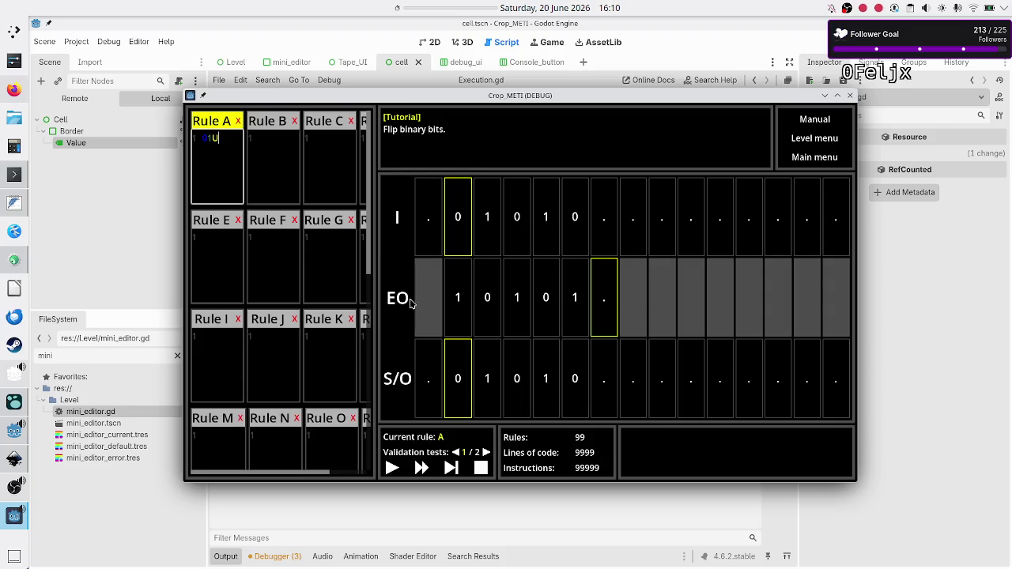
type("01U")
left_click(283, 367)
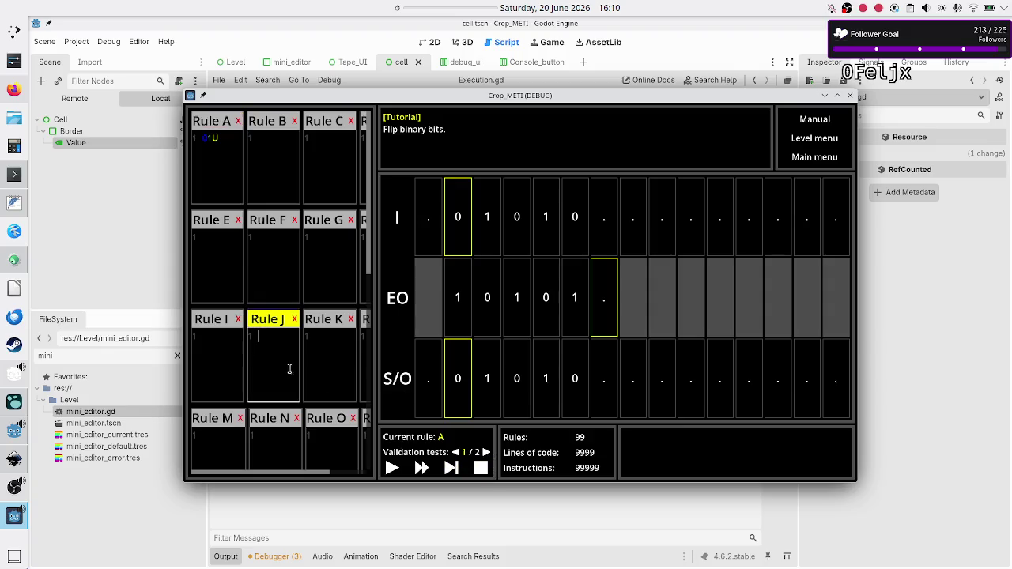
left_click(454, 471)
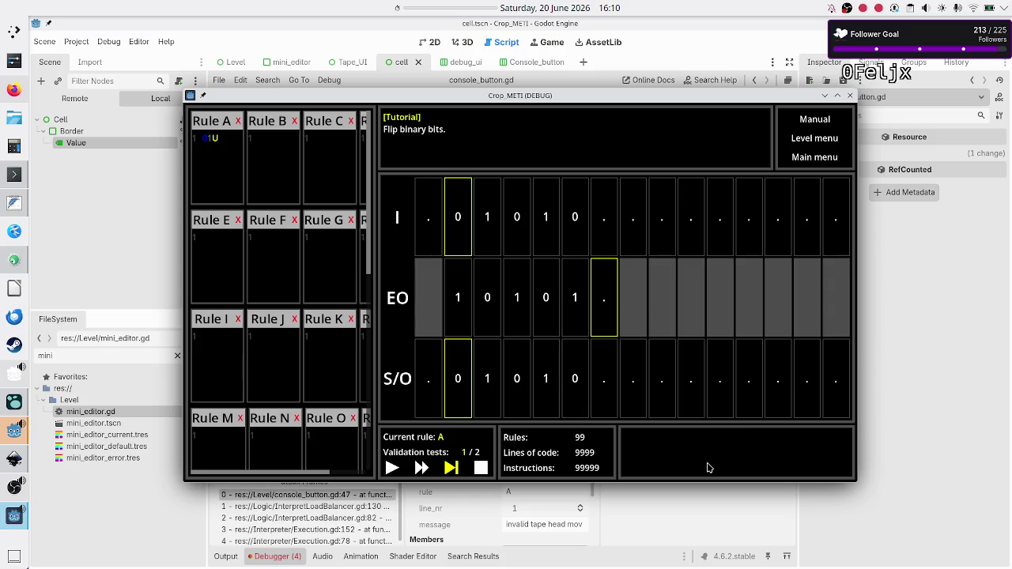
left_click(861, 496)
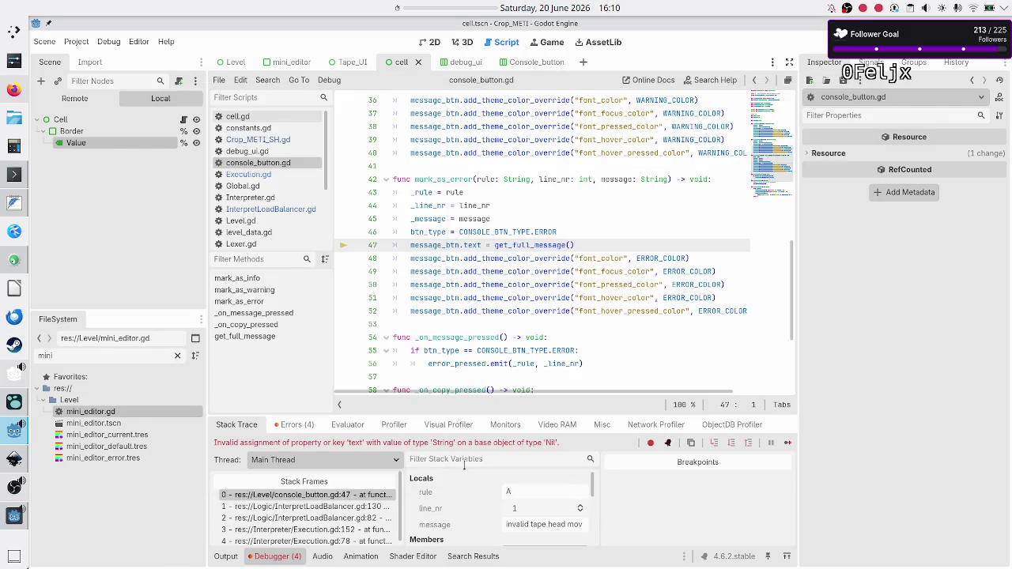
Step: Show the Errors tab with the mark_as_error Nil 'text' failure, then stop the game with F8
left_click(287, 428)
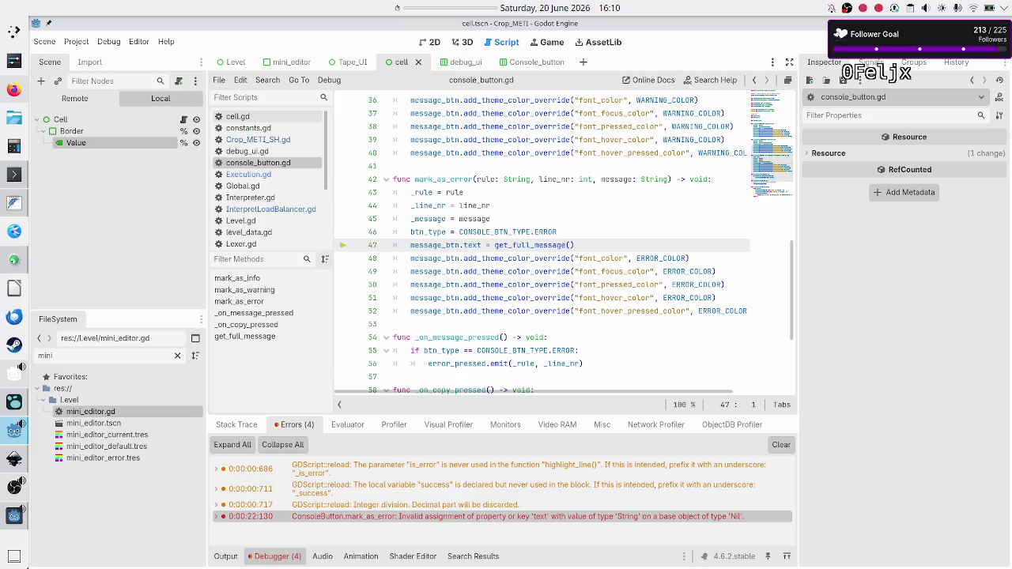
key("F8")
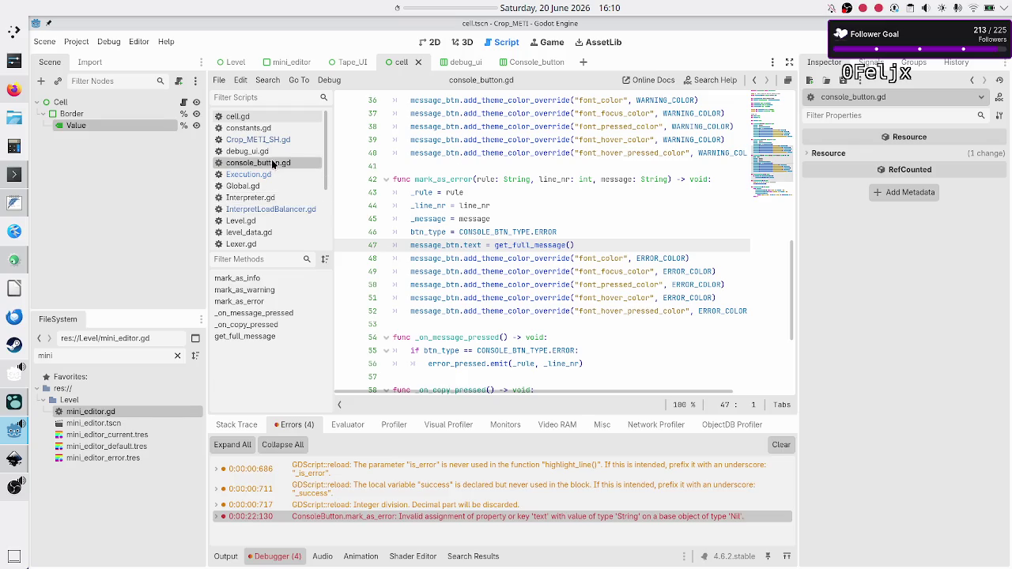
Step: Open InterpretLoadBalancer.gd and inspect the warning button code around lines 118–121
left_click(268, 211)
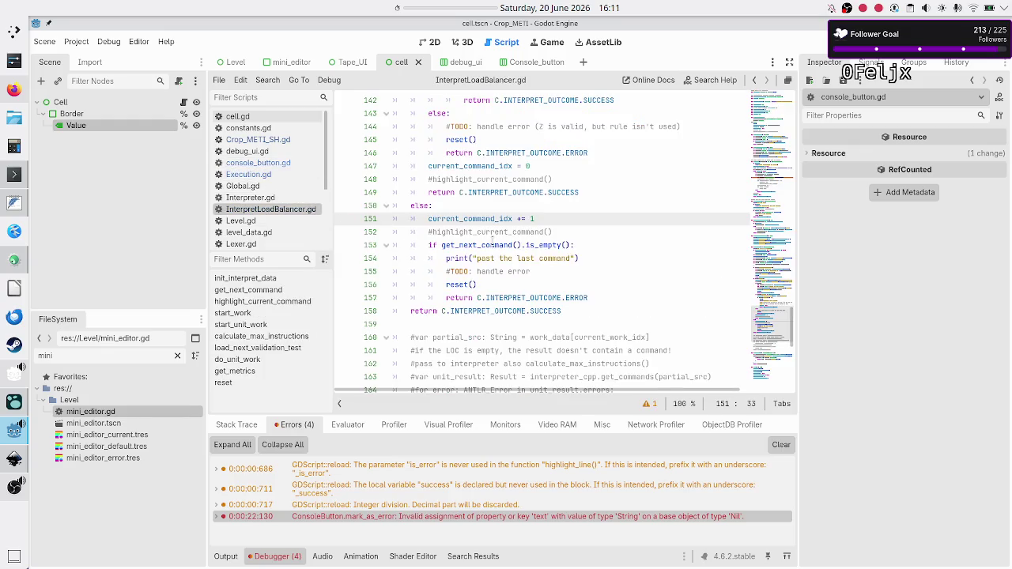
scroll(551, 230, "down", 4)
scroll(551, 230, "up", 6)
scroll(551, 230, "up", 3)
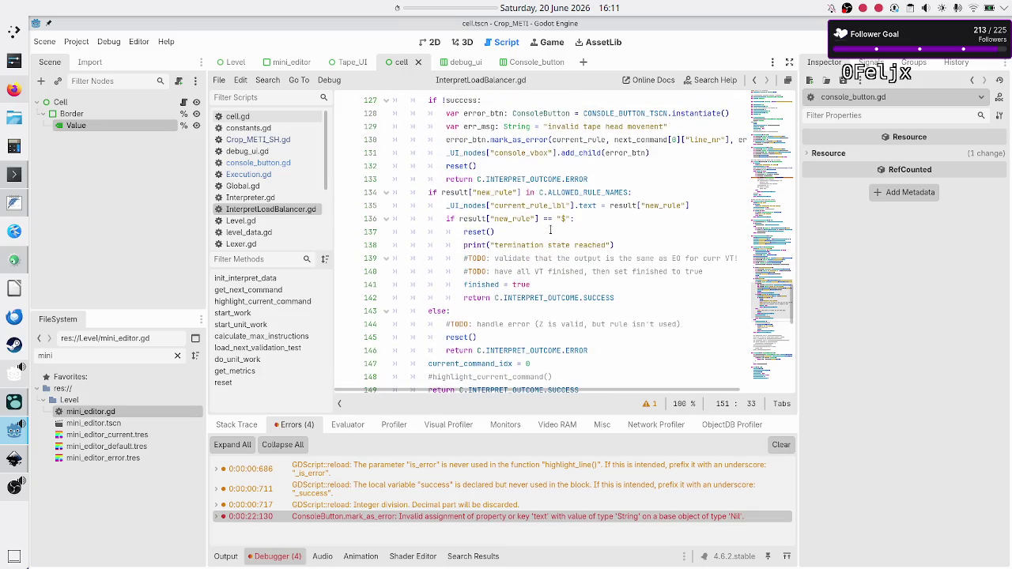
scroll(551, 230, "up", 8)
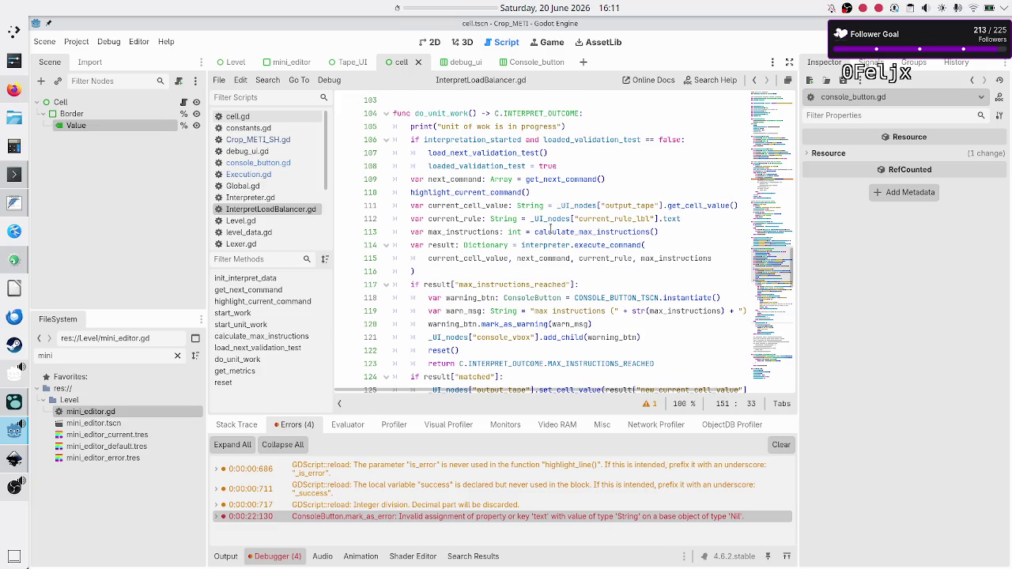
scroll(550, 229, "down", 1)
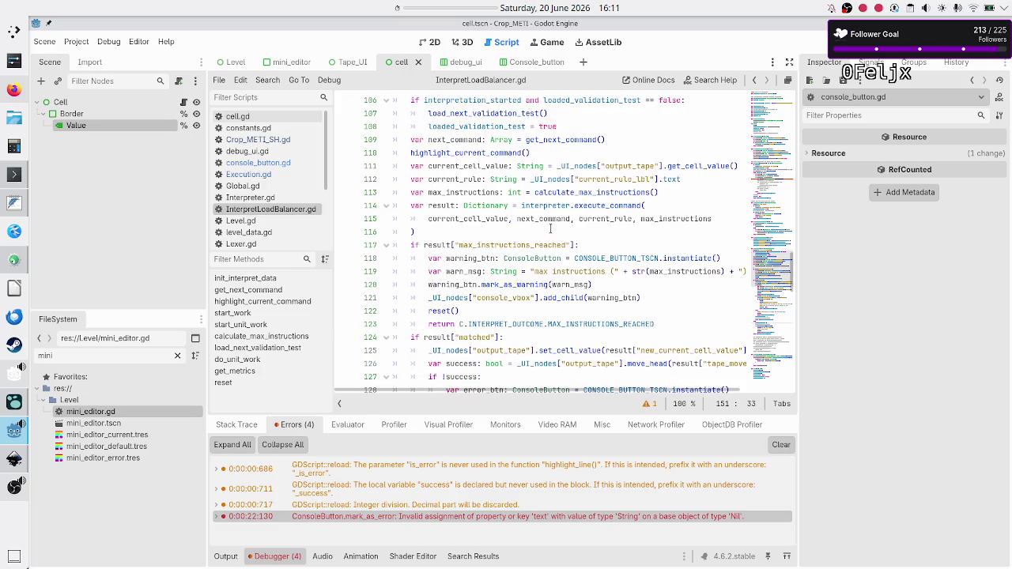
double_click(525, 258)
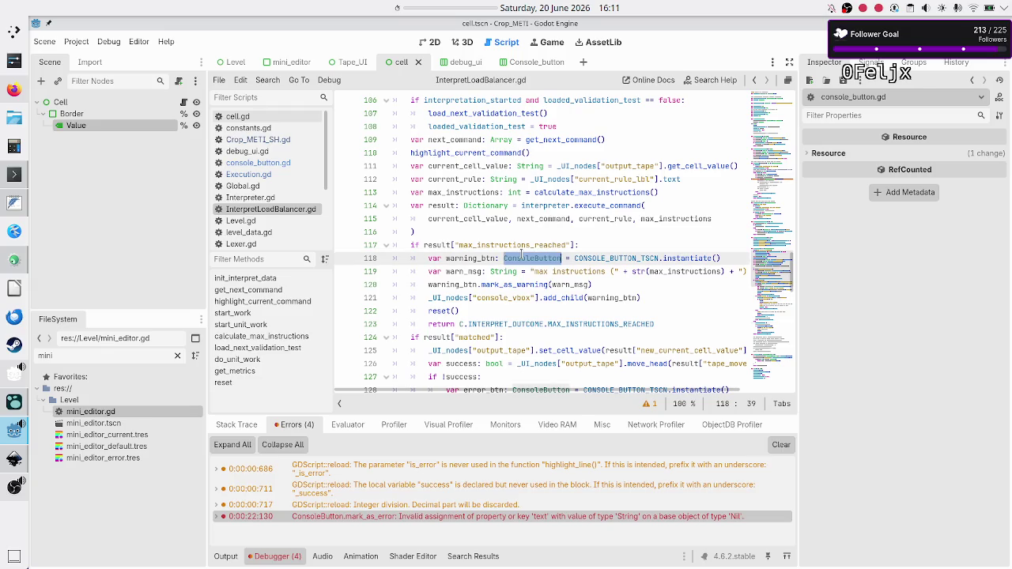
double_click(473, 258)
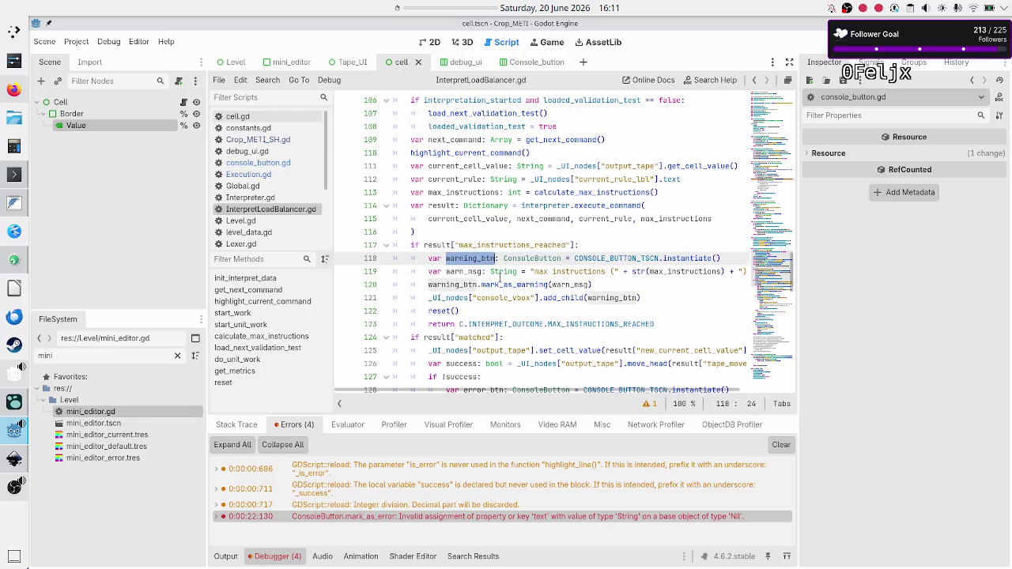
double_click(508, 284)
Step: Move the add_child(warning_btn) line up to line 119, right after its instantiation
left_click(622, 289)
key("Right")
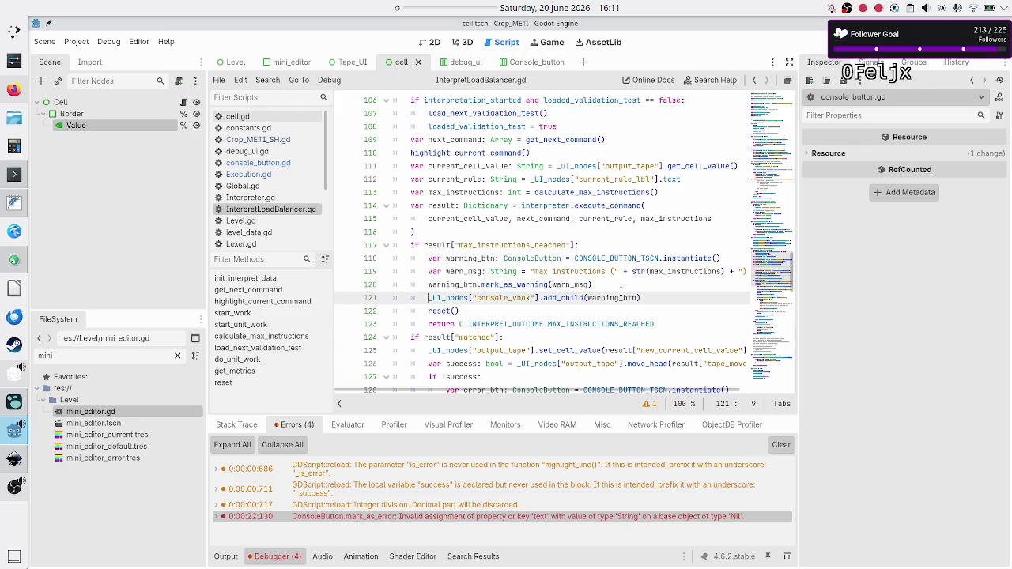
key("shift+End")
key("ctrl+c")
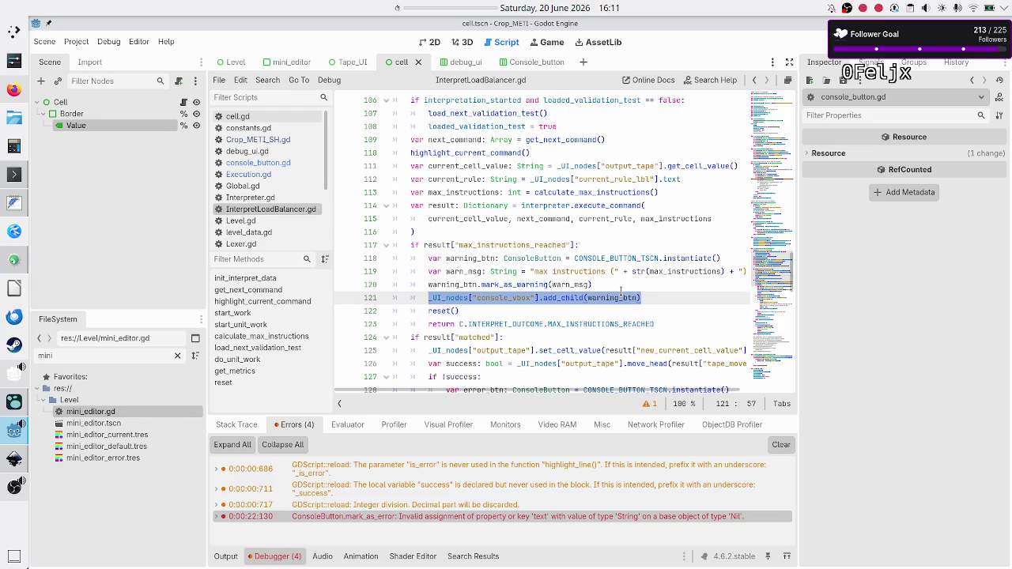
key("BackSpace")
key("BackSpace")
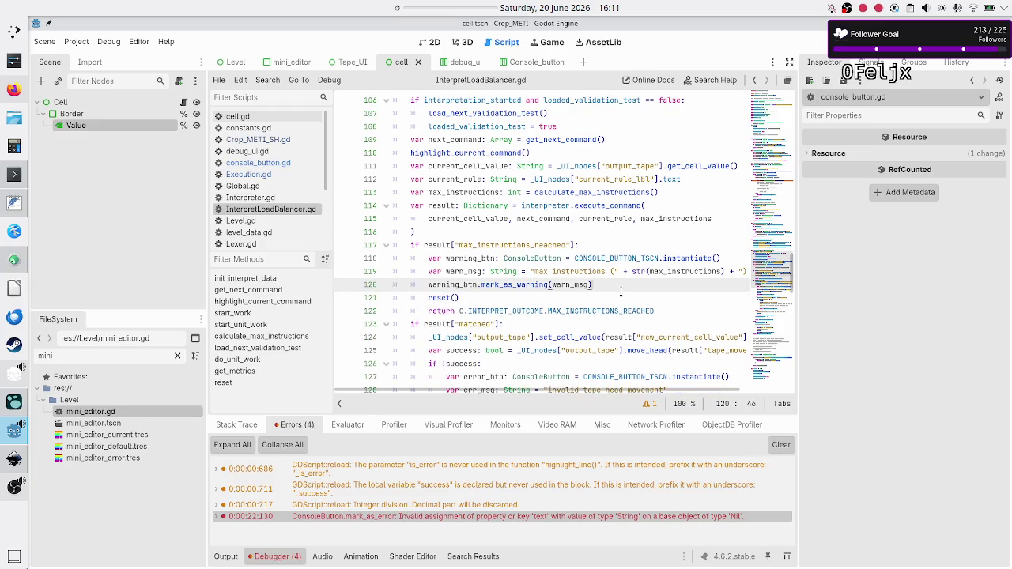
key("Home")
key("Home")
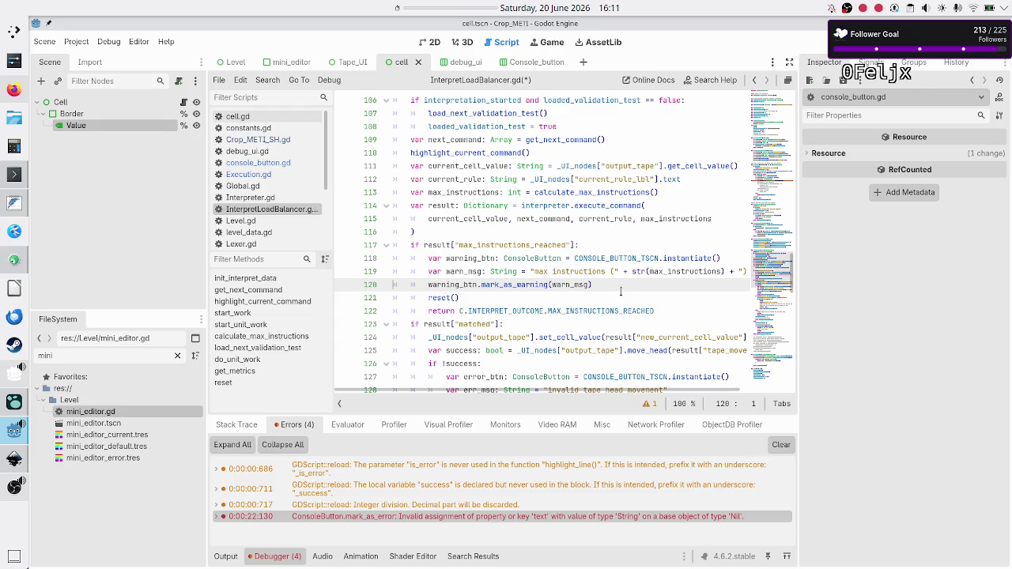
key("Up")
key("Up")
key("End")
key("Return")
key("ctrl+v")
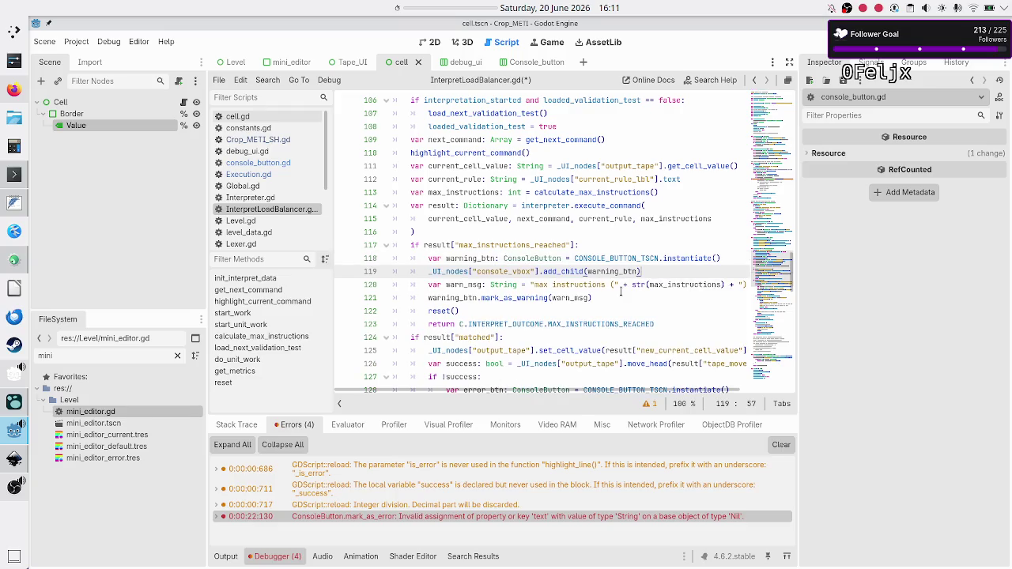
key("Down")
key("Home")
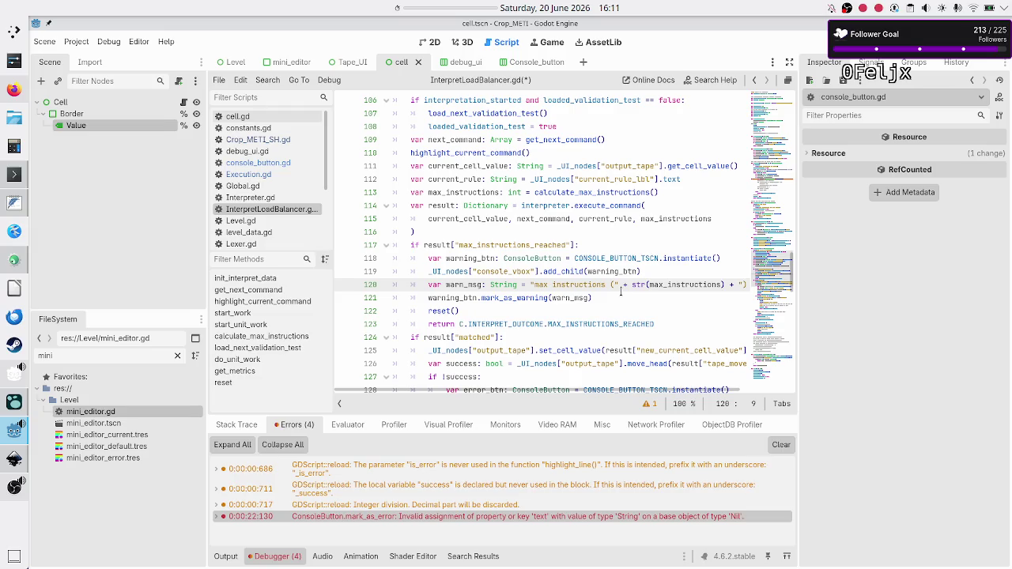
Step: Move the add_child(error_btn) line to just below the error button's instantiate() line
key("Down")
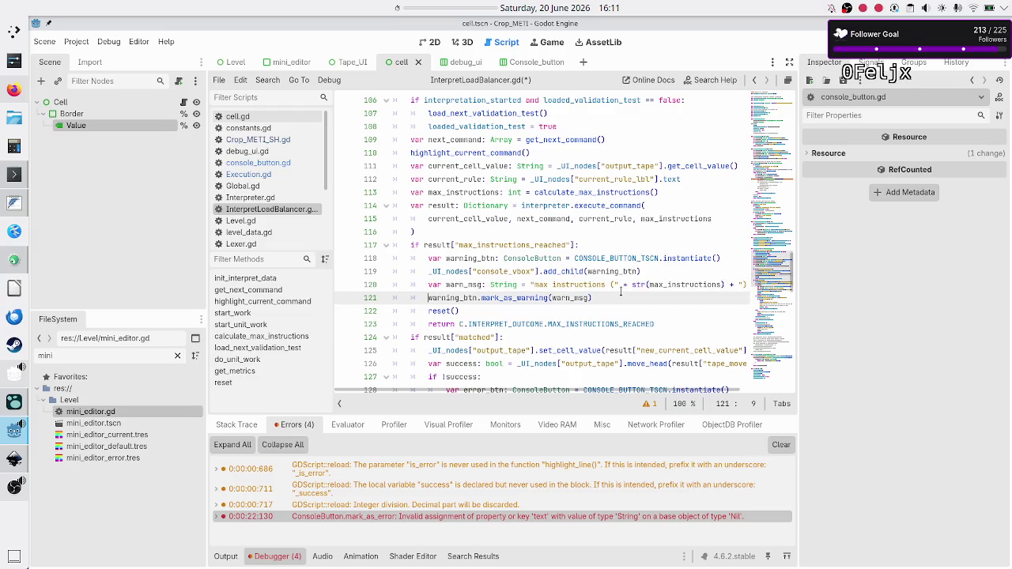
key("Down")
key("Down")
key("Down")
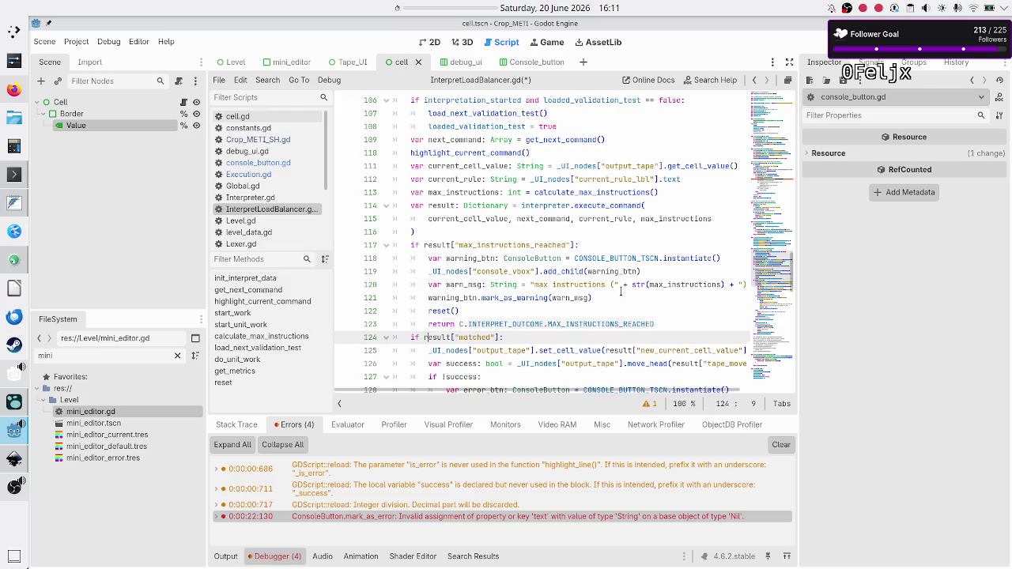
key("Down")
key("Up")
key("Up")
key("Up")
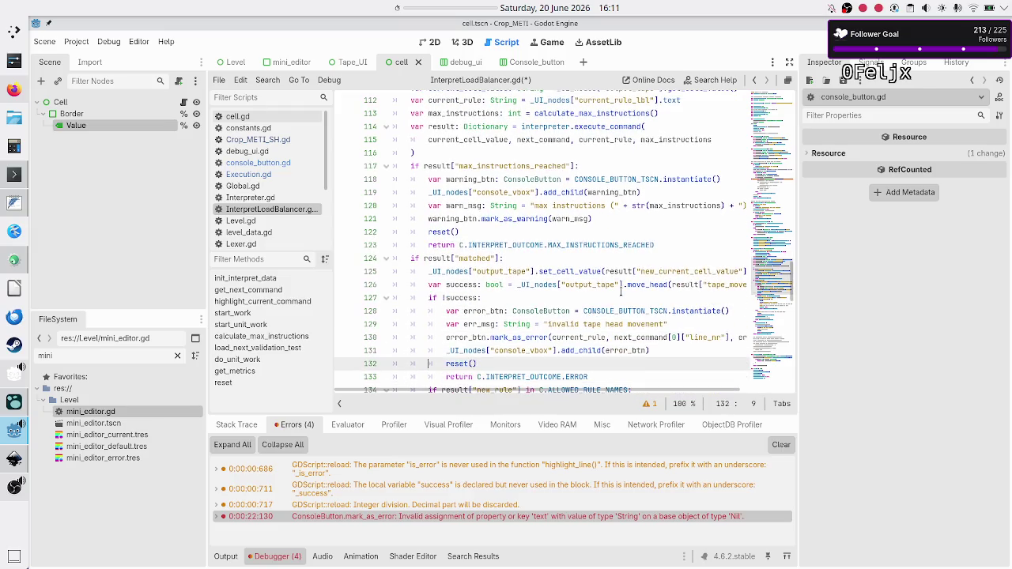
key("Down")
key("Home")
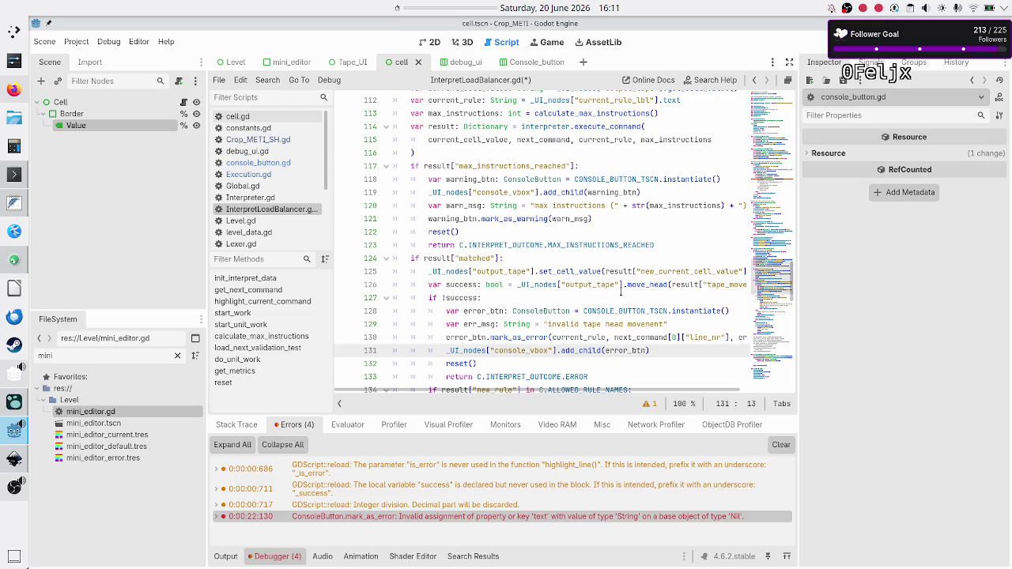
key("shift+End")
key("ctrl+c")
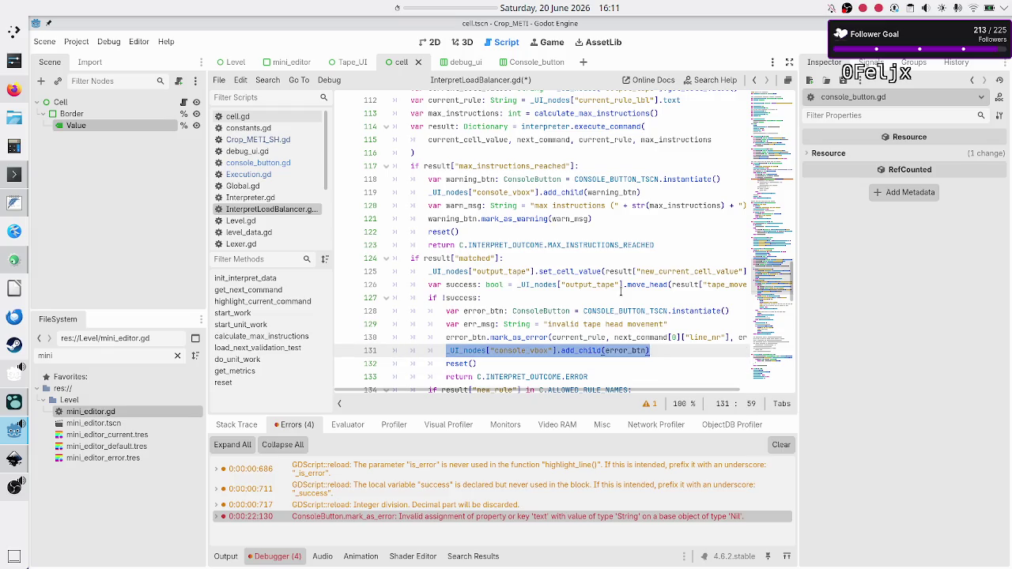
key("BackSpace")
key("BackSpace")
key("BackSpace")
key("Home")
key("Home")
key("Up")
key("ctrl+v")
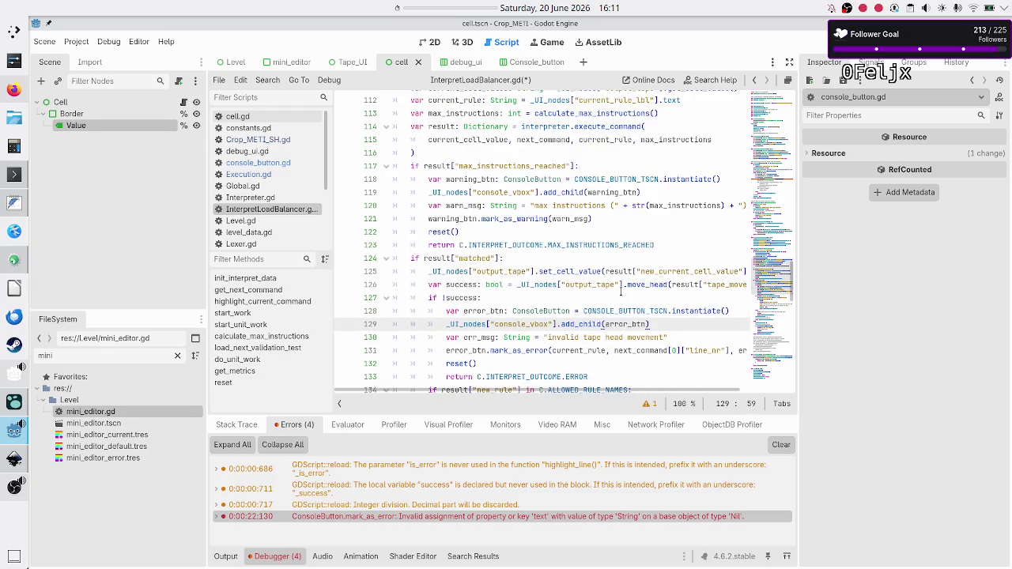
Step: Review the following branches to the end of the function and save the script
key("Down")
key("Home")
key("Down")
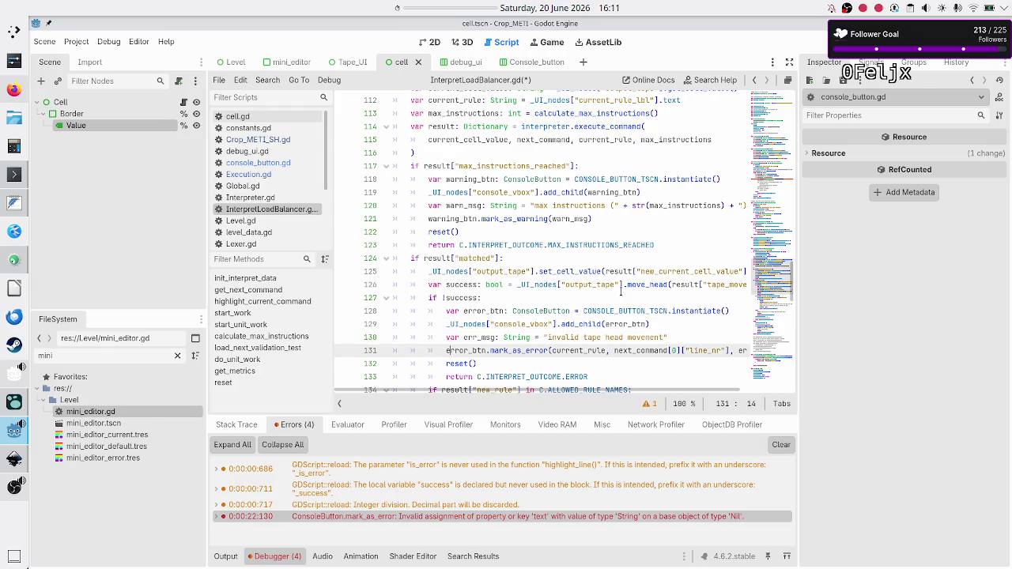
key("Down")
key("Down")
key("Down")
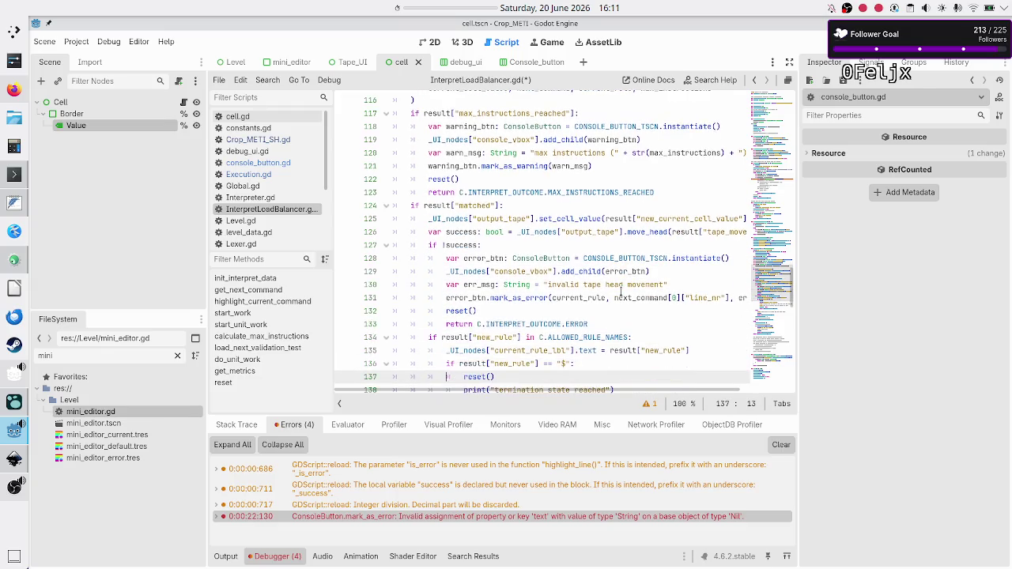
key("Down")
key("Down")
key("Down")
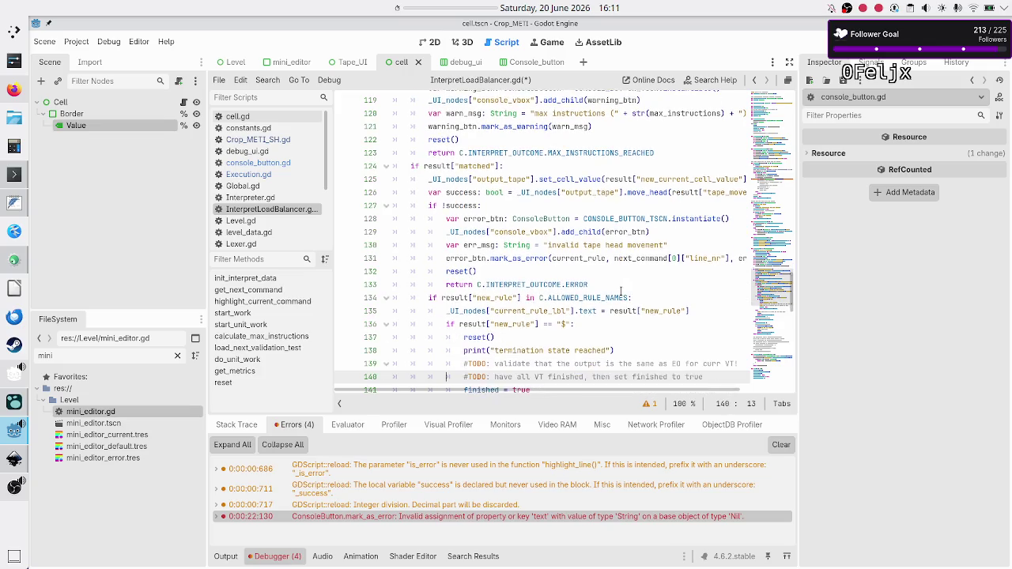
key("Down")
key("Down")
key("Down")
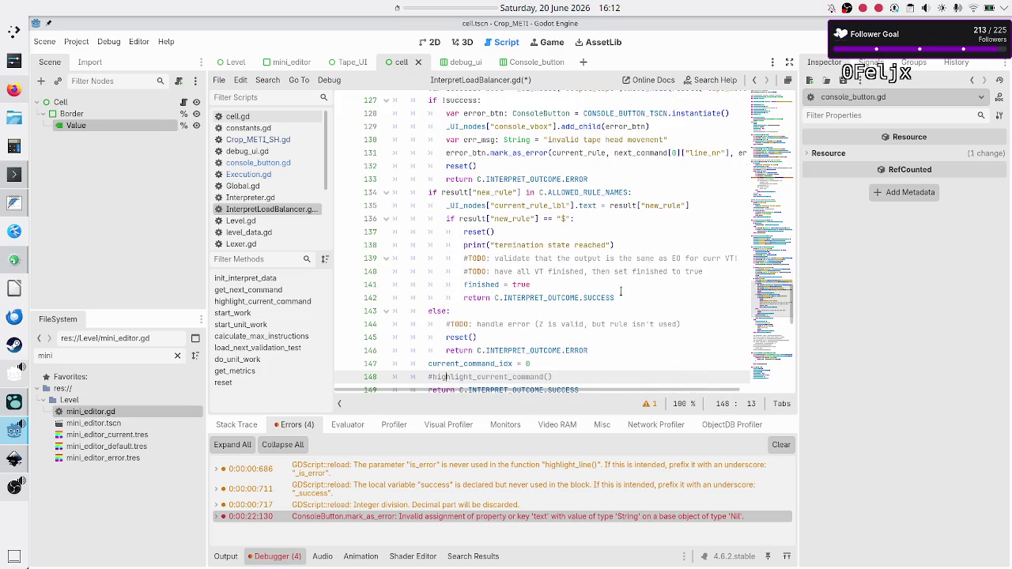
key("Down")
key("Down")
key("Down")
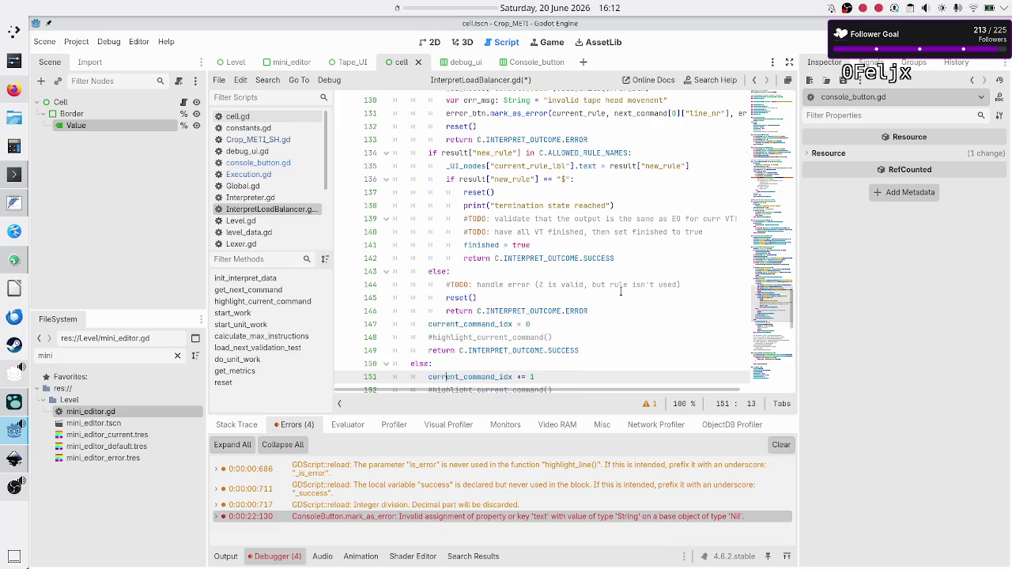
key("Down")
key("Down")
key("Down")
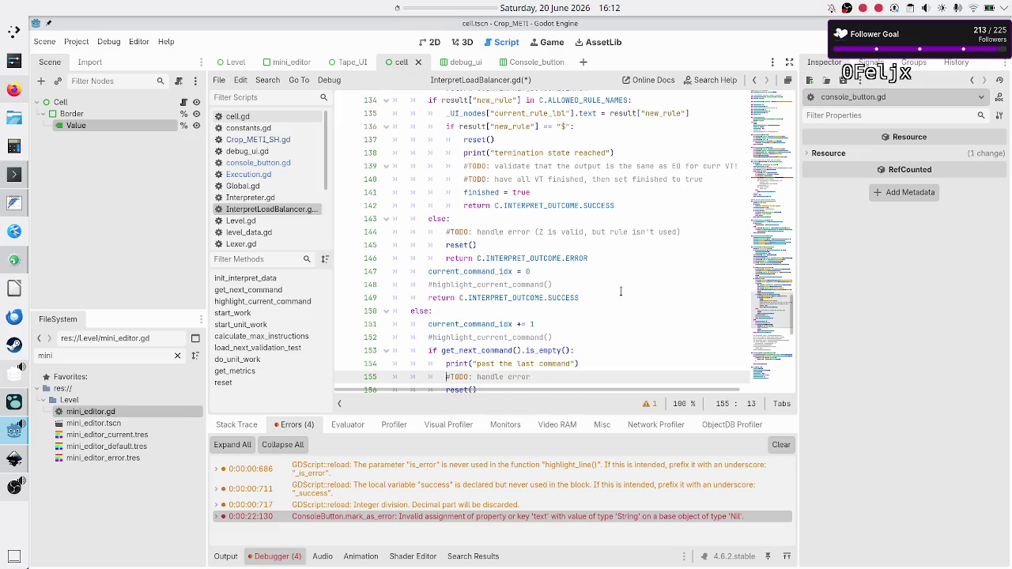
key("Down")
key("Down")
key("Down")
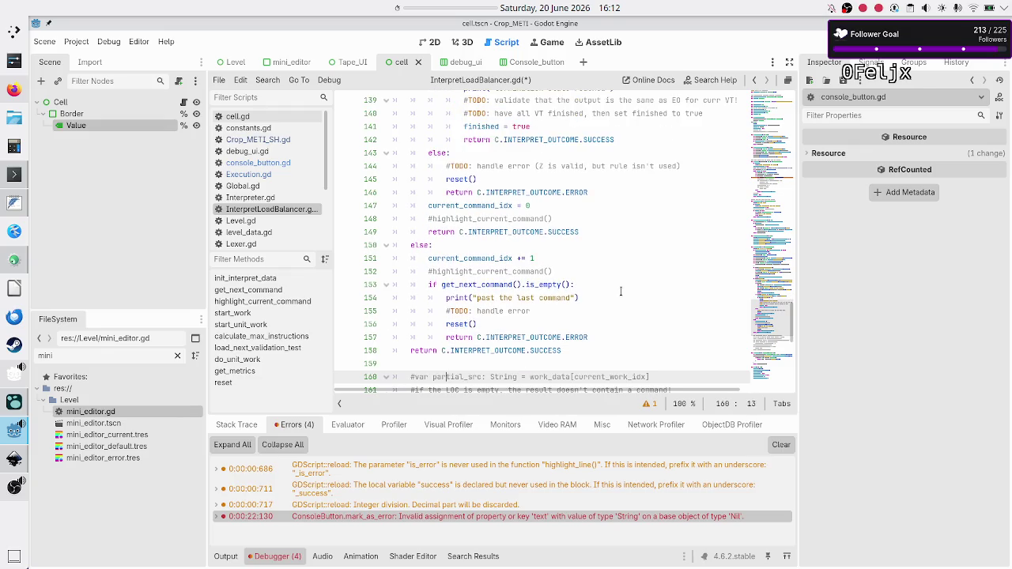
key("ctrl+s")
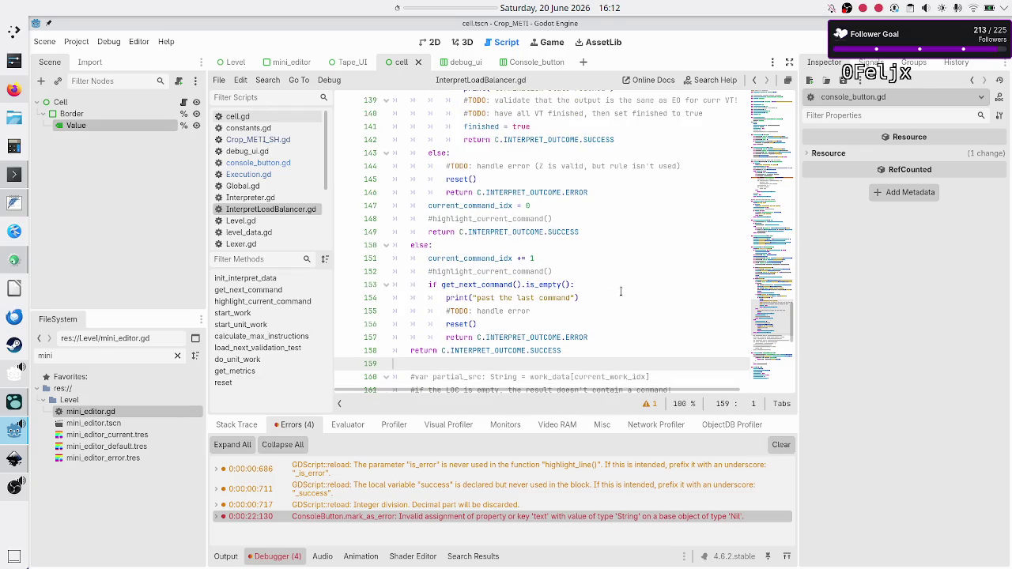
Step: Look through Execution.gd, then Level.gd, scrolling to Level.gd's _ready function
left_click(247, 175)
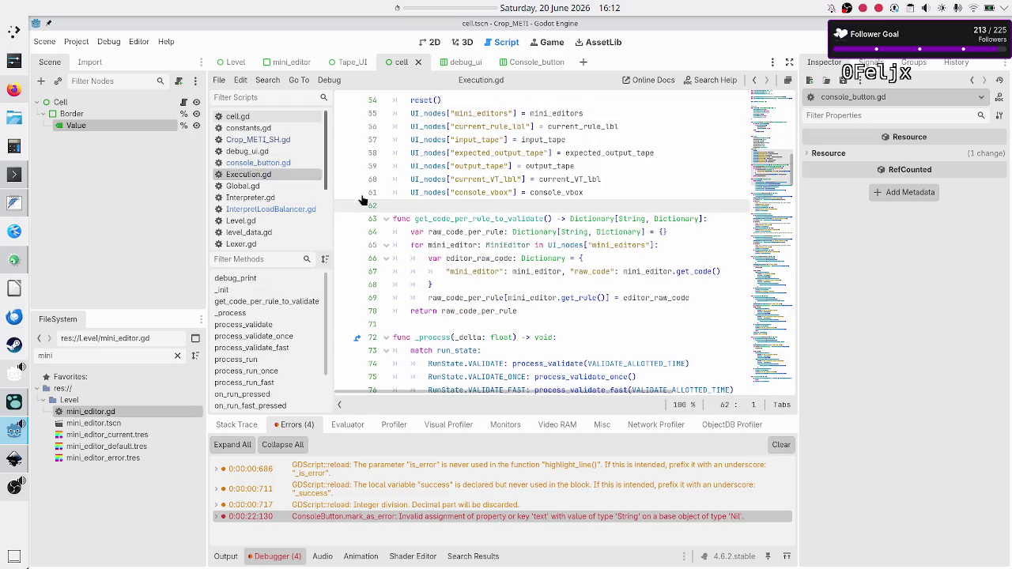
scroll(455, 260, "up", 4)
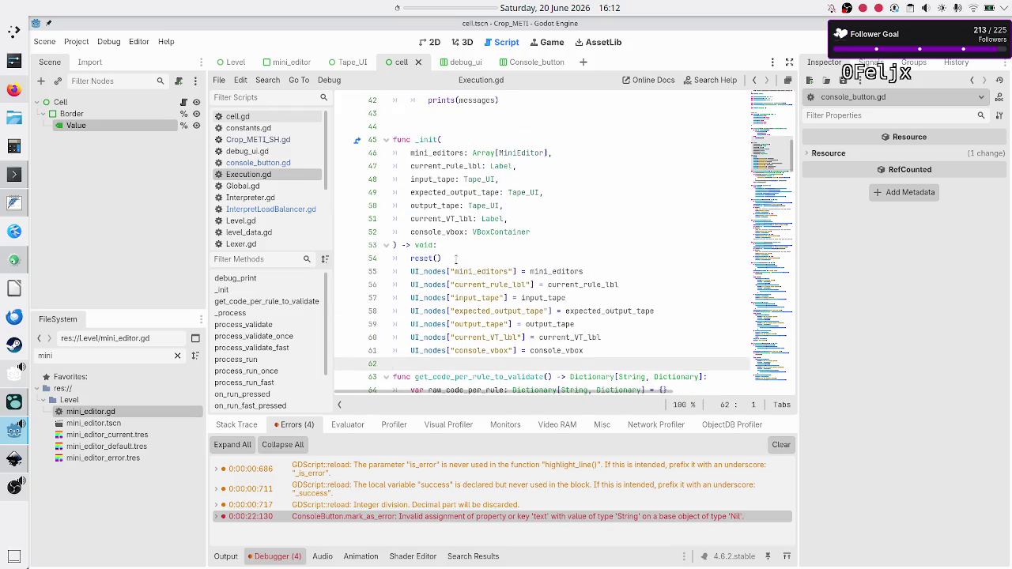
scroll(456, 259, "up", 6)
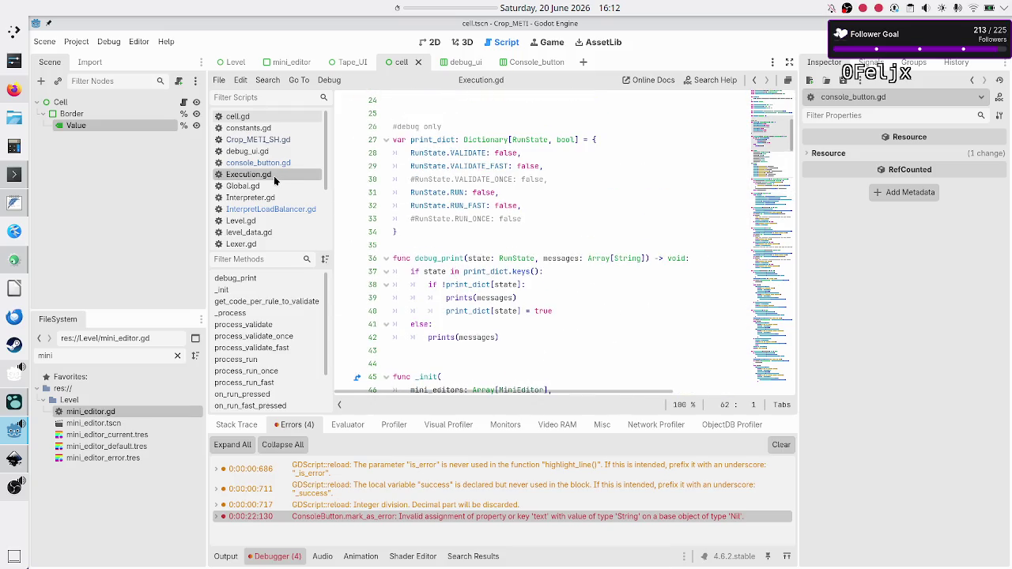
left_click(250, 225)
scroll(462, 283, "up", 10)
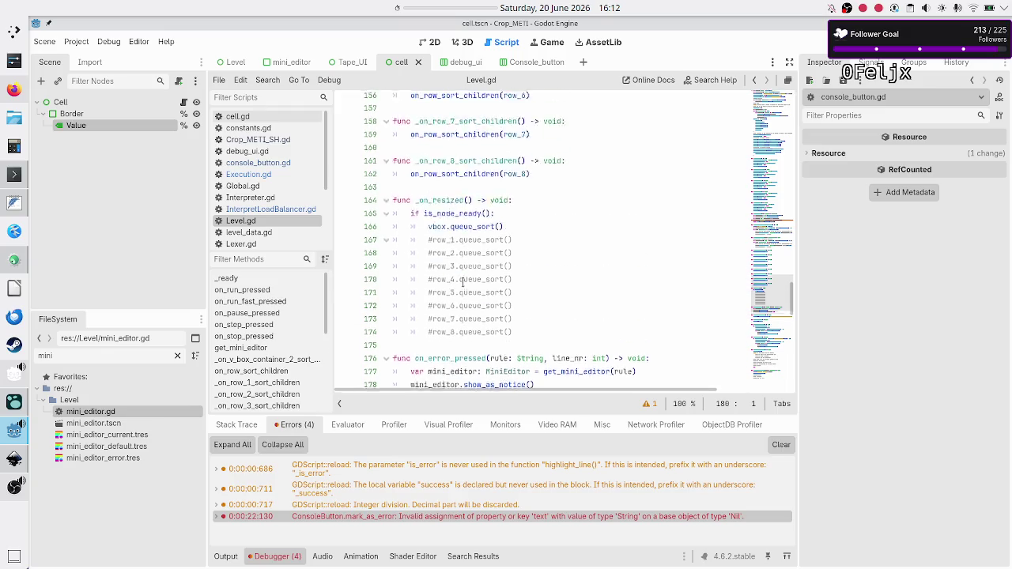
scroll(462, 282, "up", 20)
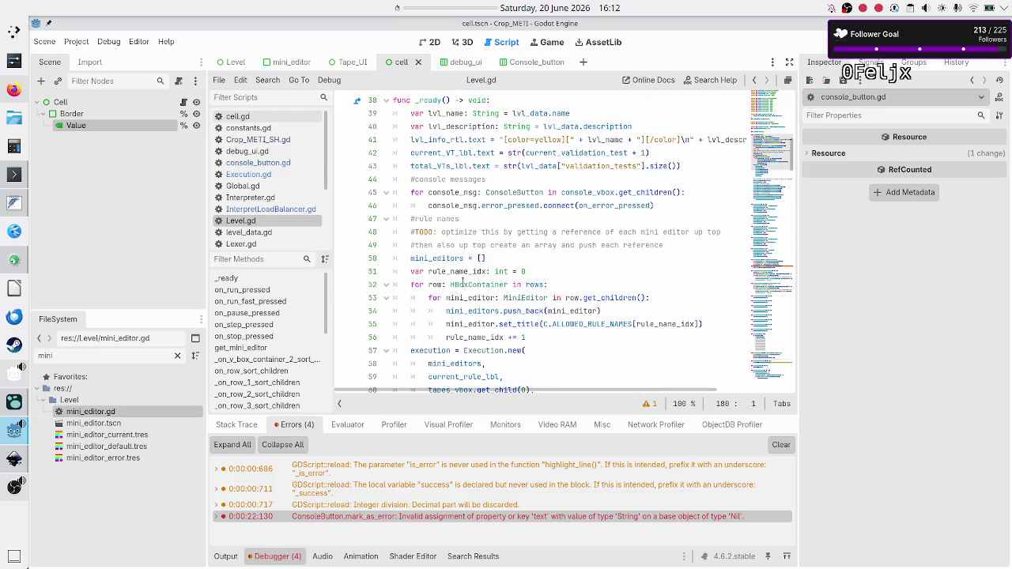
scroll(462, 283, "down", 9)
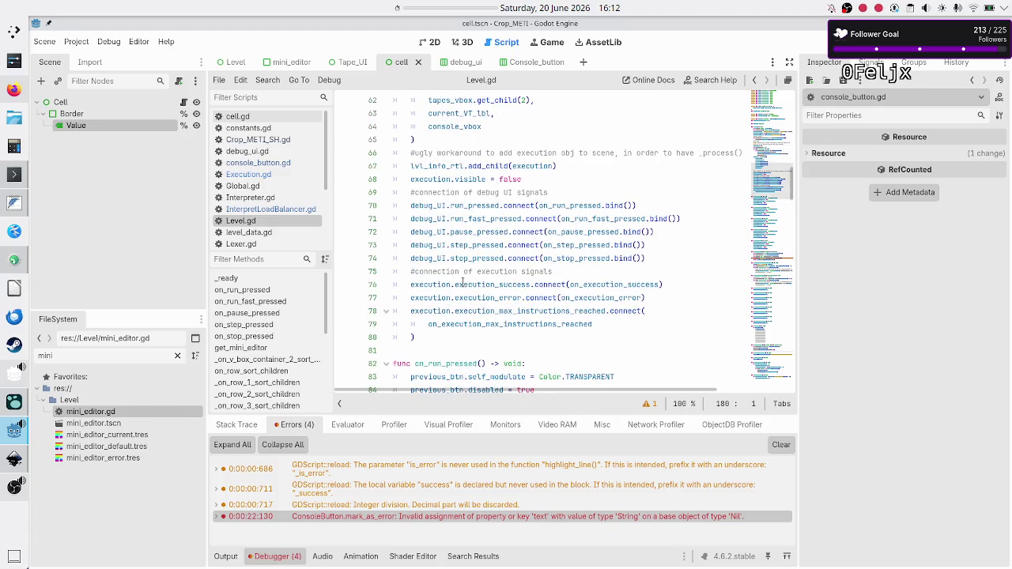
scroll(462, 282, "down", 2)
scroll(463, 282, "up", 6)
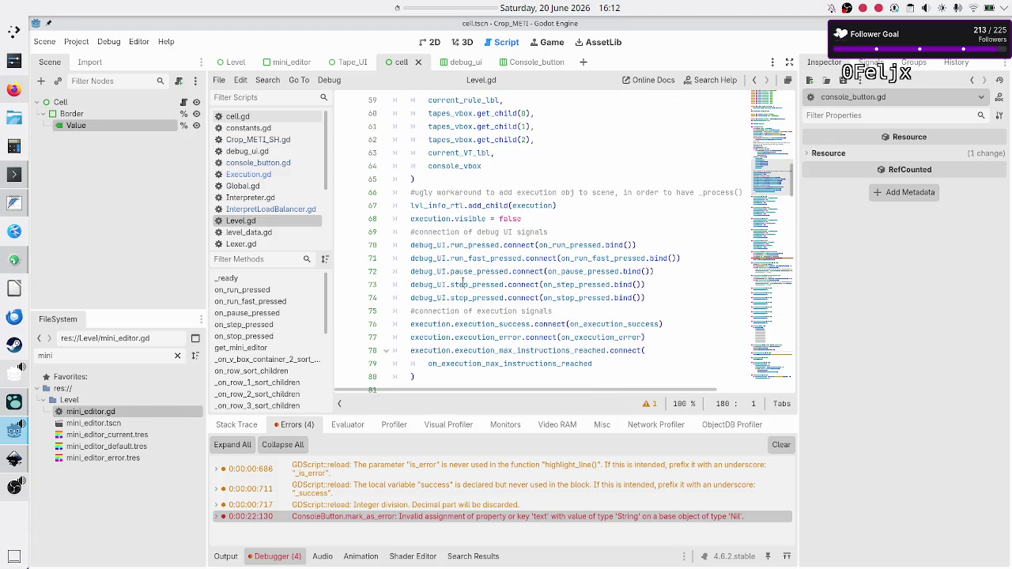
scroll(463, 282, "up", 5)
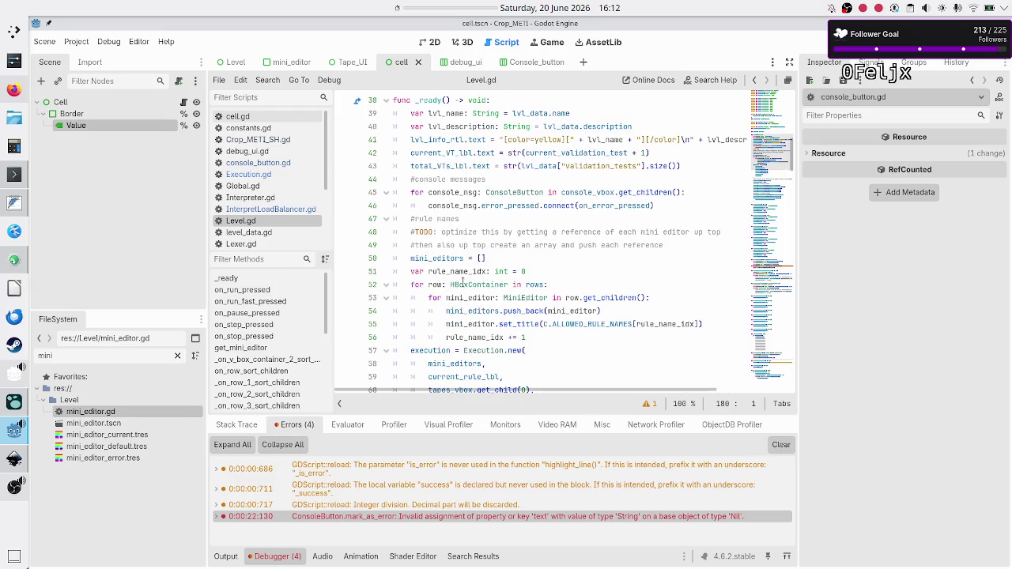
scroll(259, 187, "down", 3)
scroll(260, 187, "down", 2)
Step: Open Tape_UI.gd and select its two size_flags lines at lines 47–48
left_click(257, 188)
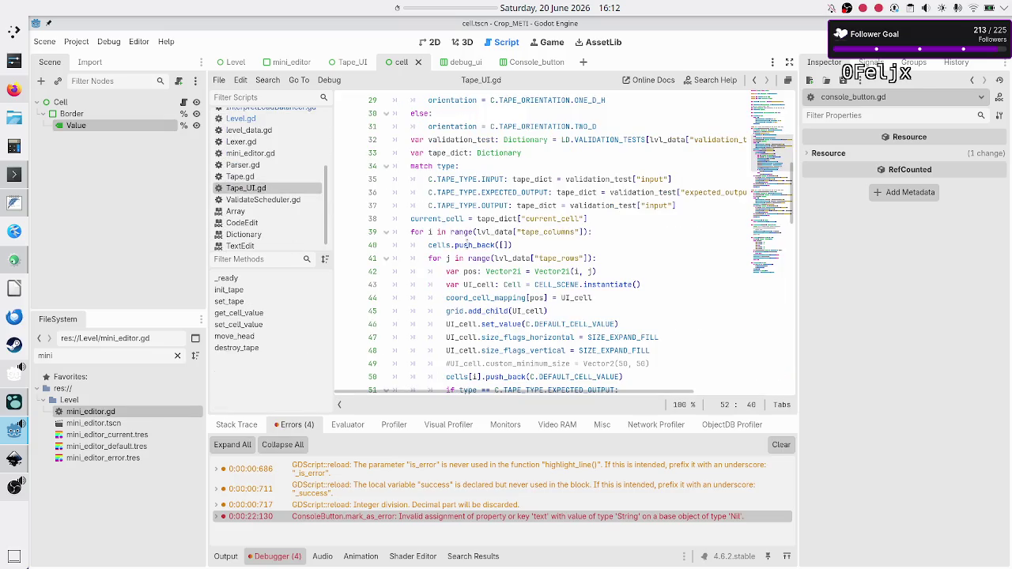
scroll(590, 238, "up", 3)
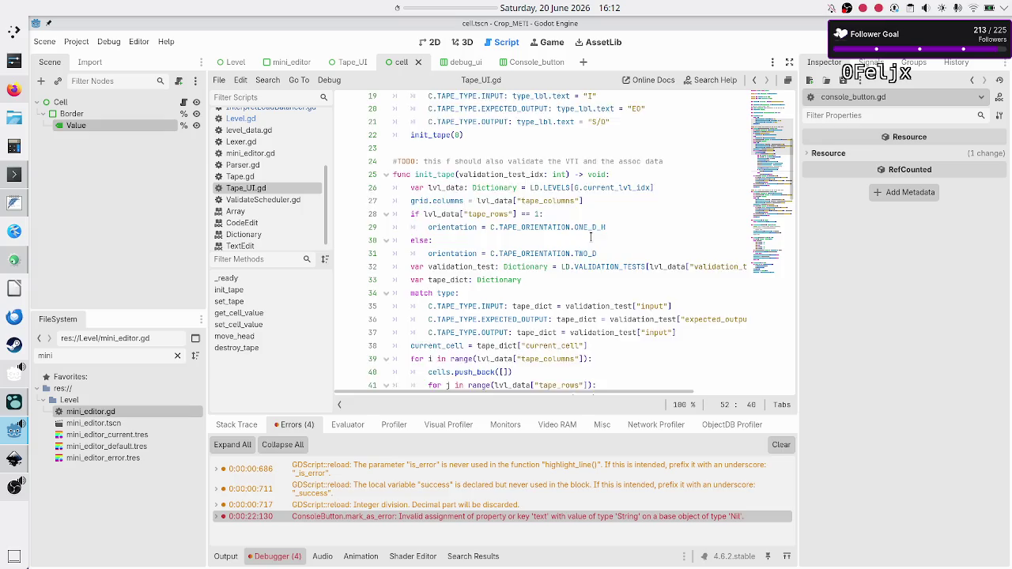
scroll(590, 237, "down", 7)
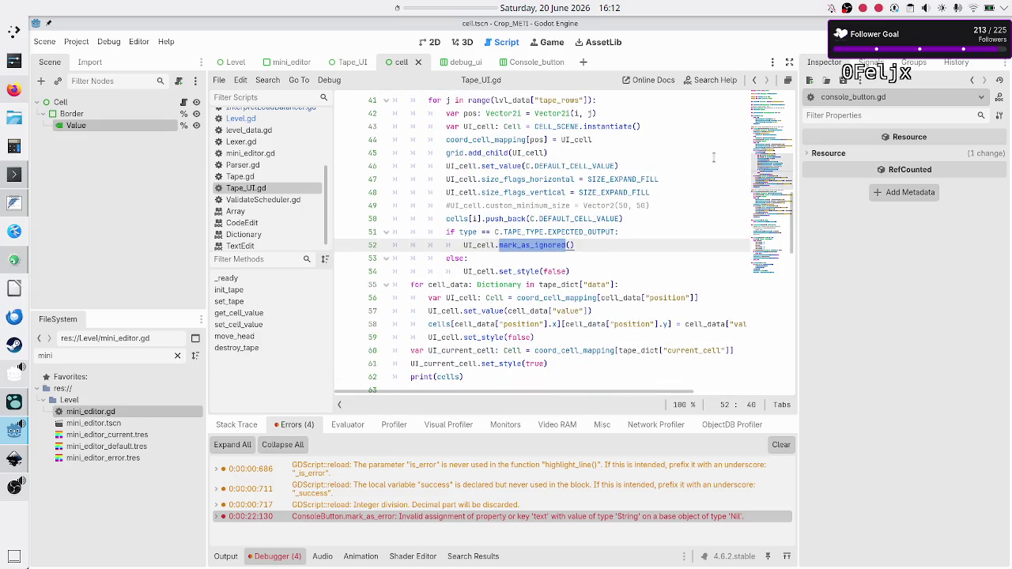
left_click(714, 158)
key("Down")
key("Down")
key("Home")
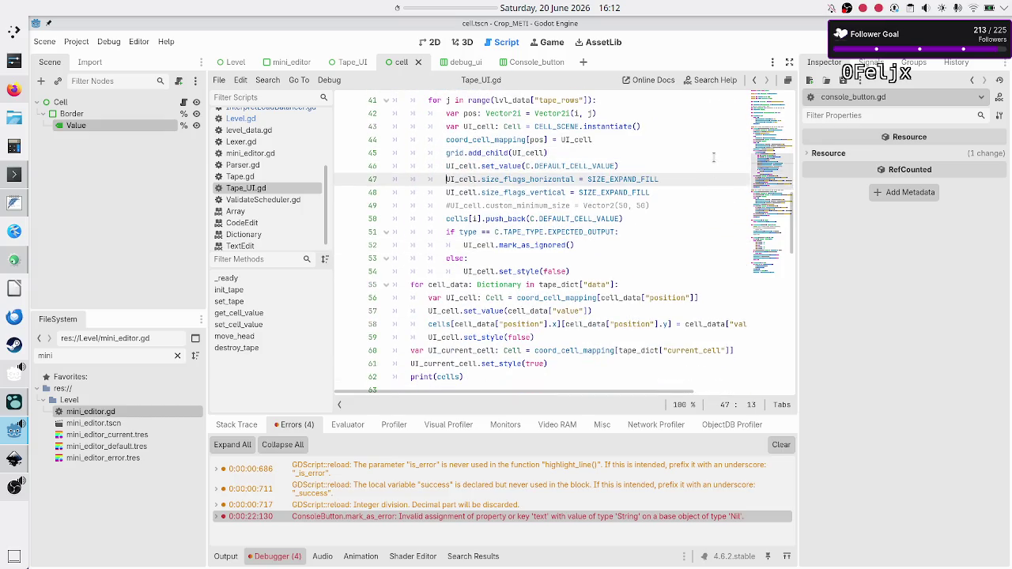
key("shift+Down")
key("shift+End")
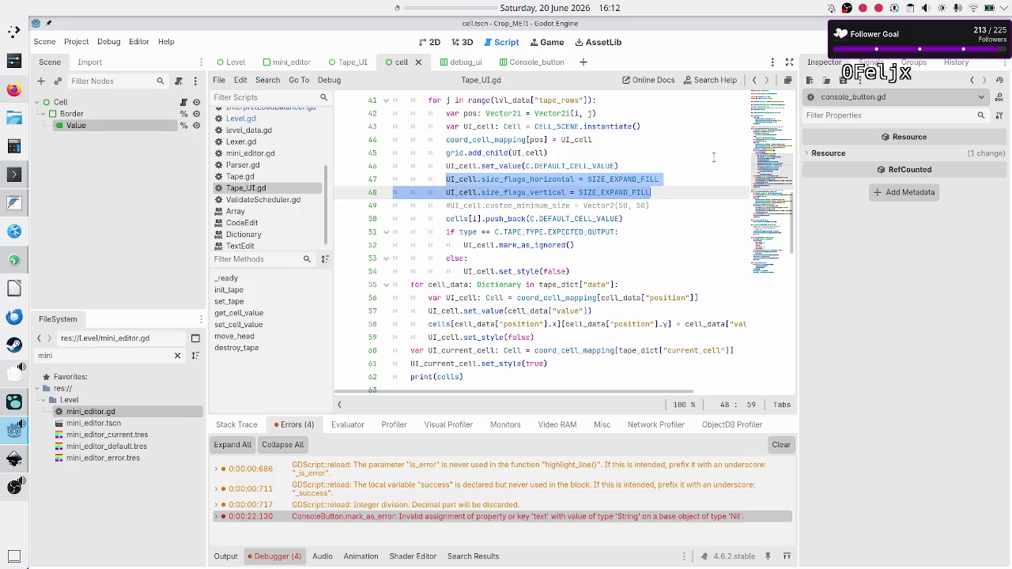
key("Escape")
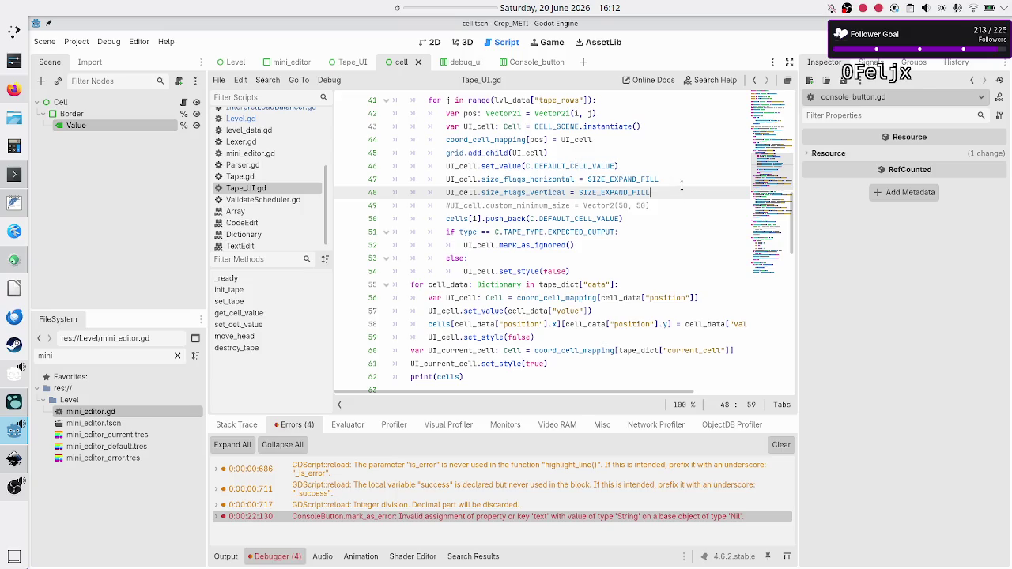
Step: Select the size_flags_vertical statement on line 48, then return to InterpretLoadBalancer.gd
left_click(681, 184)
key("Down")
key("Home")
key("shift+Down")
key("shift+Left")
key("shift+Left")
key("shift+Left")
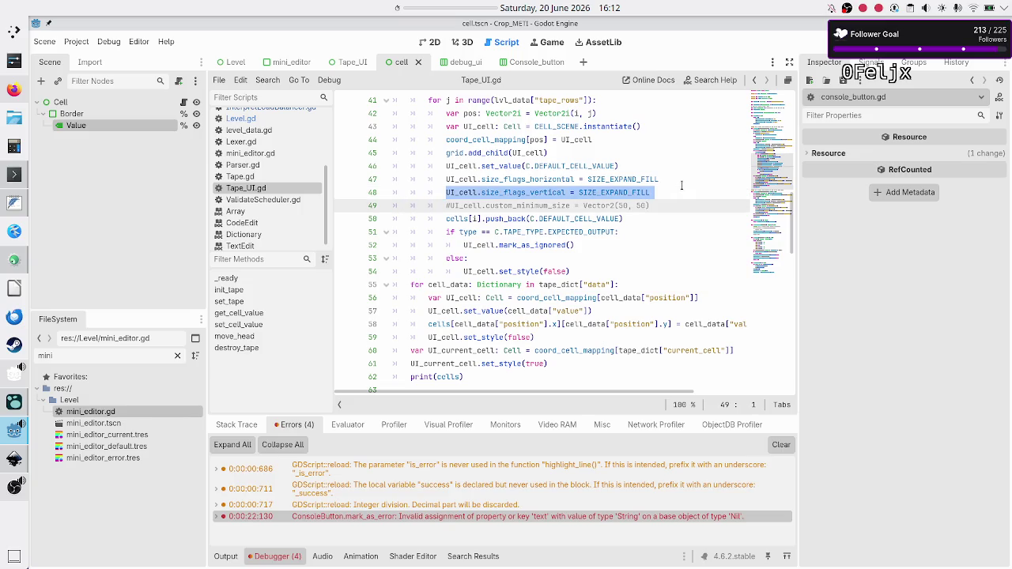
key("shift+Left")
key("ctrl+c")
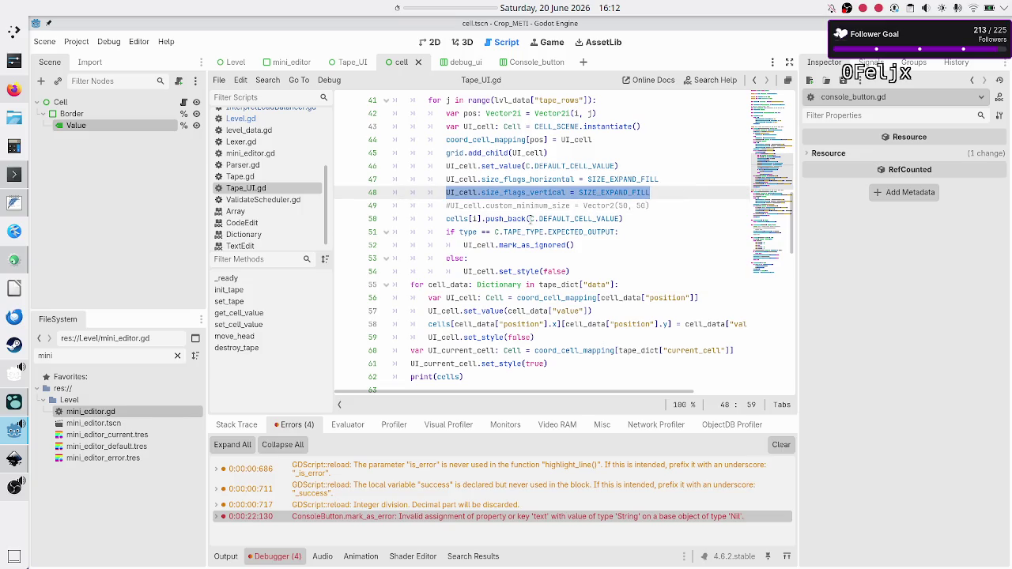
scroll(289, 190, "up", 2)
left_click(285, 142)
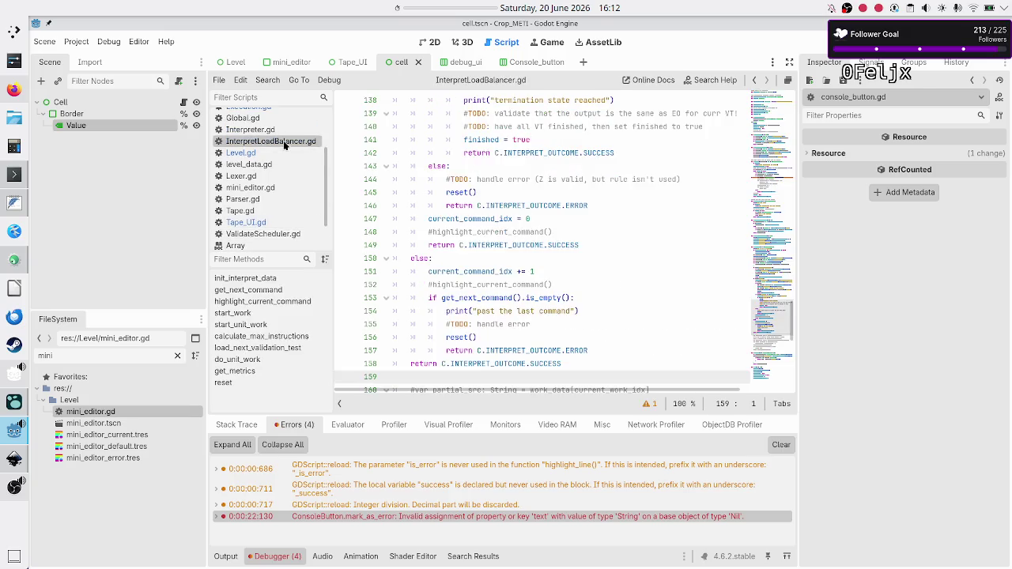
Step: Paste the vertical size-flags statement on a new line after add_child(warning_btn)
scroll(504, 229, "down", 5)
scroll(504, 229, "up", 15)
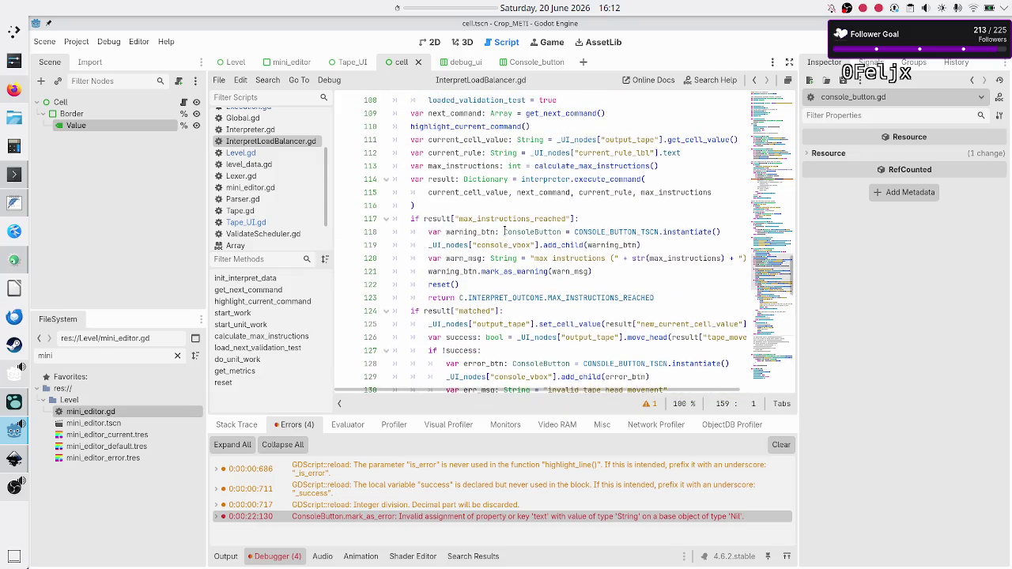
left_click(487, 258)
scroll(487, 258, "up", 2)
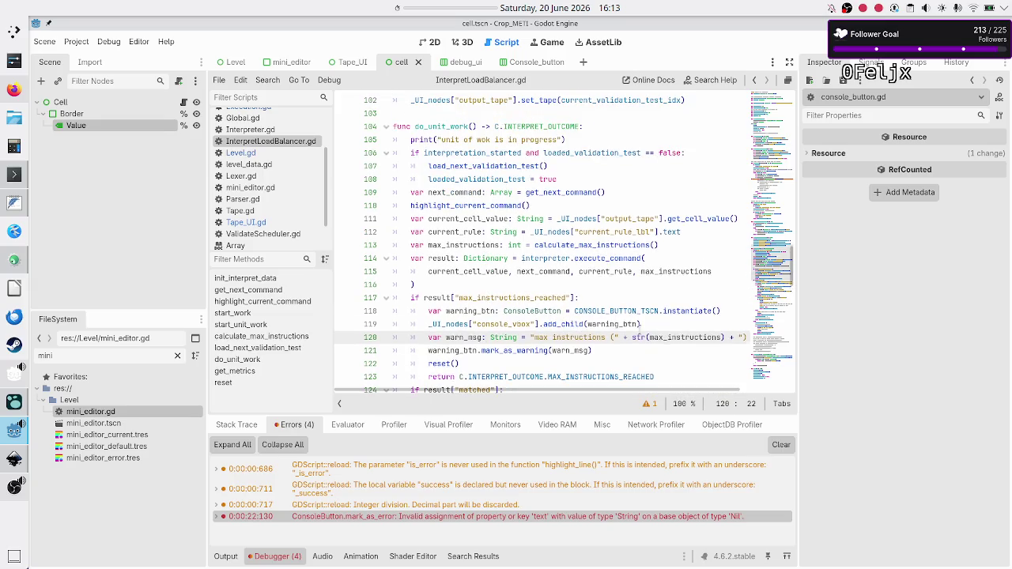
left_click(639, 327)
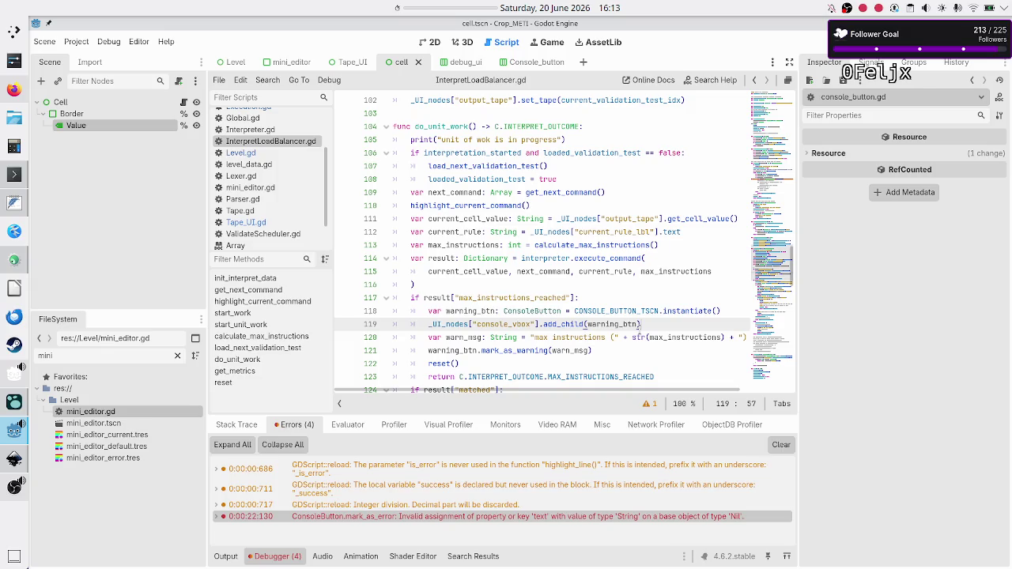
key("Return")
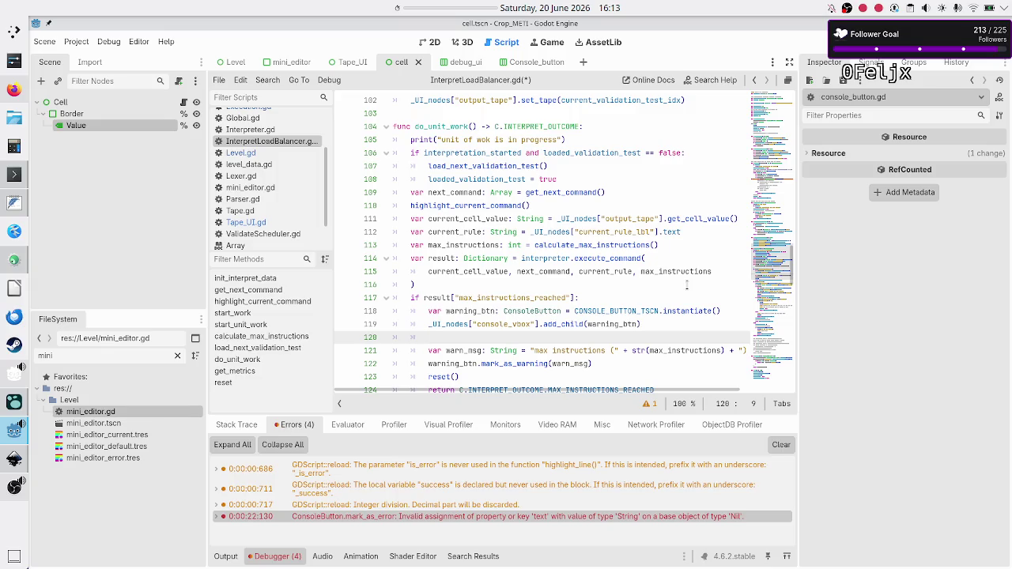
key("ctrl+v")
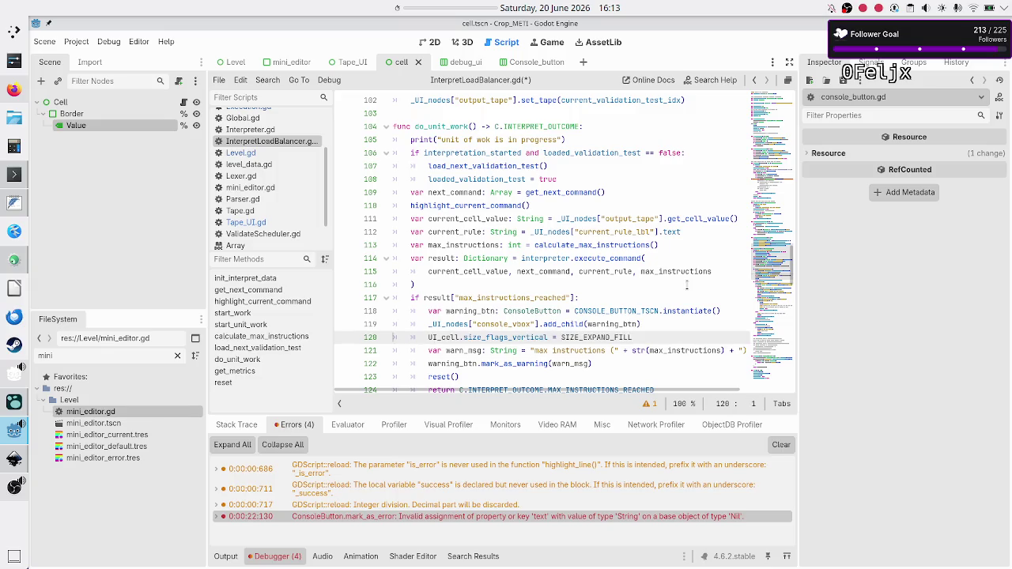
Step: Replace UI_cell with warning_btn in the pasted line using autocomplete
key("shift+Right")
key("shift+Right")
key("shift+Right")
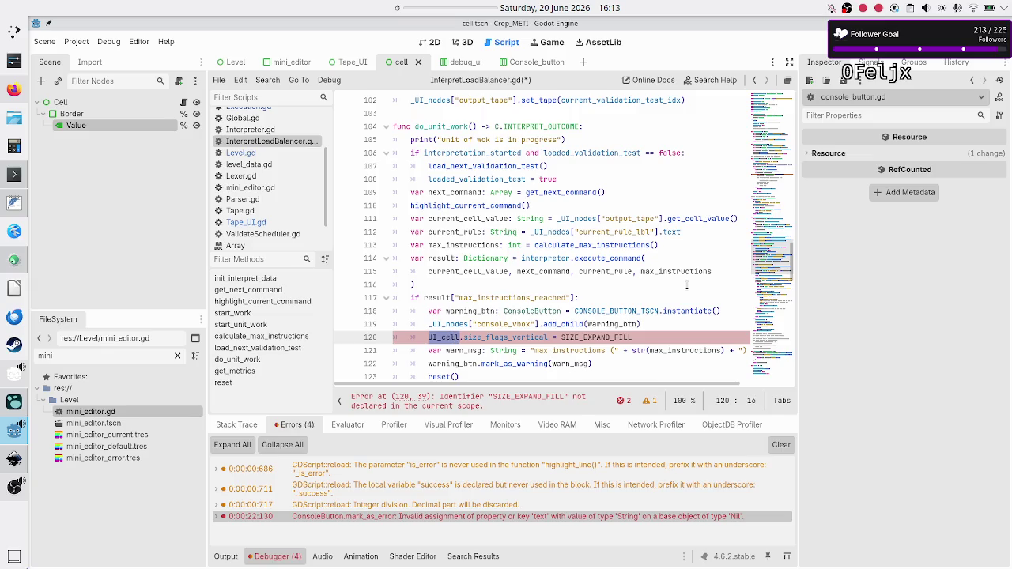
type("warn")
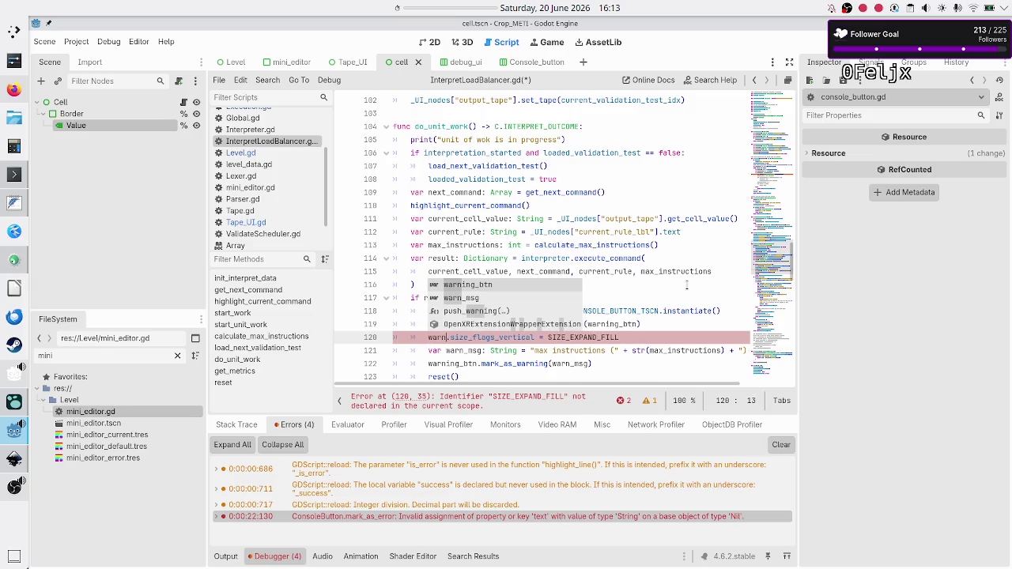
key("Return")
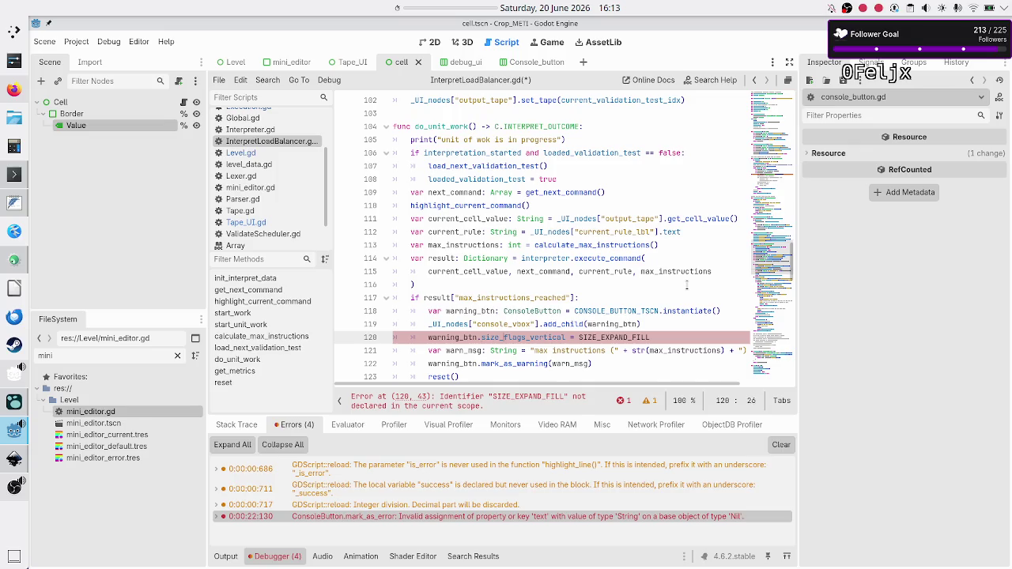
key("End")
key("Right")
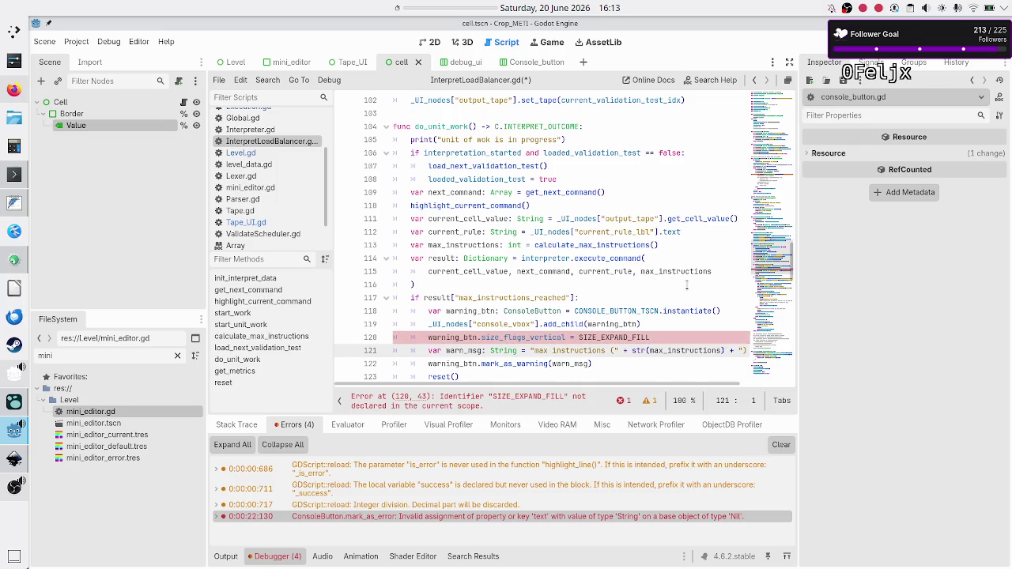
key("Left")
key("Right")
scroll(530, 187, "up", 20)
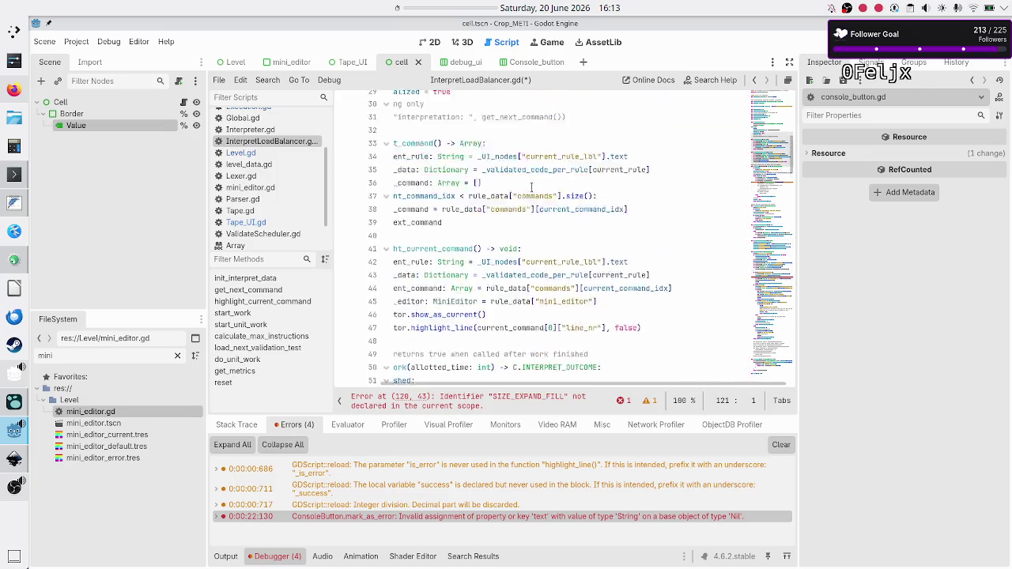
scroll(531, 187, "up", 1)
scroll(531, 187, "left", 3)
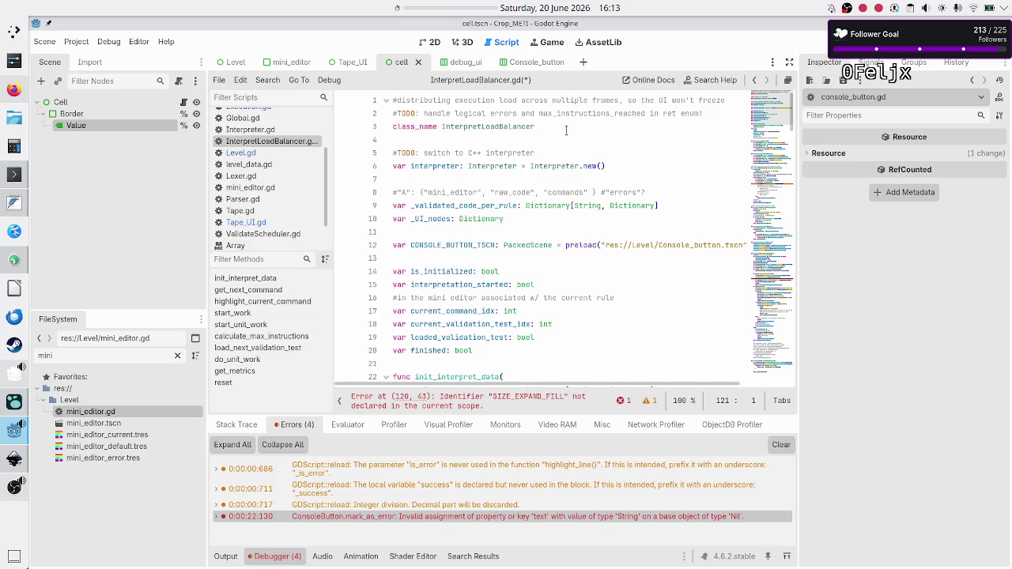
left_click(266, 224)
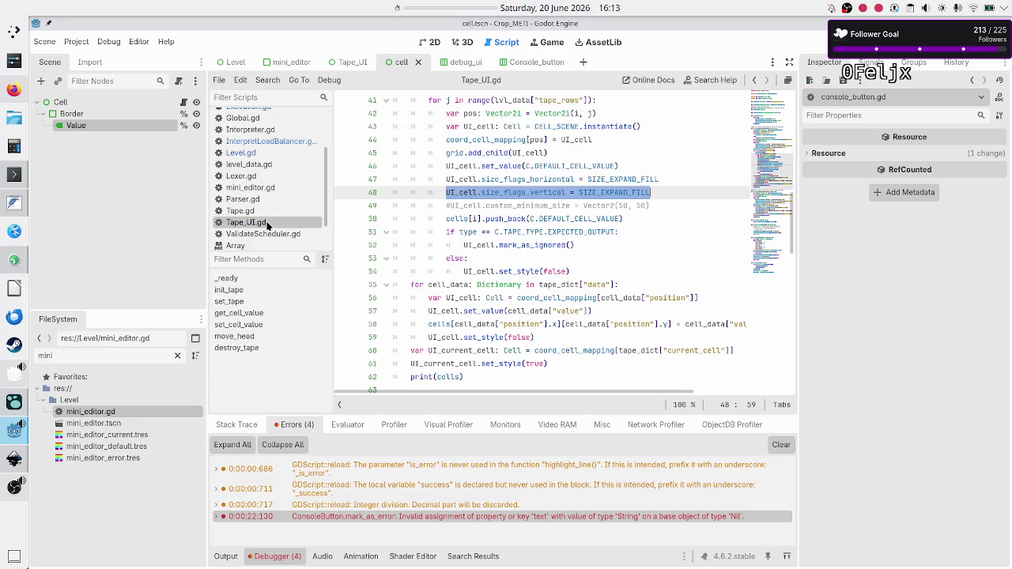
left_click(629, 193)
scroll(627, 197, "up", 10)
scroll(627, 198, "up", 3)
scroll(629, 198, "down", 11)
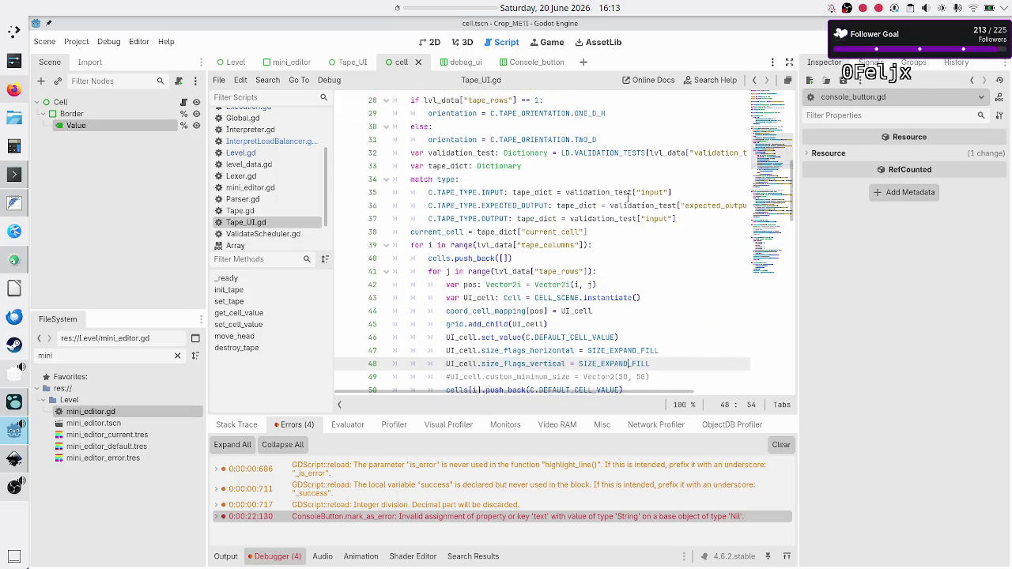
mouse_move(597, 285)
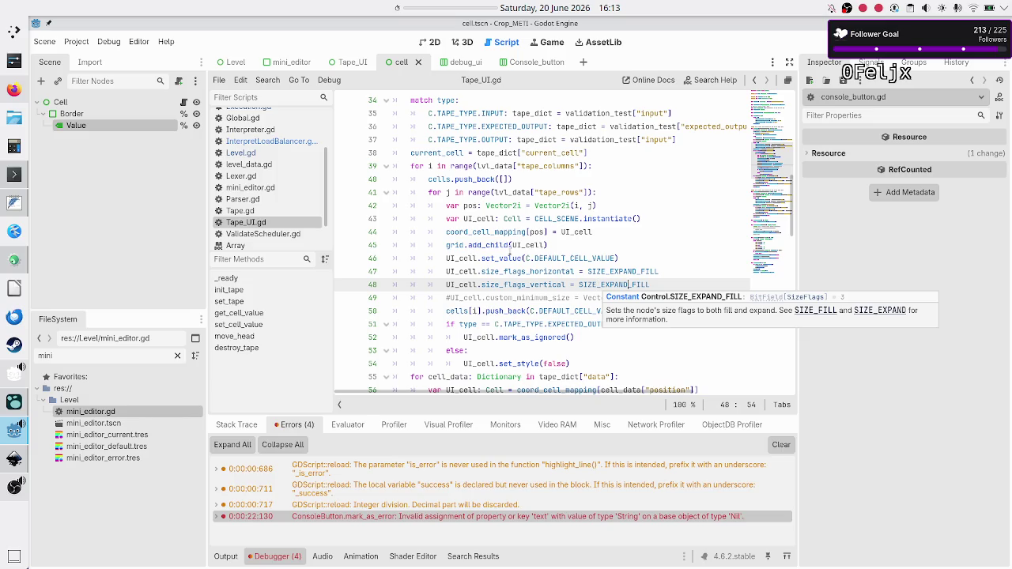
left_click(290, 143)
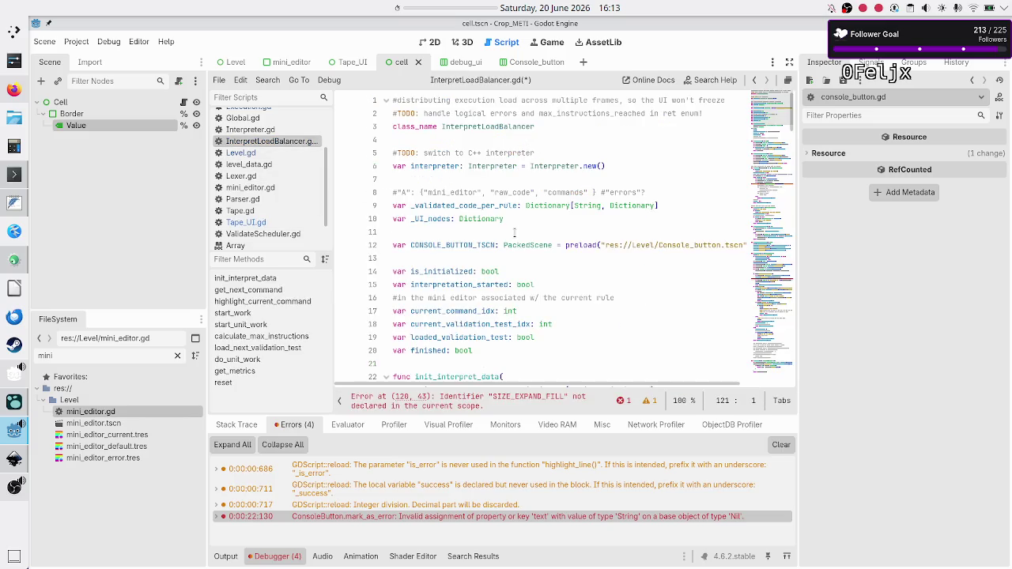
scroll(591, 254, "down", 16)
scroll(591, 254, "down", 20)
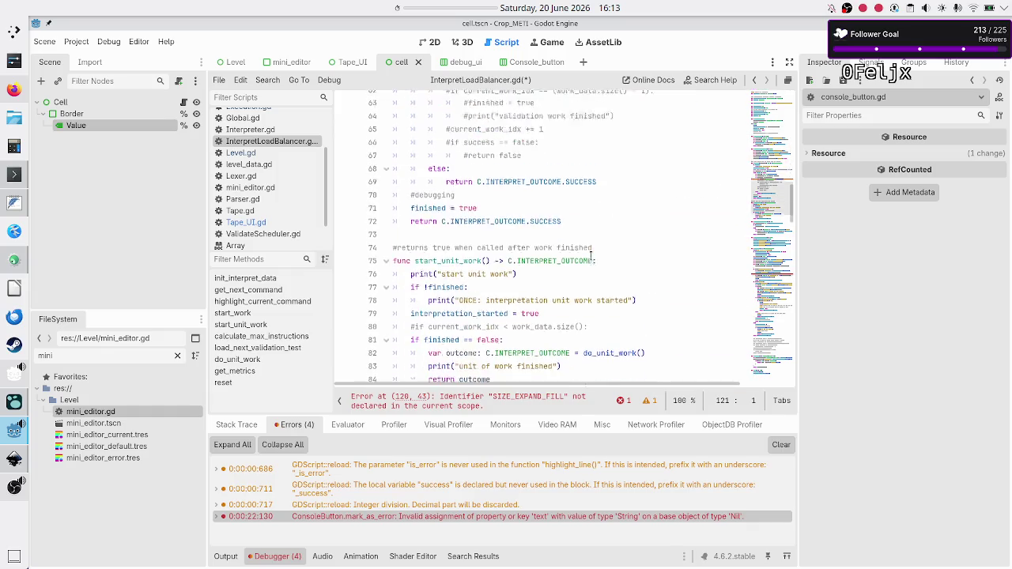
scroll(591, 255, "up", 4)
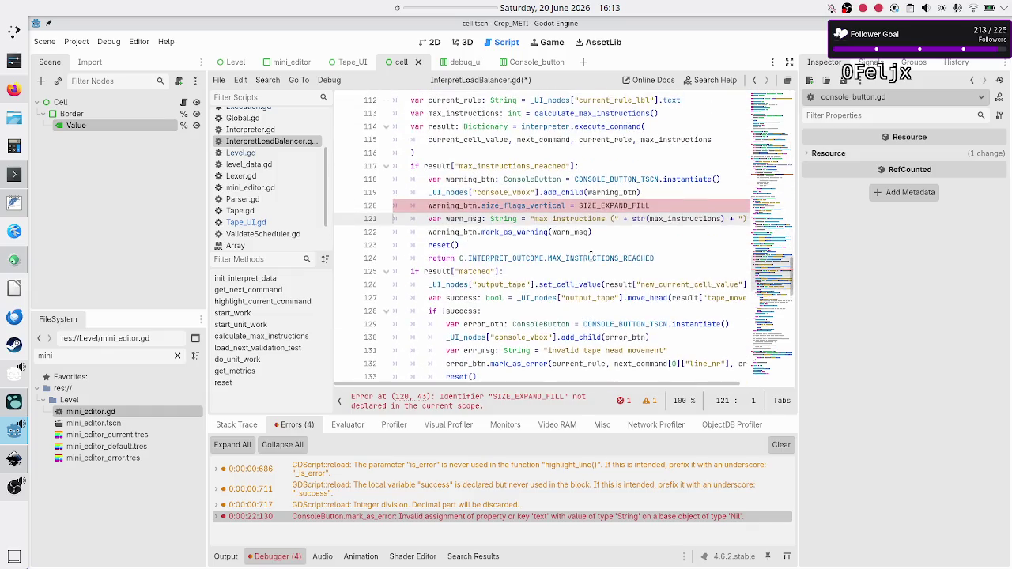
left_click(668, 205)
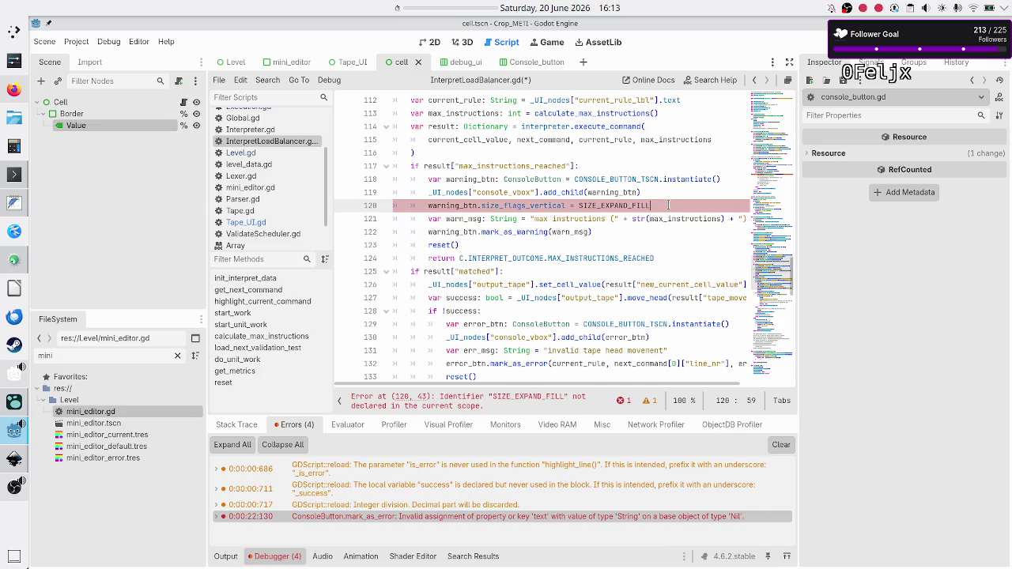
Step: Change the constant to Control.SIZE_EXPAND_FILL and select the whole size-flags statement
key("Left")
key("Left")
key("Left")
type("Control.")
key("Escape")
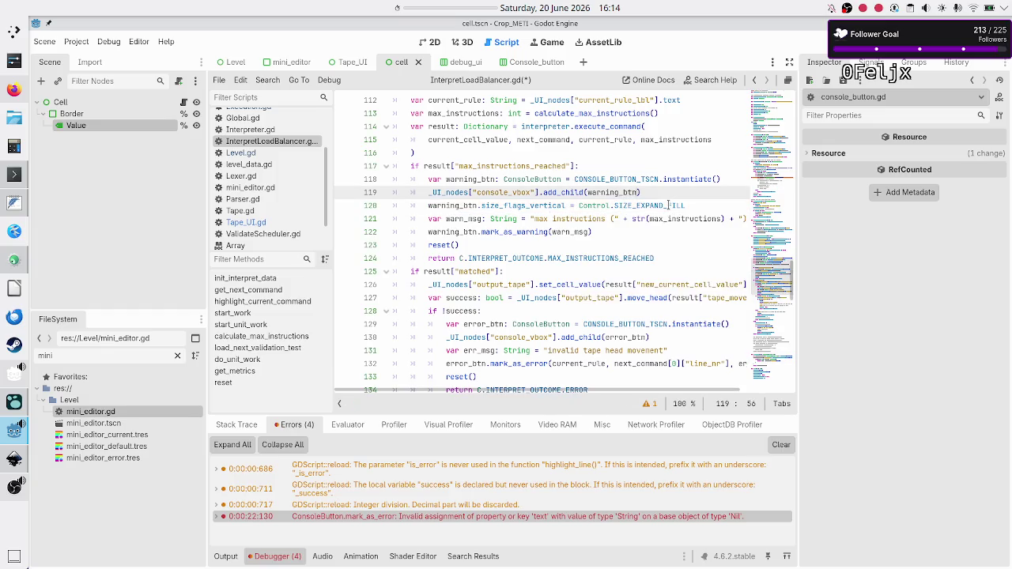
key("Home")
key("Right")
key("Home")
key("shift+End")
key("ctrl+c")
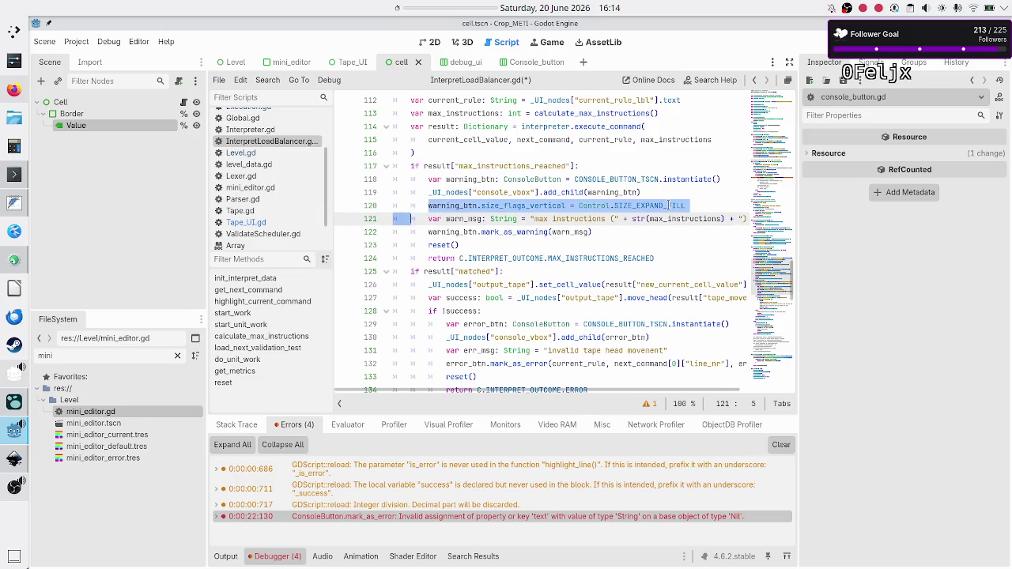
Step: Add the same statement for error_btn below add_child(error_btn), then save and run with F5
key("Down")
key("Down")
key("Down")
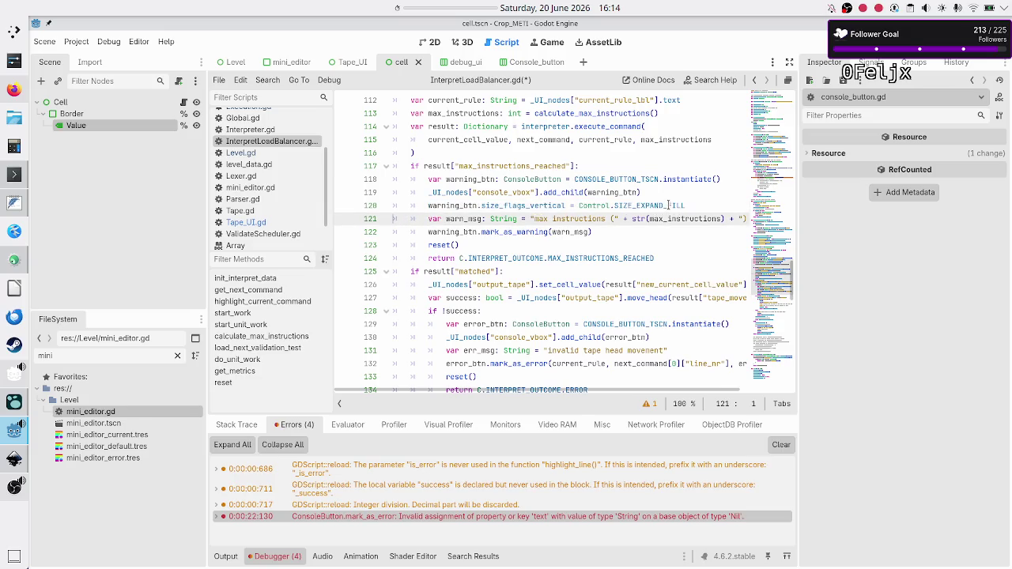
key("Down")
key("Down")
key("Down")
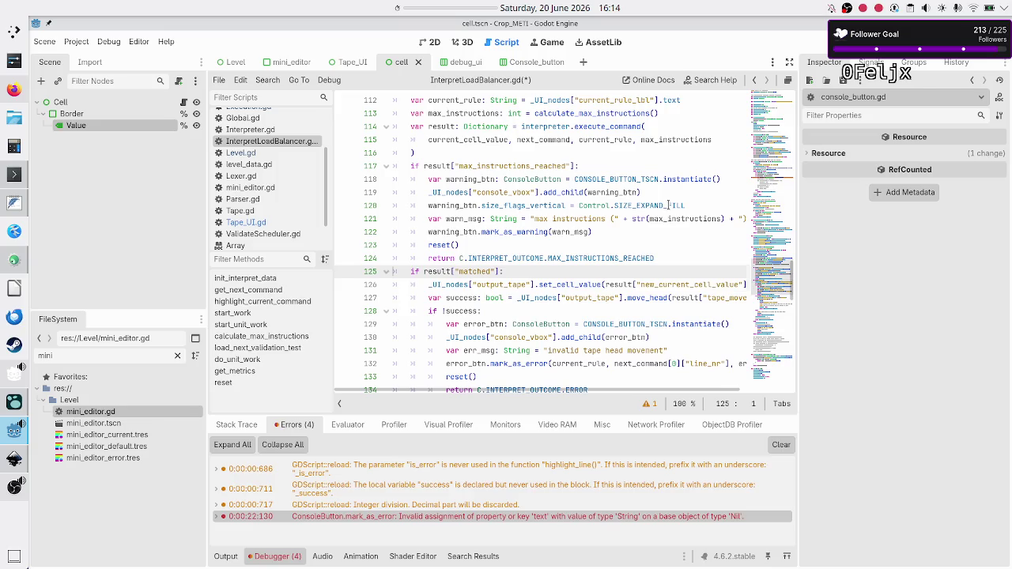
key("Down")
key("Down")
key("Down")
key("Up")
key("Up")
key("Up")
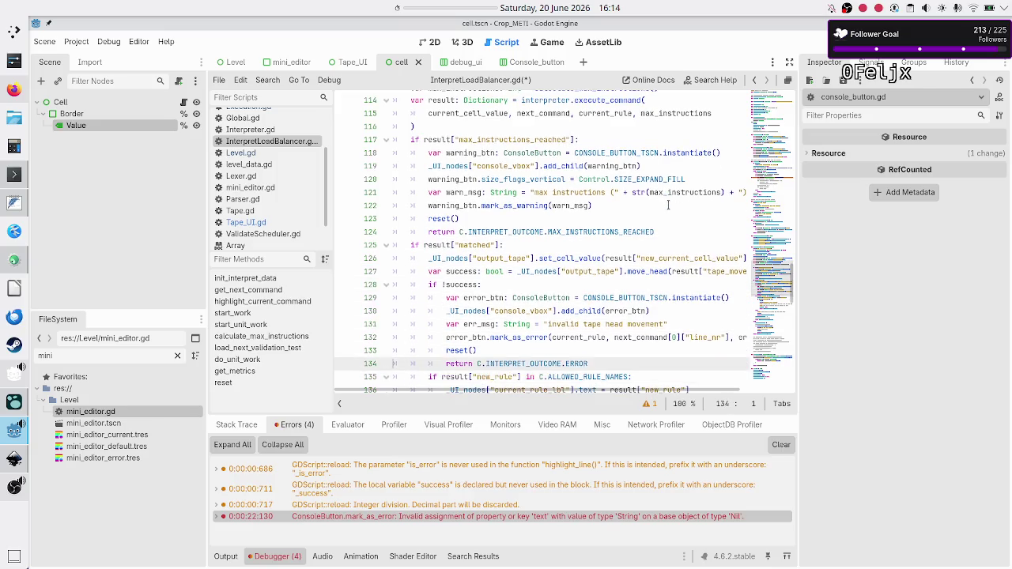
key("ctrl+v")
key("Return")
key("Up")
key("Tab")
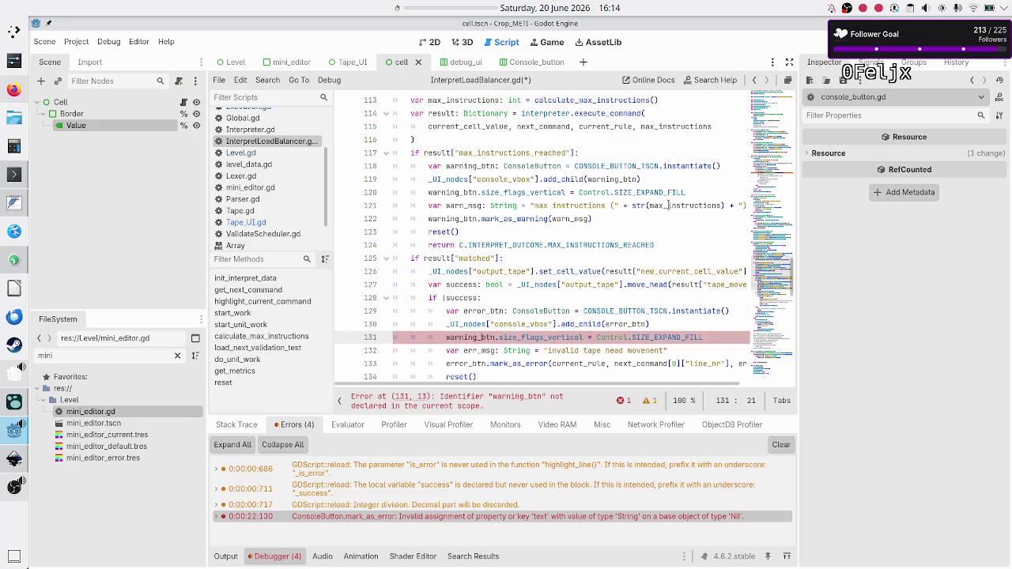
key("BackSpace")
key("BackSpace")
key("BackSpace")
type("error")
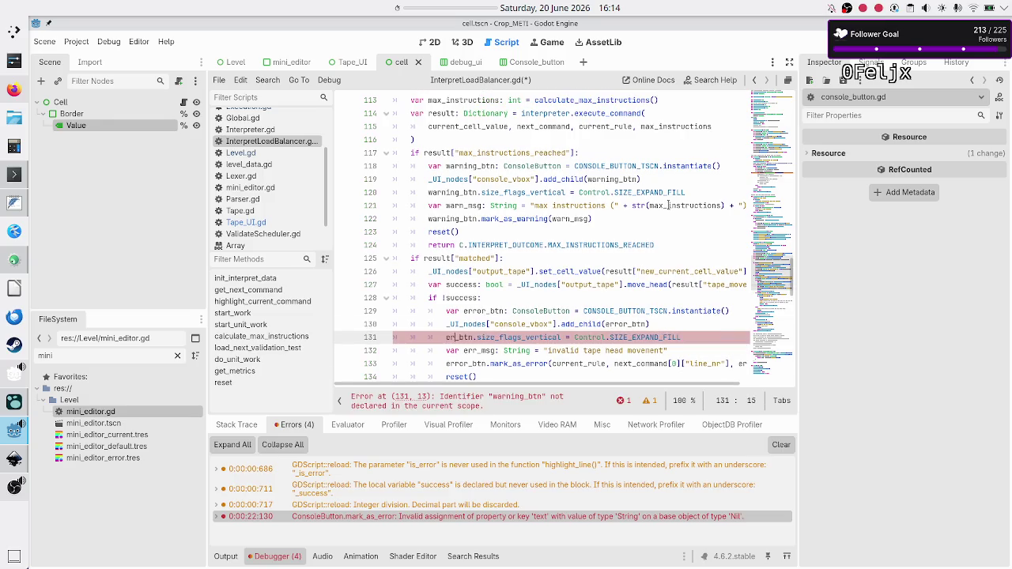
key("Escape")
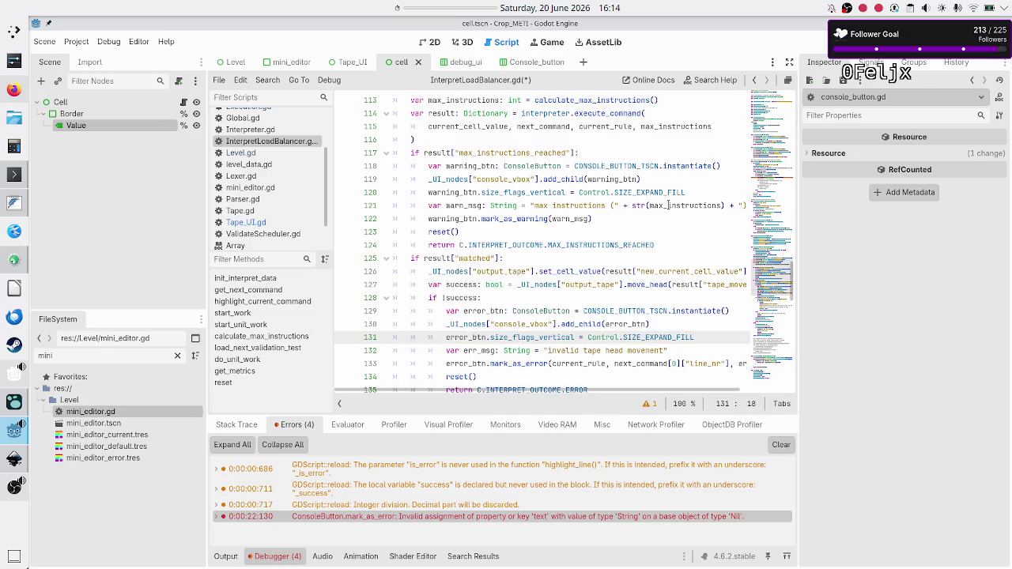
key("F5")
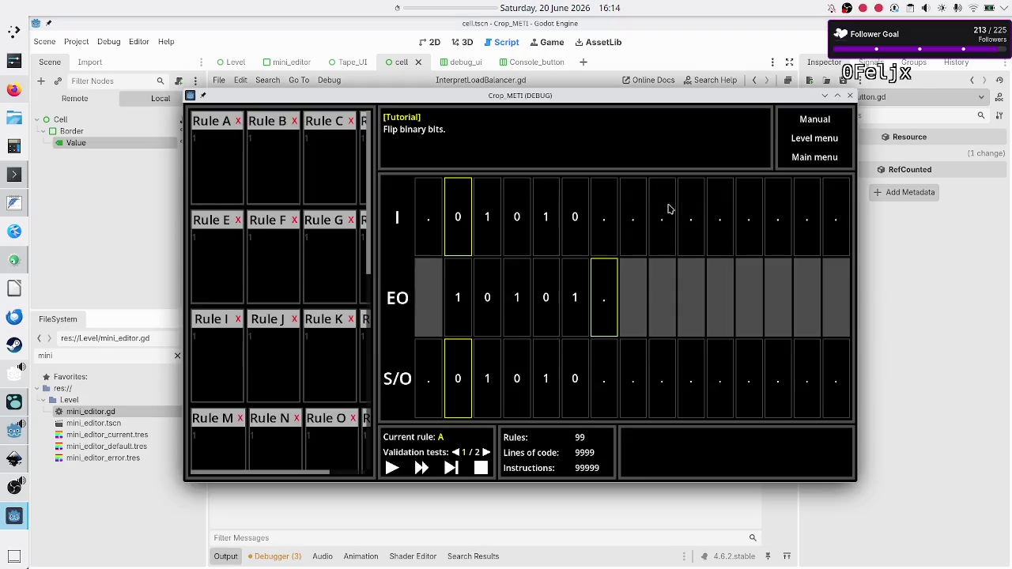
Step: In the game, enter U in Rule A's code and step twice to trigger the invalid tape head error
left_click(231, 163)
type("01")
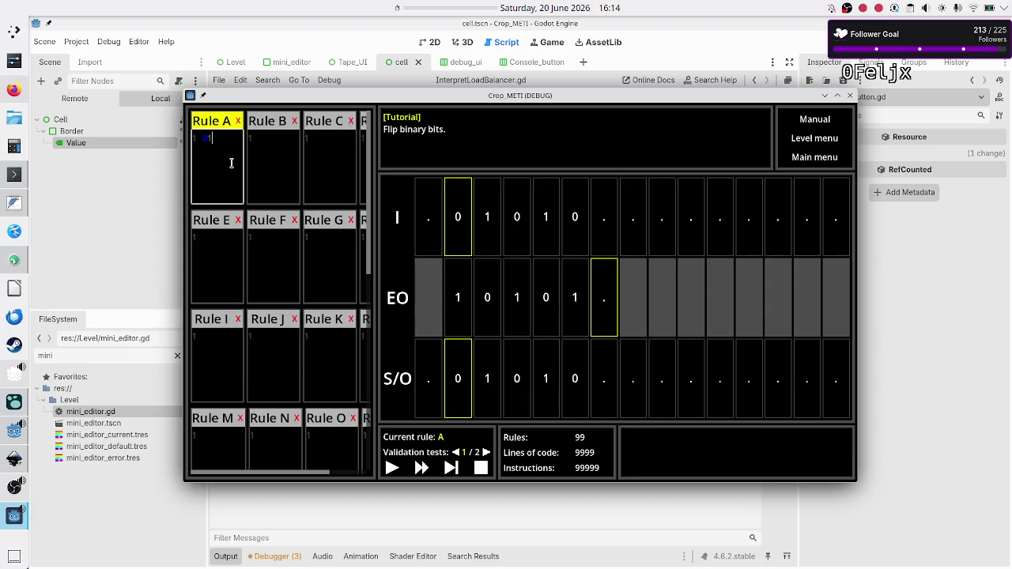
type("U")
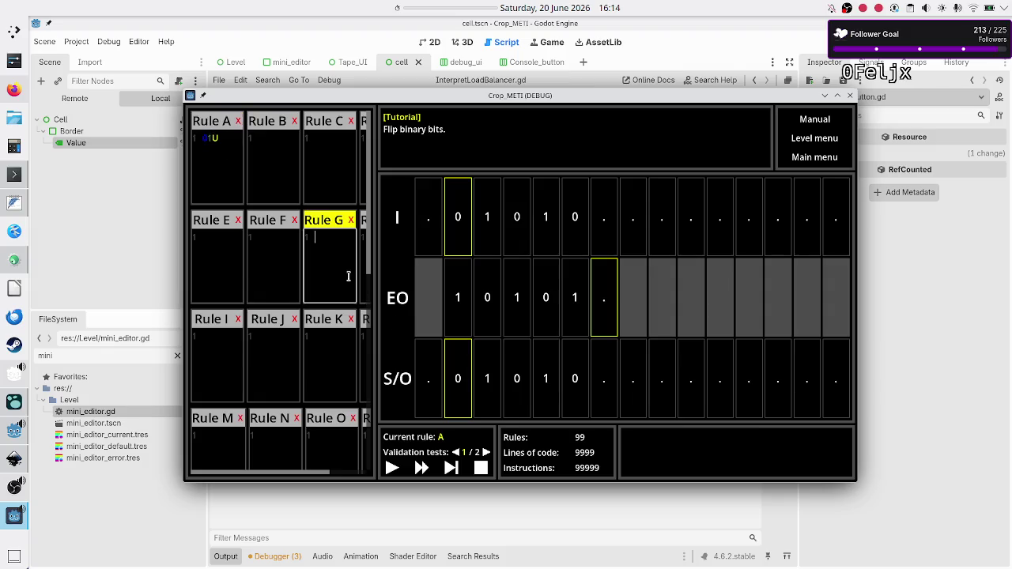
left_click(452, 468)
left_click(452, 468)
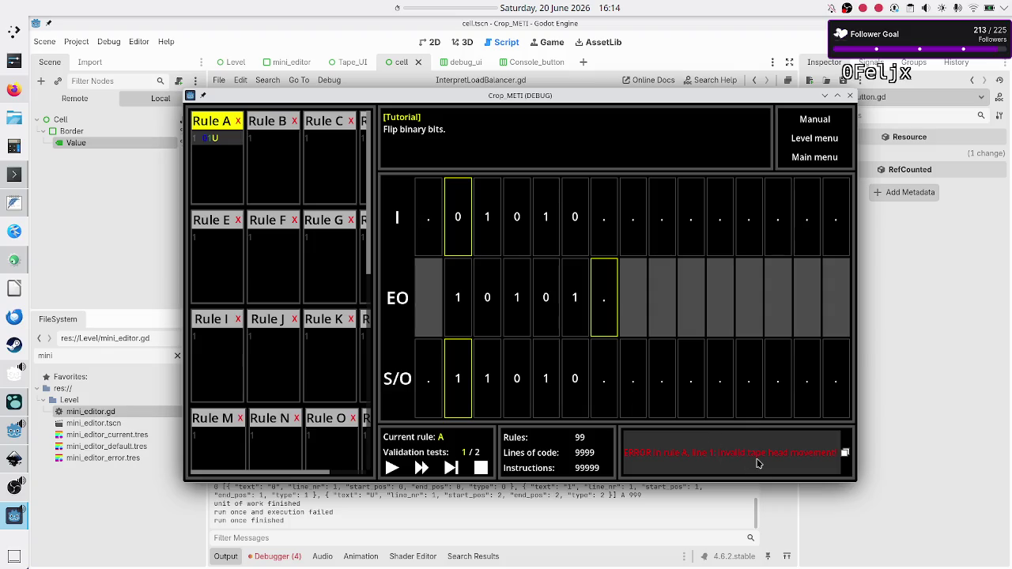
Step: Click the invalid tape head movement error message repeatedly, then bring the editor back in front
left_click(329, 254)
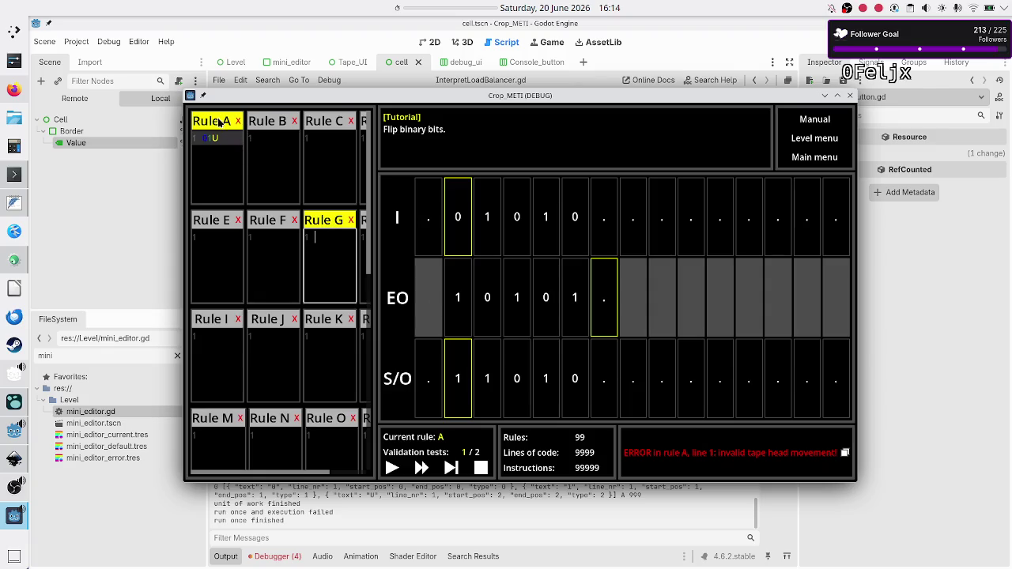
left_click(722, 457)
left_click(722, 456)
left_click(722, 457)
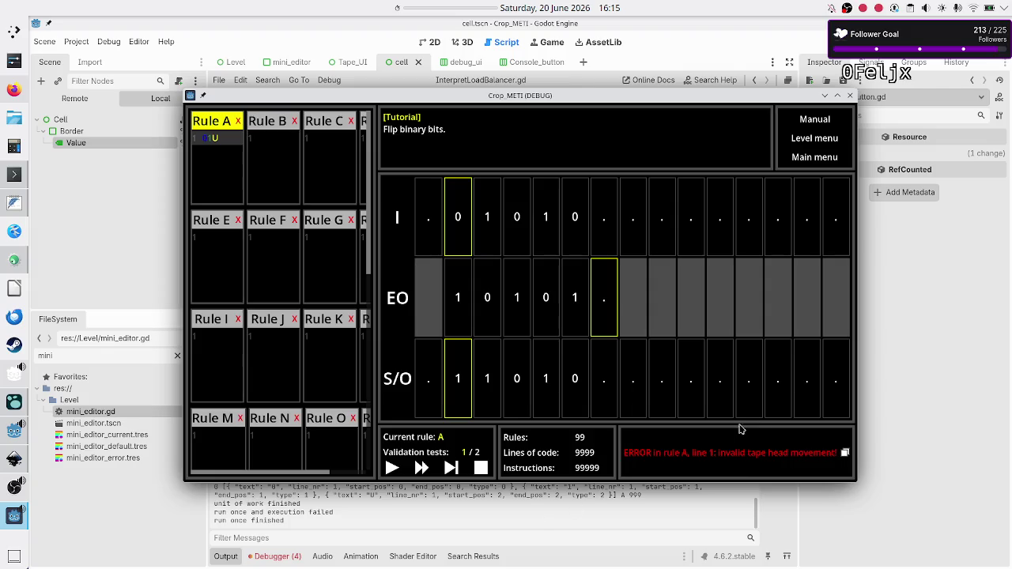
left_click(512, 501)
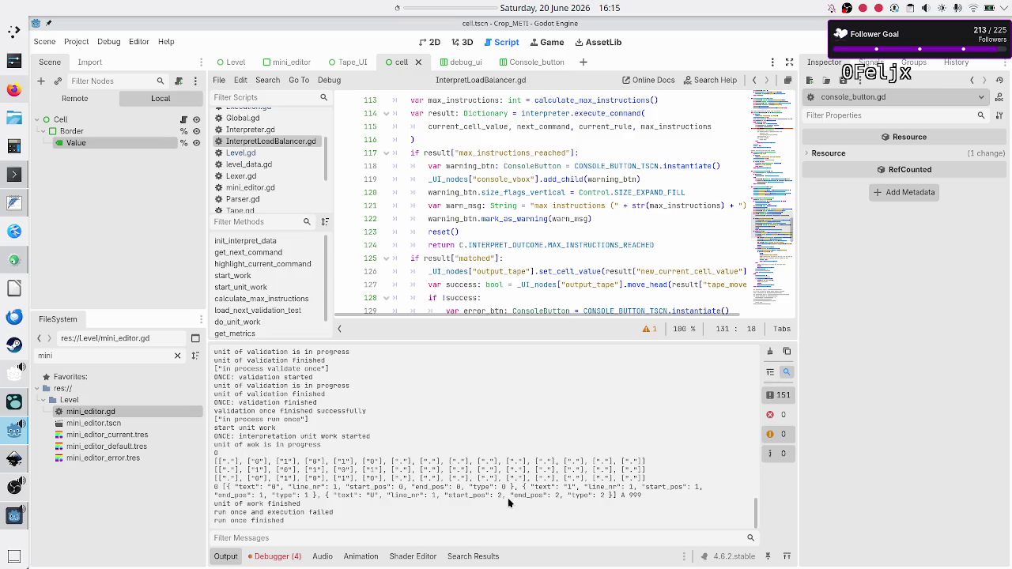
Step: Open the Errors list and jump to the Execution.gd:157 Array-to-Array conversion error
left_click(273, 557)
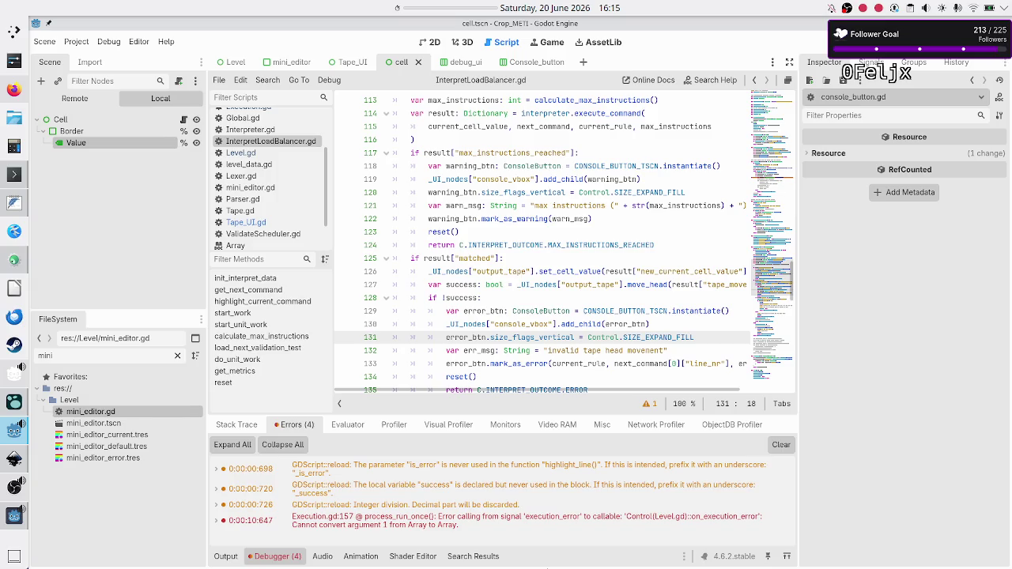
double_click(534, 514)
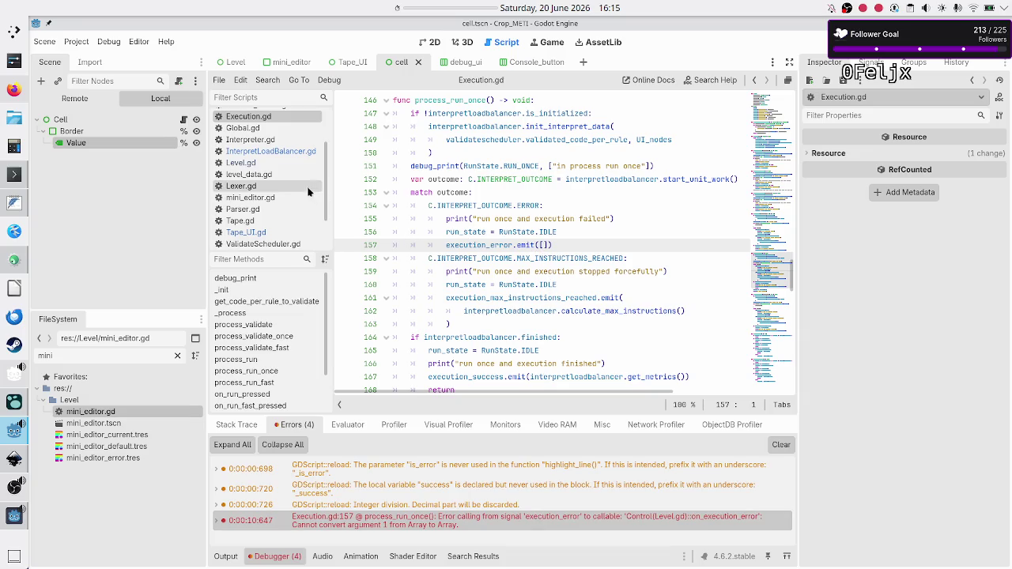
Step: Open Level.gd, filter its methods by 'err' and jump to on_error_pressed
left_click(262, 163)
scroll(474, 245, "down", 10)
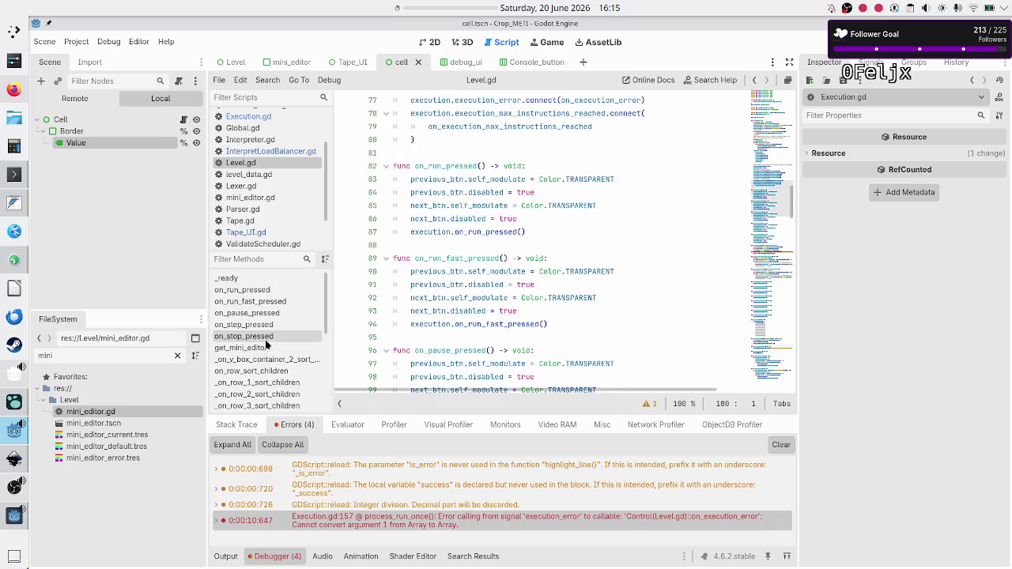
scroll(276, 330, "down", 3)
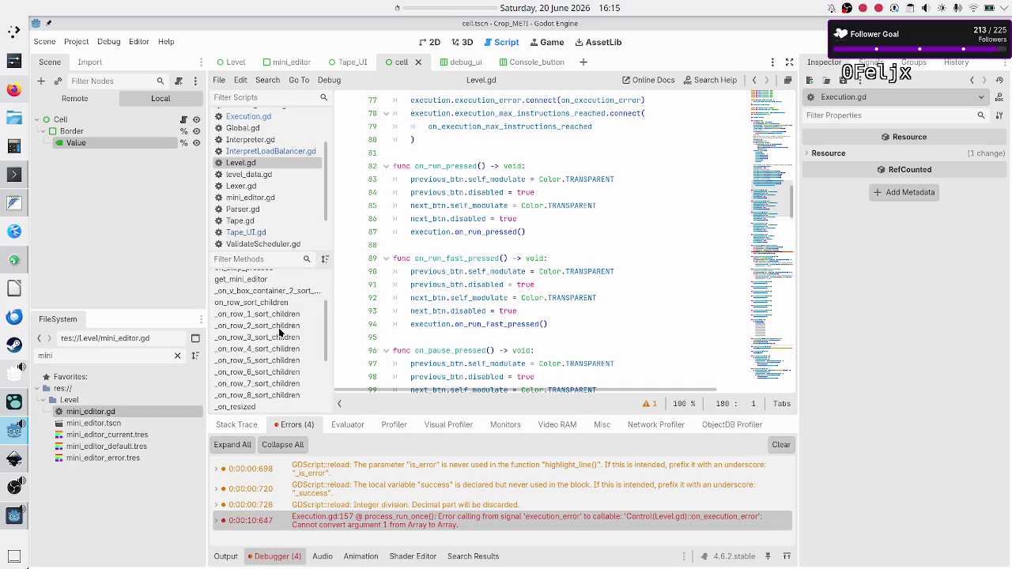
left_click(268, 259)
type("err")
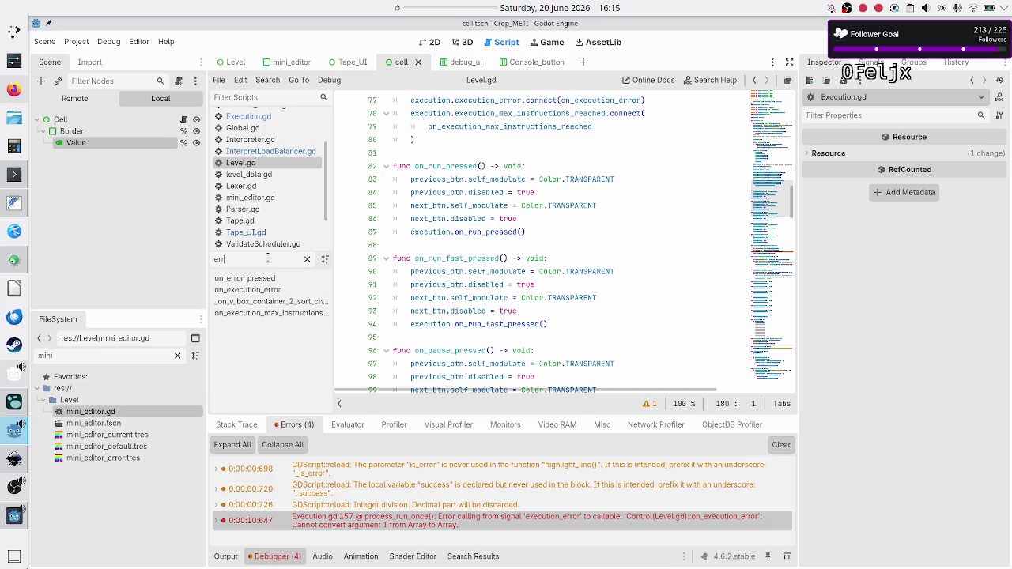
left_click(267, 279)
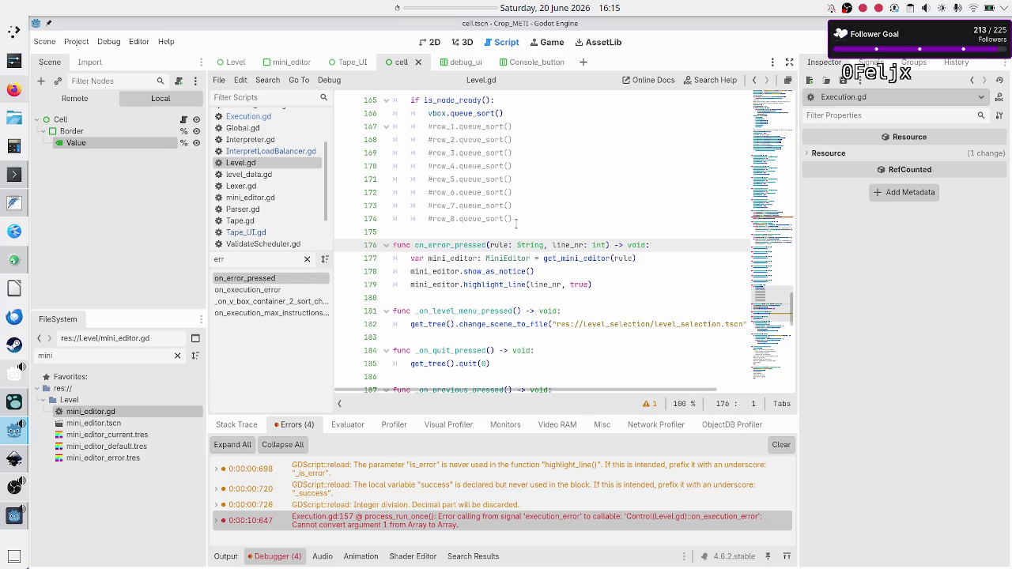
Step: Return to Execution.gd line 157 and inspect the execution_error signal's expected argument type
left_click(366, 508)
left_click(365, 519)
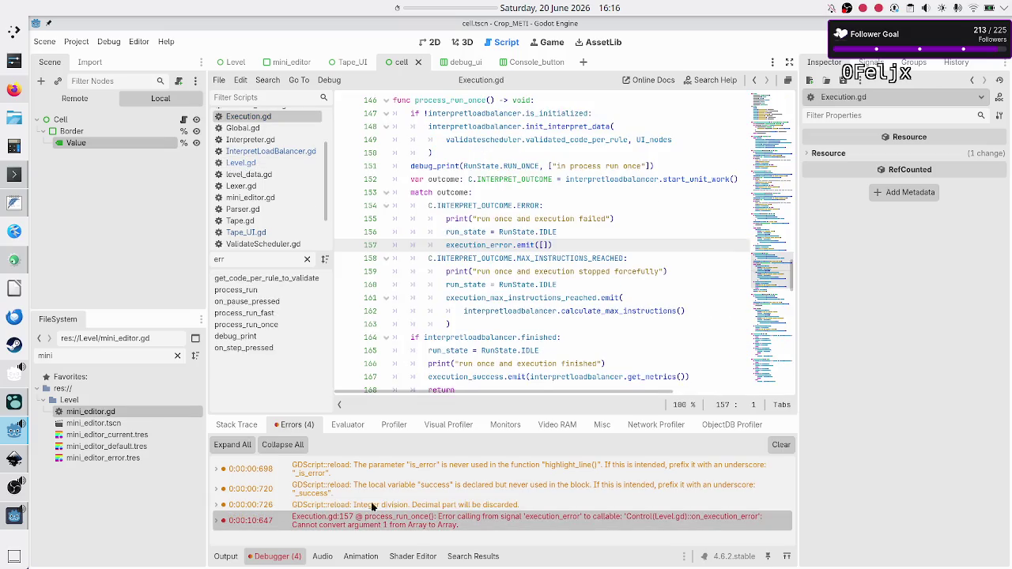
left_click(544, 245)
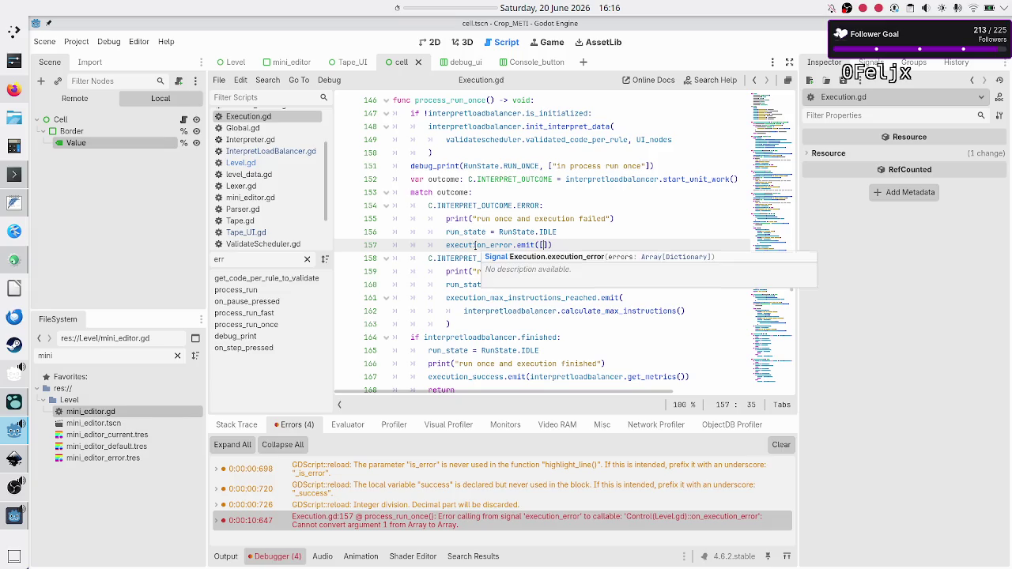
scroll(475, 245, "up", 1)
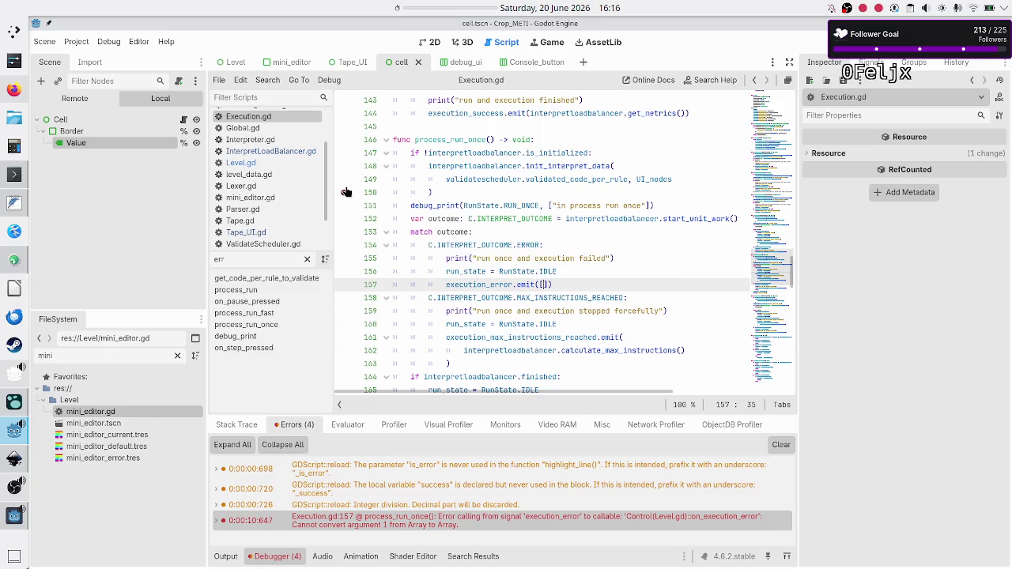
Step: Search Level.gd for 'execution_error.co' and jump to the on_execution_error definition
left_click(275, 162)
left_click(461, 204)
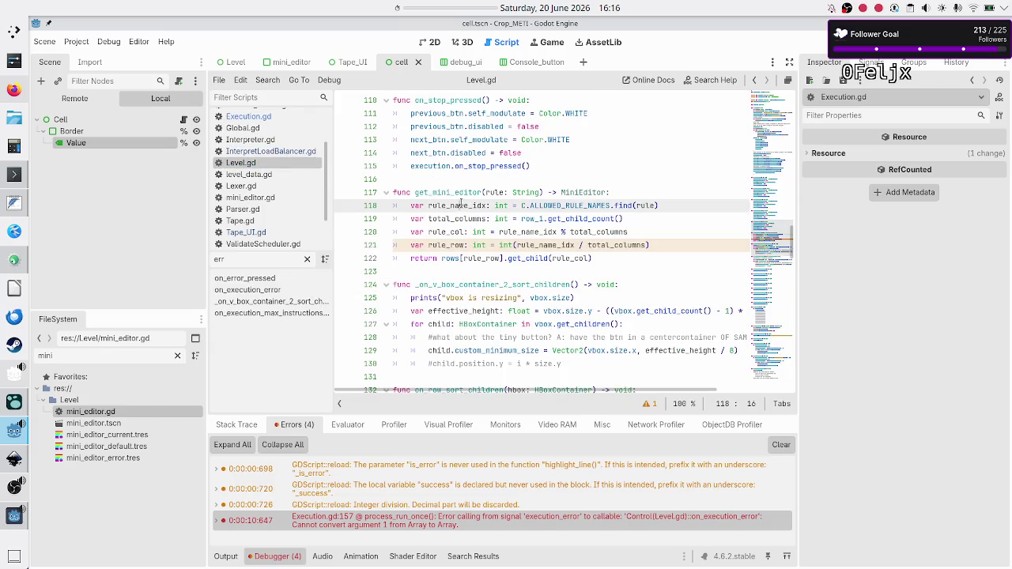
key("ctrl+f")
type("executiobn")
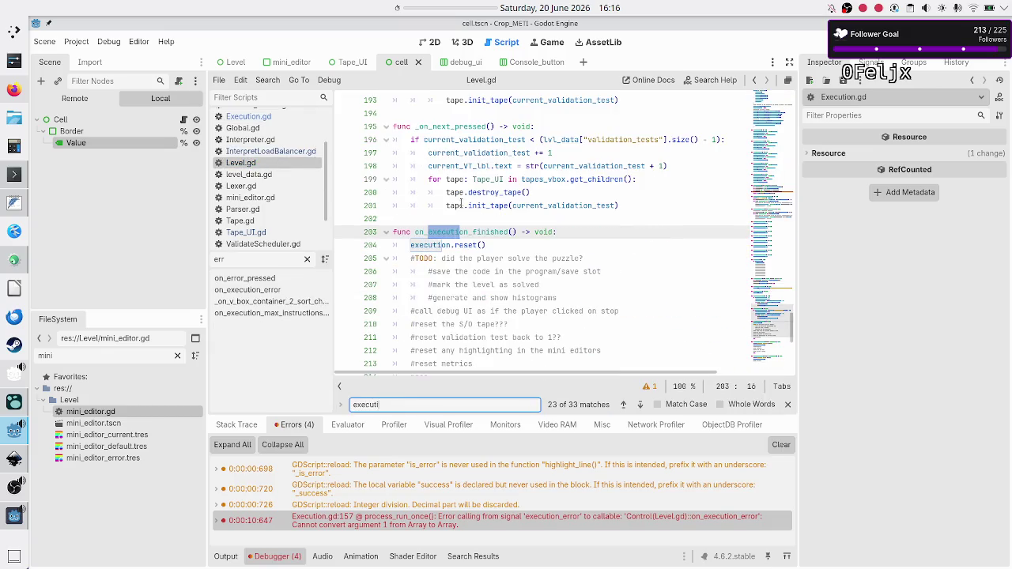
key("BackSpace")
key("BackSpace")
type("n")
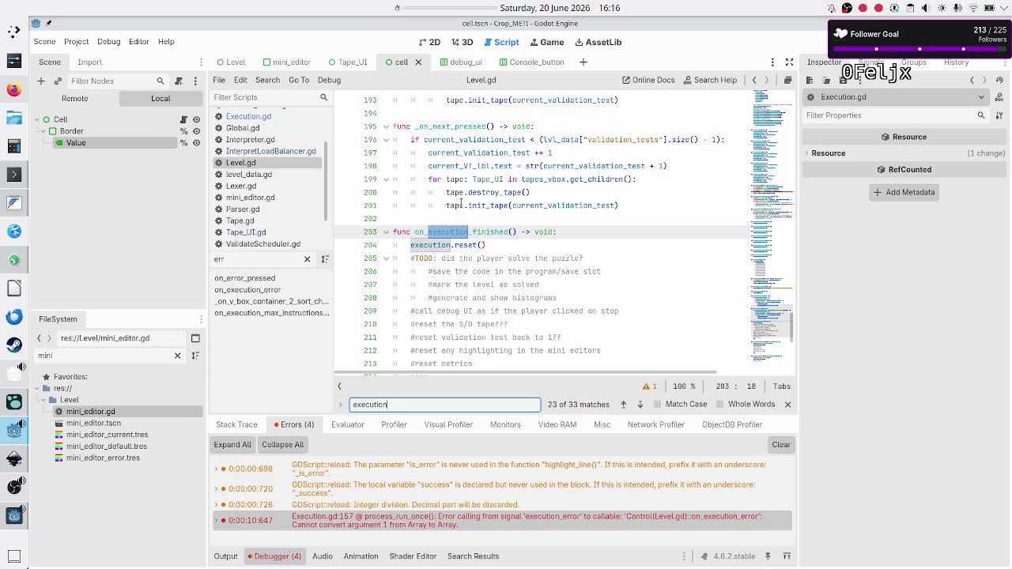
type("_error.co")
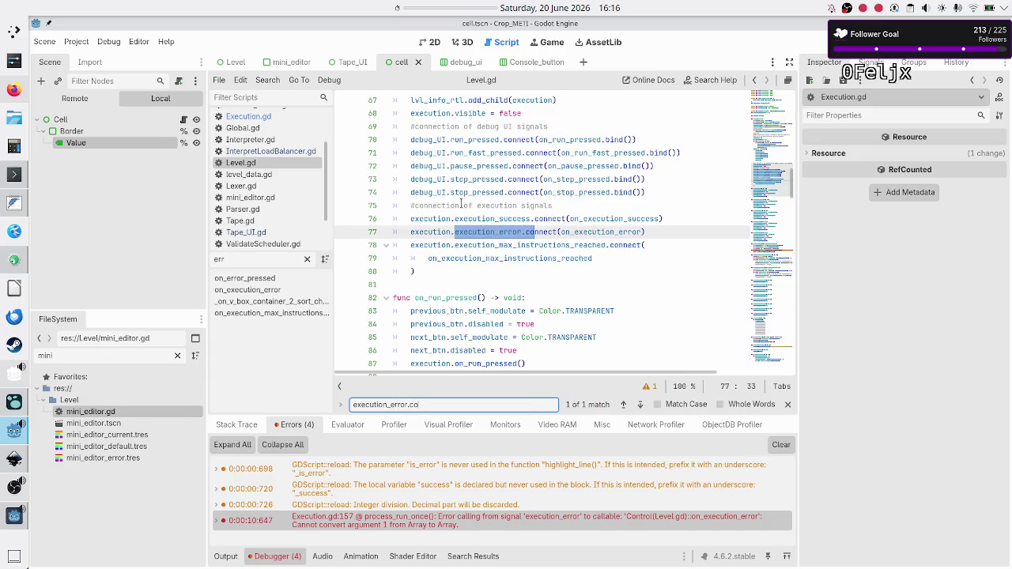
double_click(619, 232)
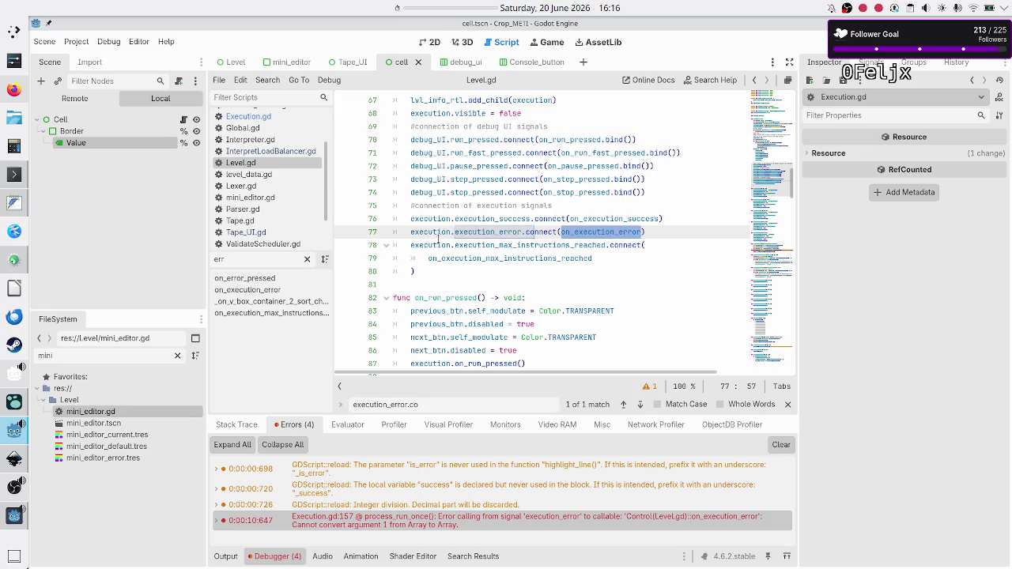
left_click(267, 263)
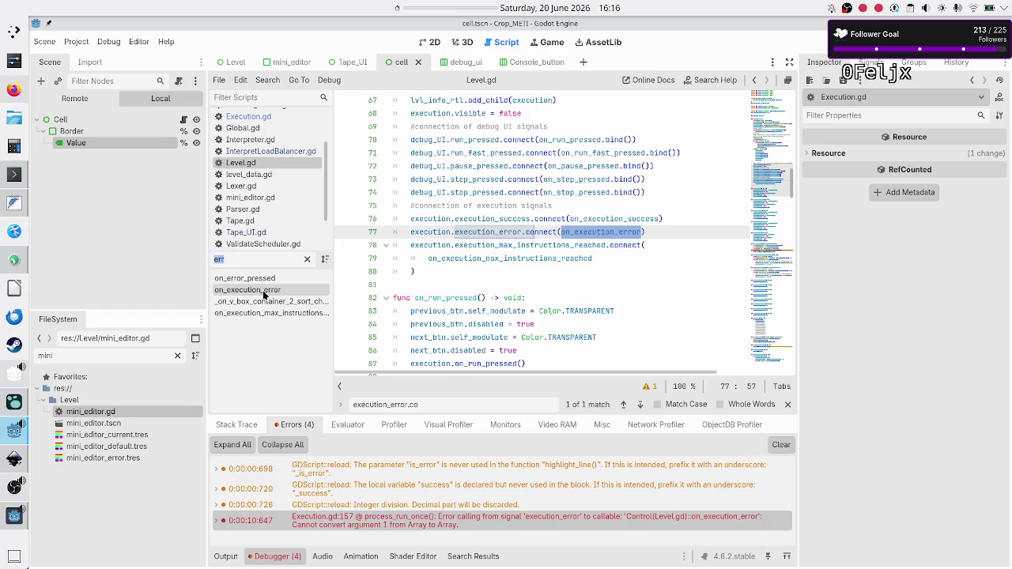
left_click(264, 291)
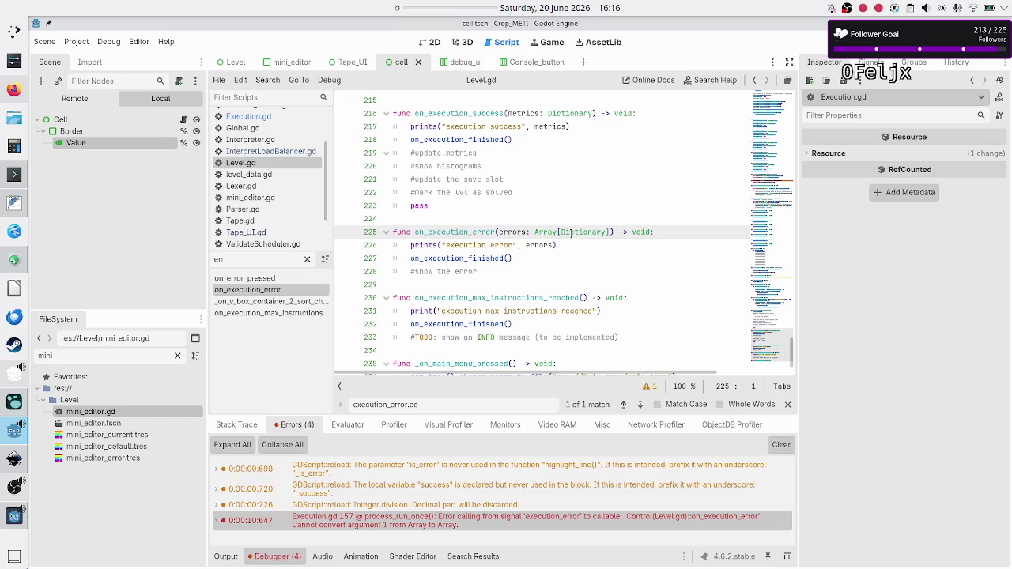
Step: Check the Array[Dictionary] type of on_execution_error's errors parameter, then return to InterpretLoadBalancer.gd
mouse_move(574, 232)
mouse_move(557, 231)
left_mouse_down()
mouse_move(611, 232)
mouse_move(599, 231)
left_mouse_up()
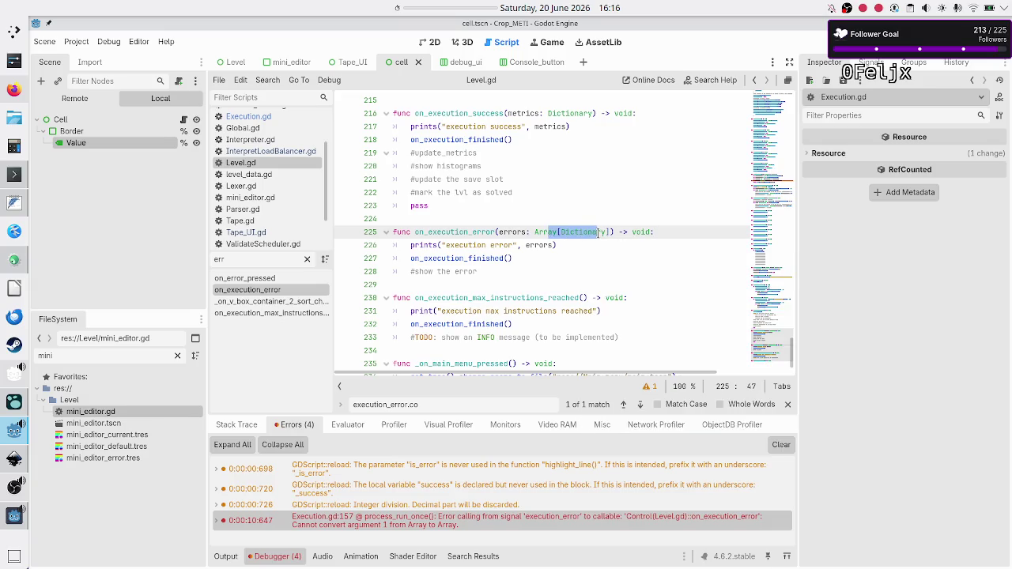
left_click(599, 231)
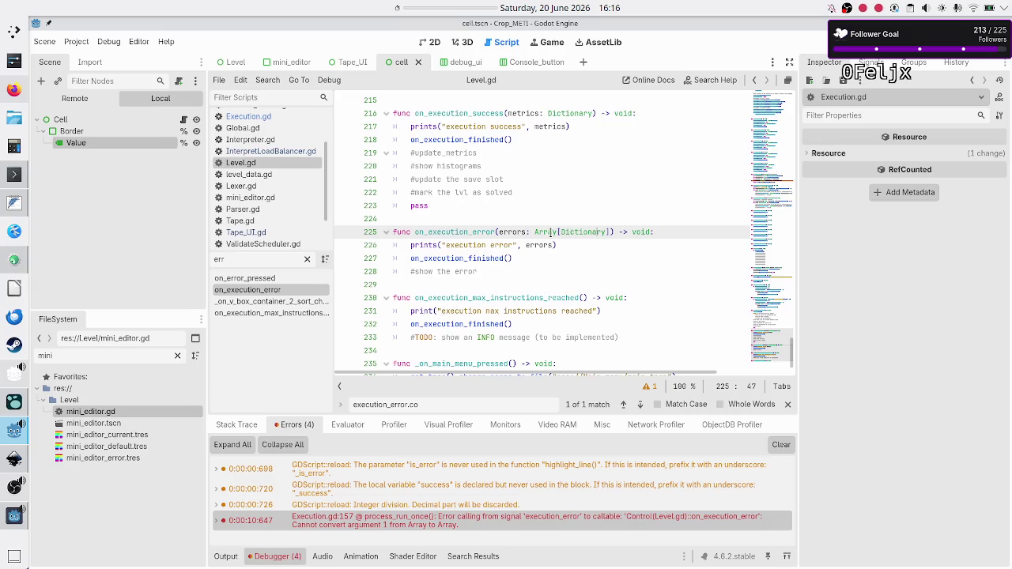
mouse_move(550, 233)
left_click(275, 151)
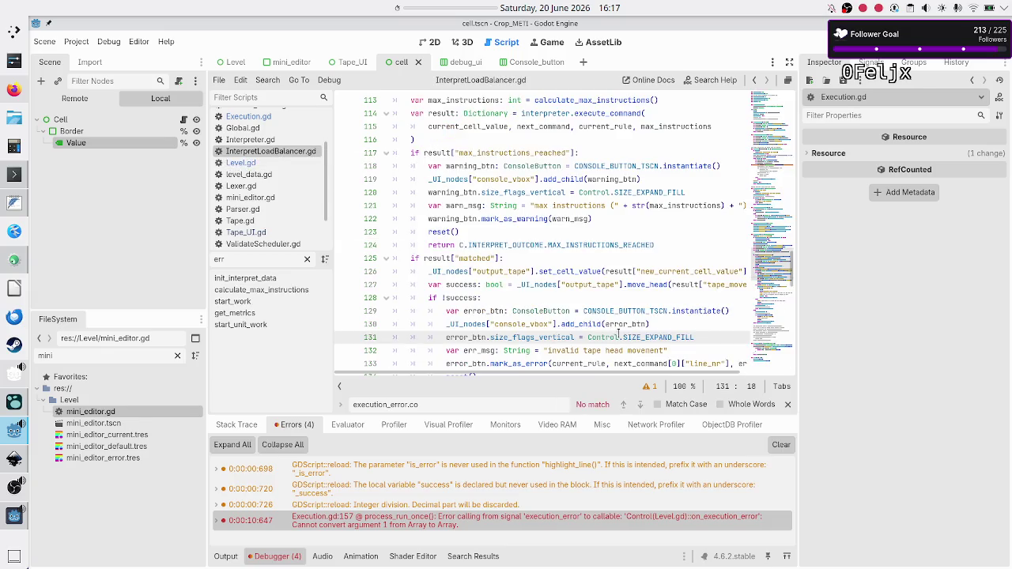
left_click(519, 485)
Step: On line 157, change the emit argument to ([] as Array[Dictionary])
left_click(498, 520)
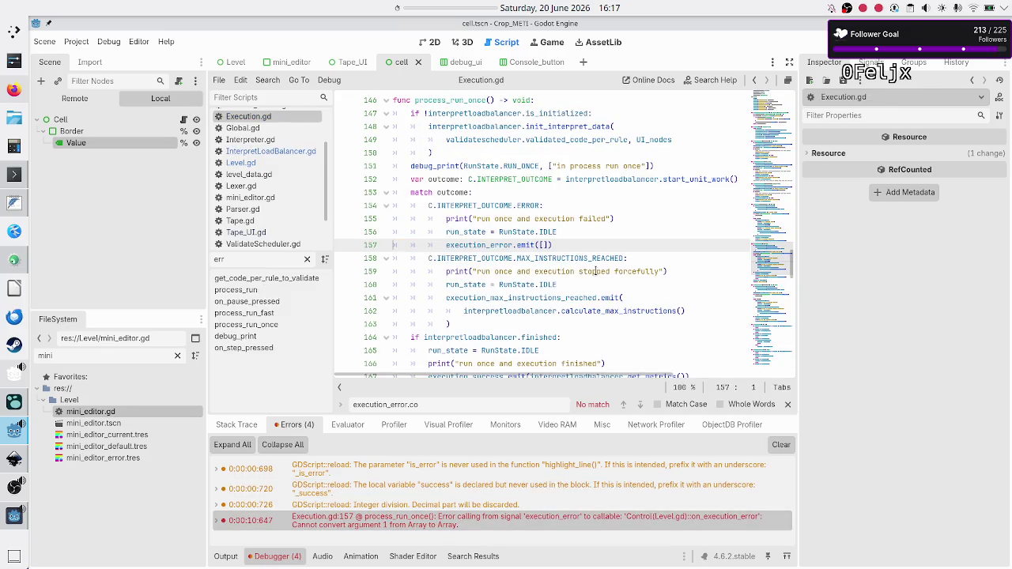
left_click(584, 241)
type("(")
key("Right")
key("Right")
type("as Arr")
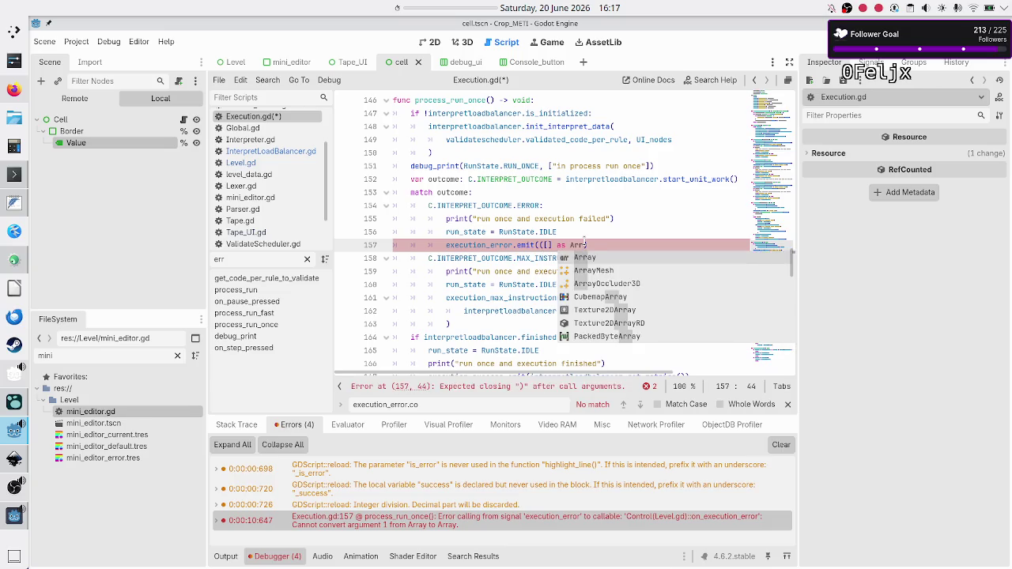
key("Return")
type("[Dict")
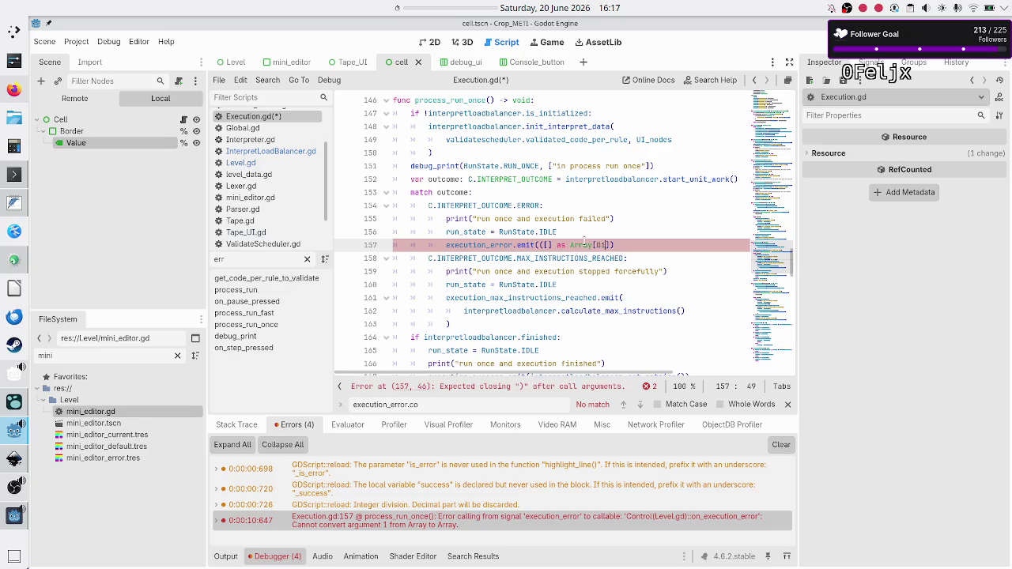
key("Return")
type("))")
key("Left")
key("Right")
type(")")
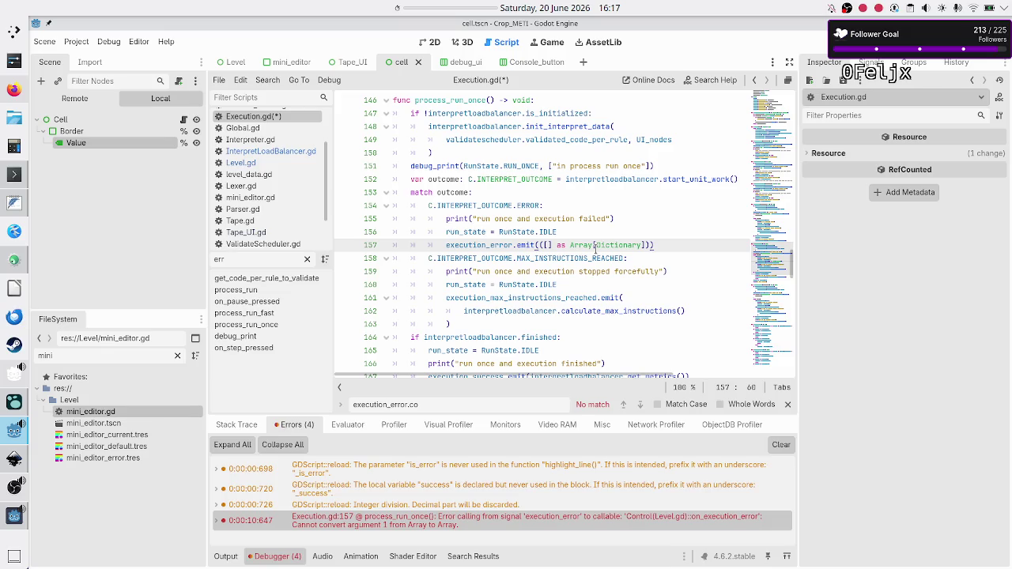
mouse_move(595, 248)
scroll(595, 248, "down", 4)
scroll(596, 248, "up", 1)
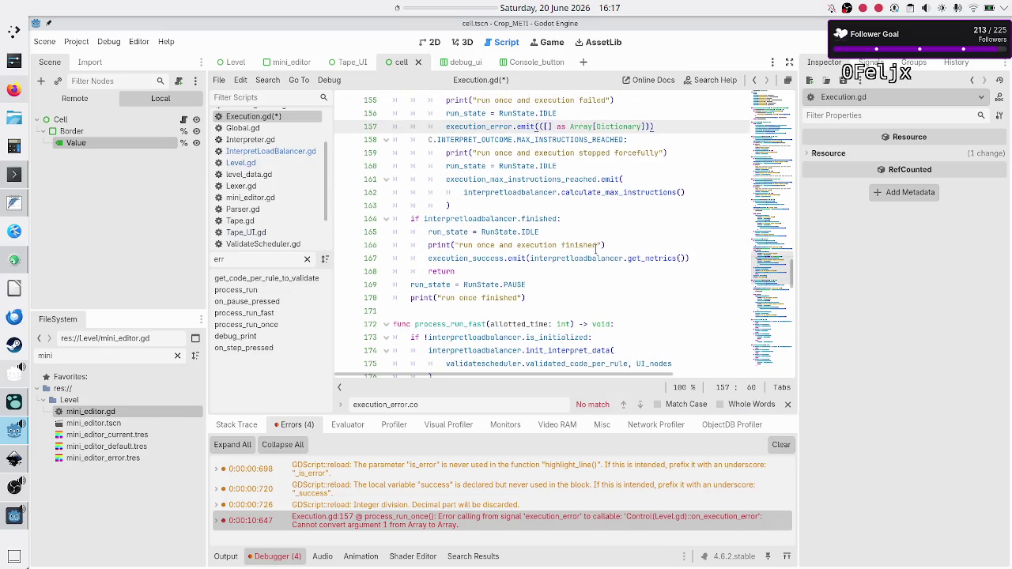
scroll(596, 248, "down", 3)
scroll(596, 248, "up", 6)
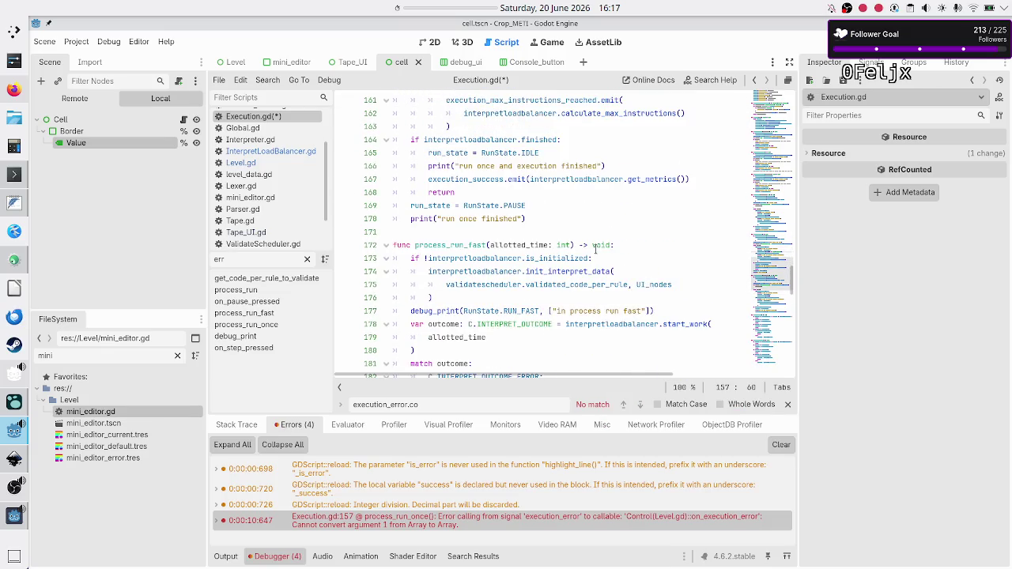
Step: Replace the execution_error.emit([]) in process_run with line 157's typed Array[Dictionary] emit
key("Home")
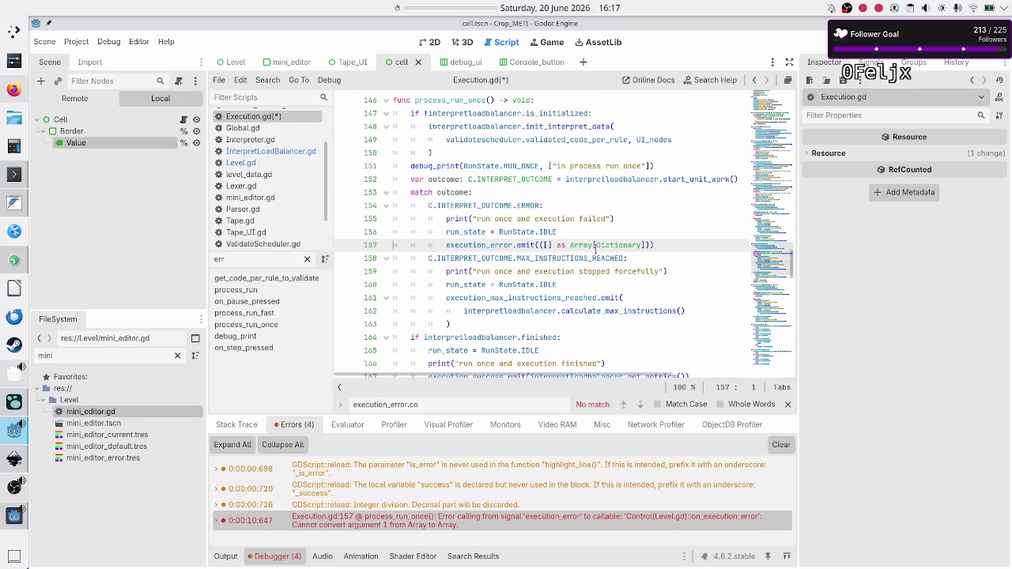
key("shift+Down")
key("shift+Left")
key("shift+Left")
key("shift+Left")
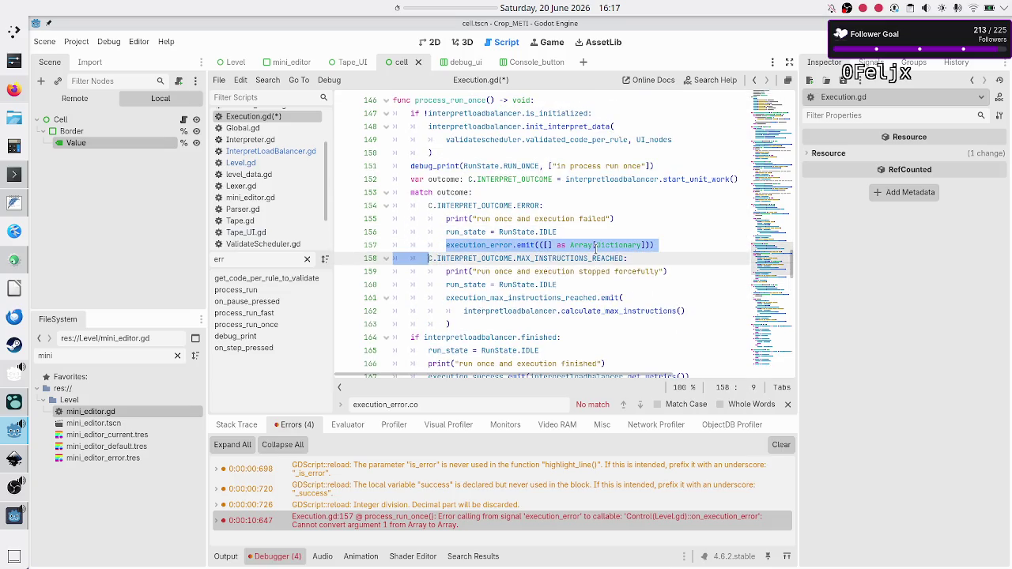
key("Right")
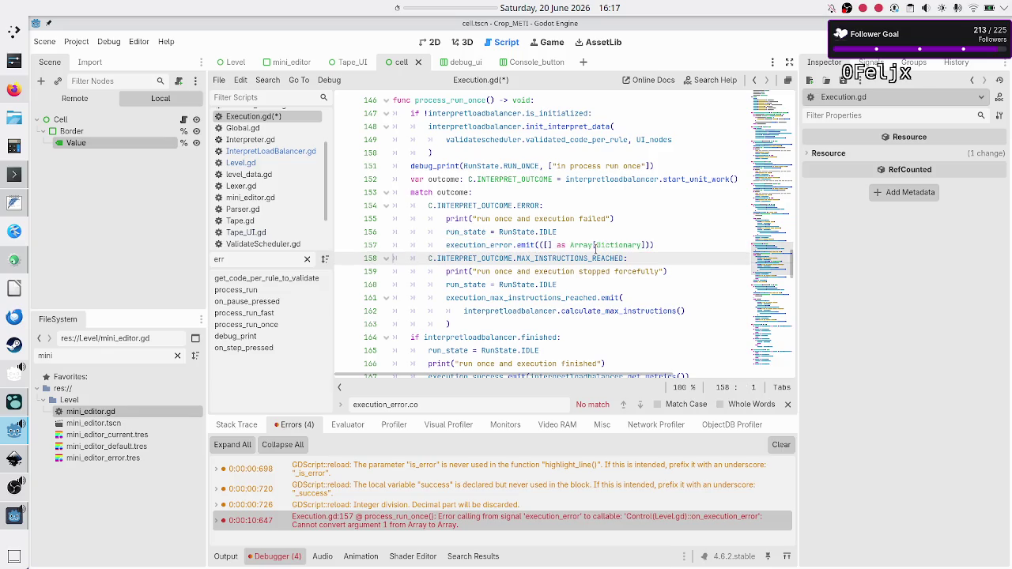
scroll(542, 216, "up", 7)
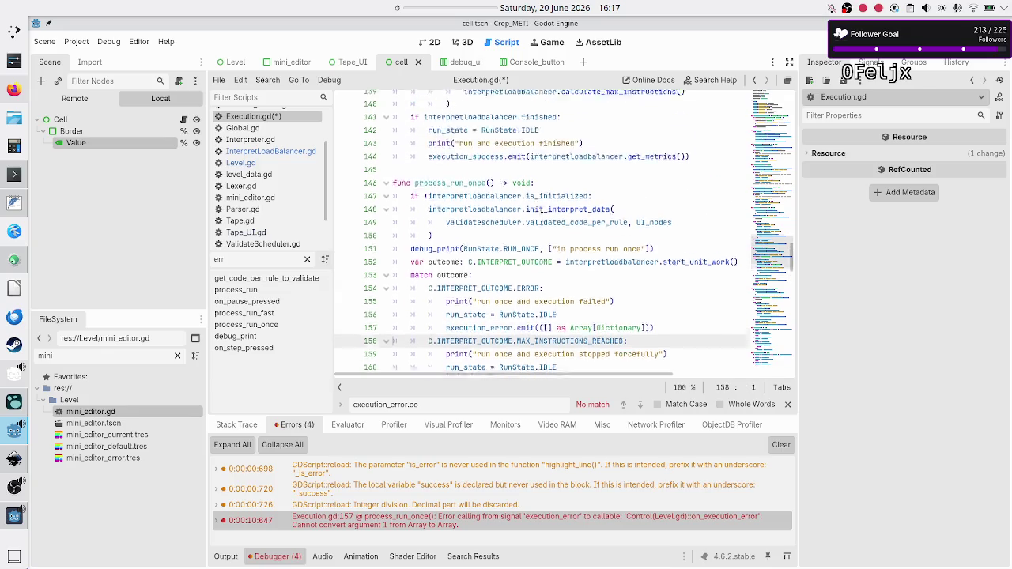
scroll(541, 216, "up", 3)
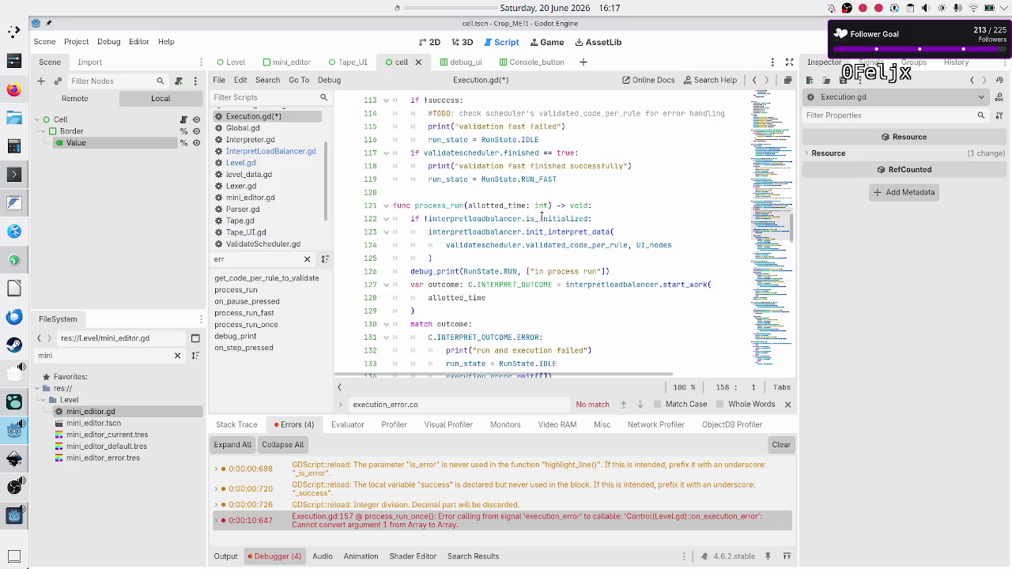
scroll(542, 216, "down", 2)
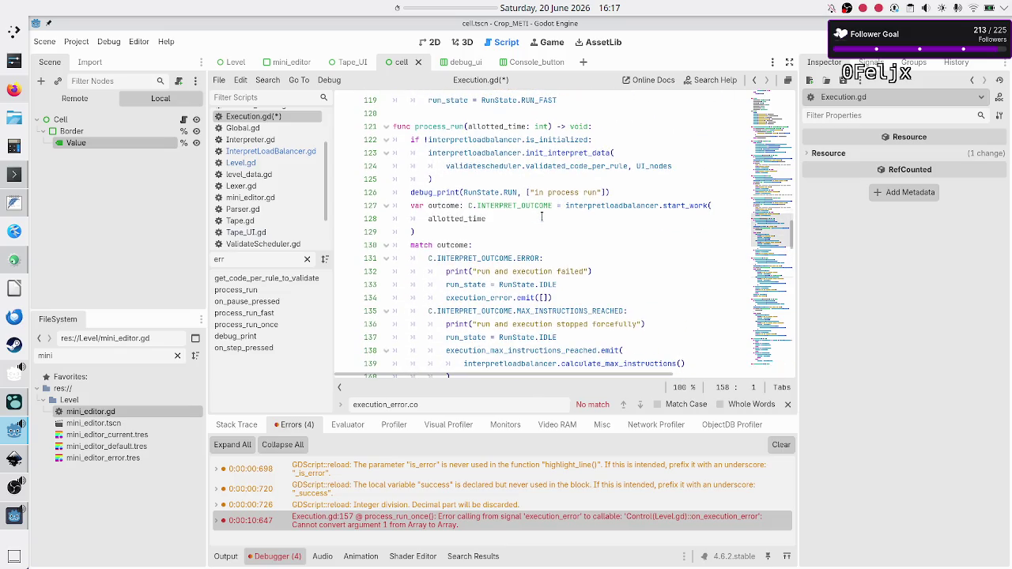
left_click(559, 298)
key("Home")
key("Left")
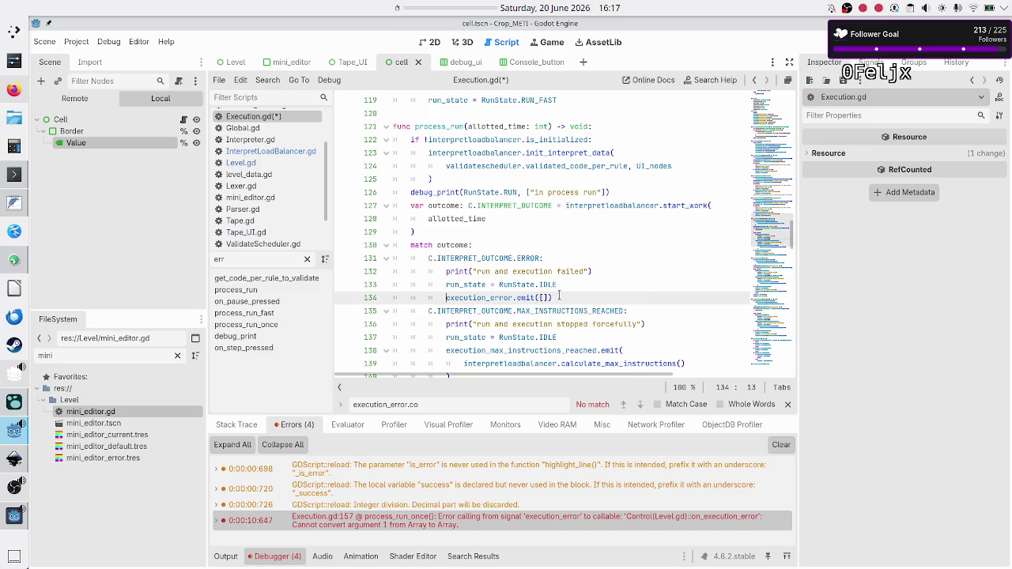
key("shift+Down")
key("shift+Left")
key("shift+Left")
key("shift+Left")
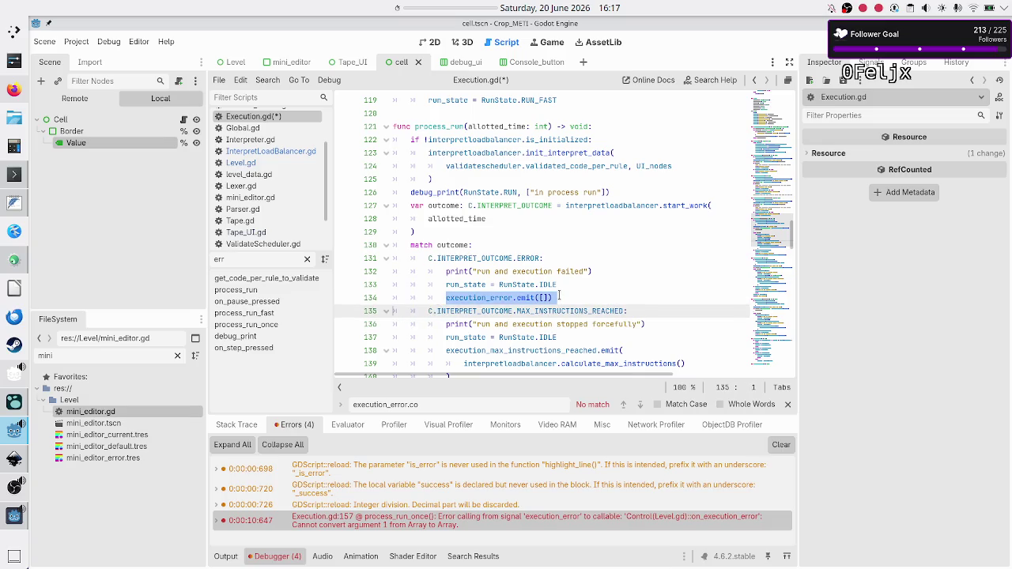
key("shift+Left")
key("BackSpace")
type("execution_error.emit(([] as Array[Dictionary]))")
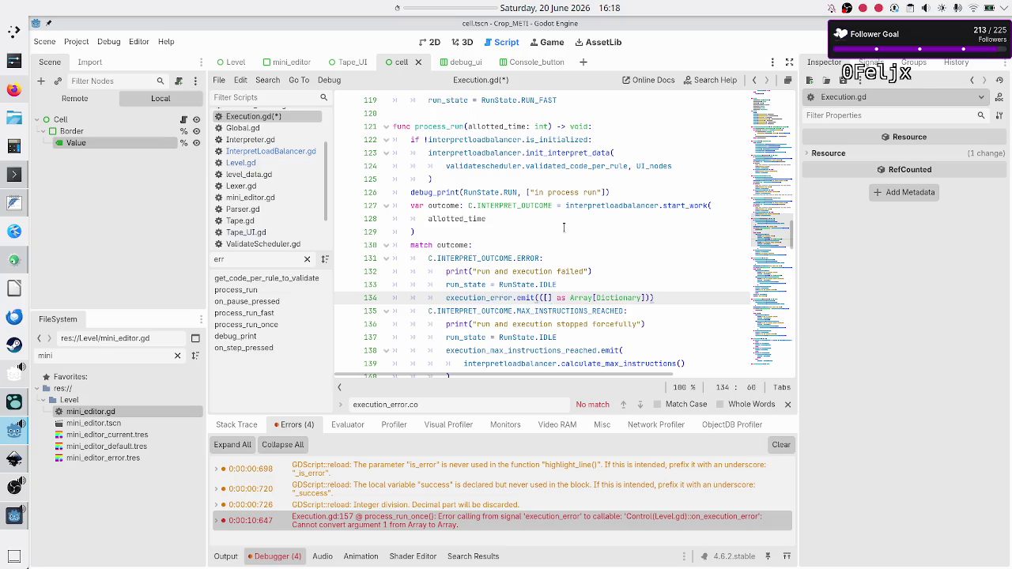
Step: Replace the execution_error.emit([]) on line 185 in process_run_fast with the typed emit
scroll(564, 227, "up", 5)
scroll(563, 227, "down", 6)
scroll(564, 227, "down", 10)
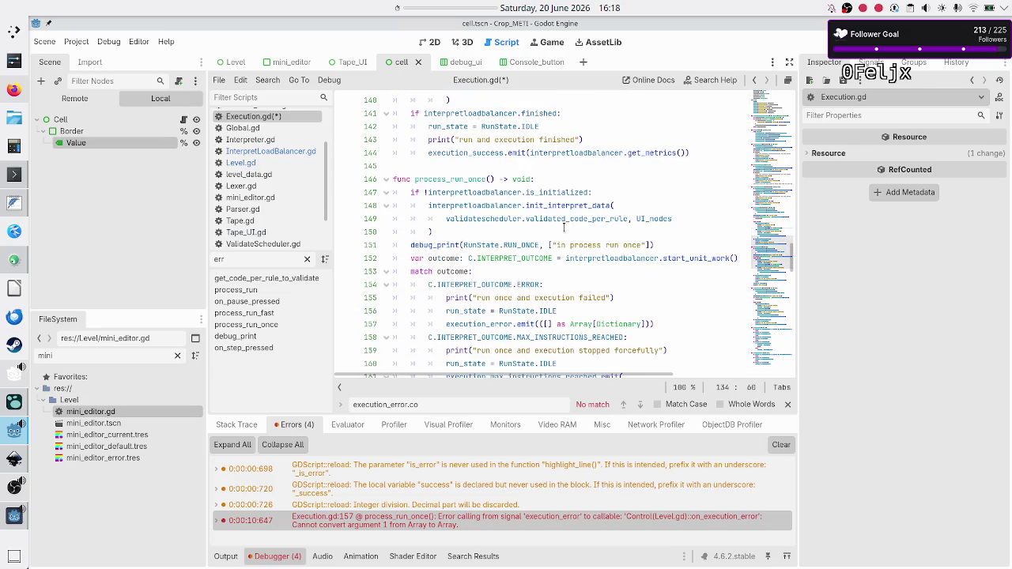
scroll(564, 227, "down", 5)
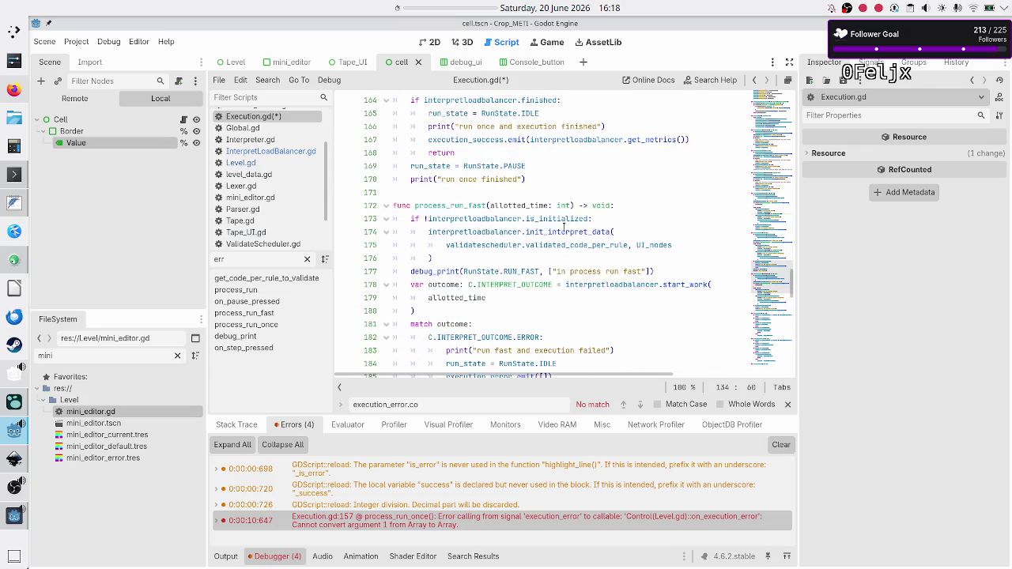
left_click(570, 249)
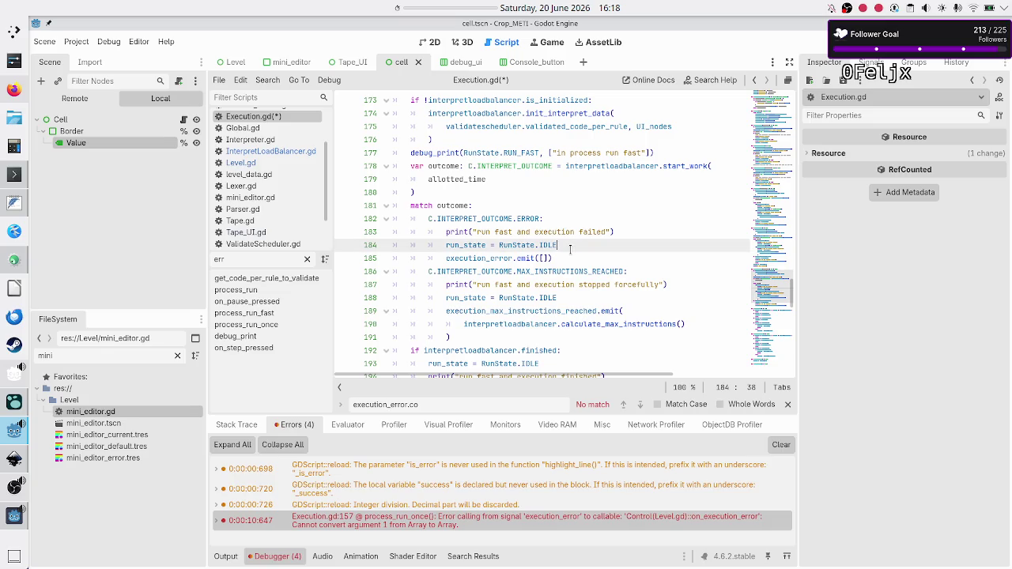
key("Down")
key("Home")
key("shift+Down")
key("shift+Left")
key("shift+Left")
key("shift+Left")
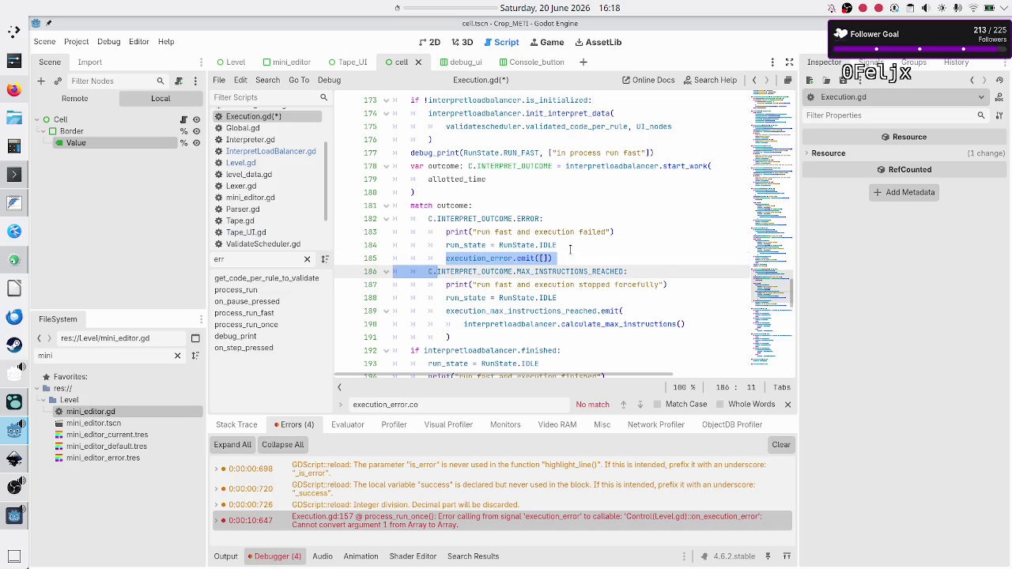
type("execution_error.emit(([] as Array[Dictionary]))")
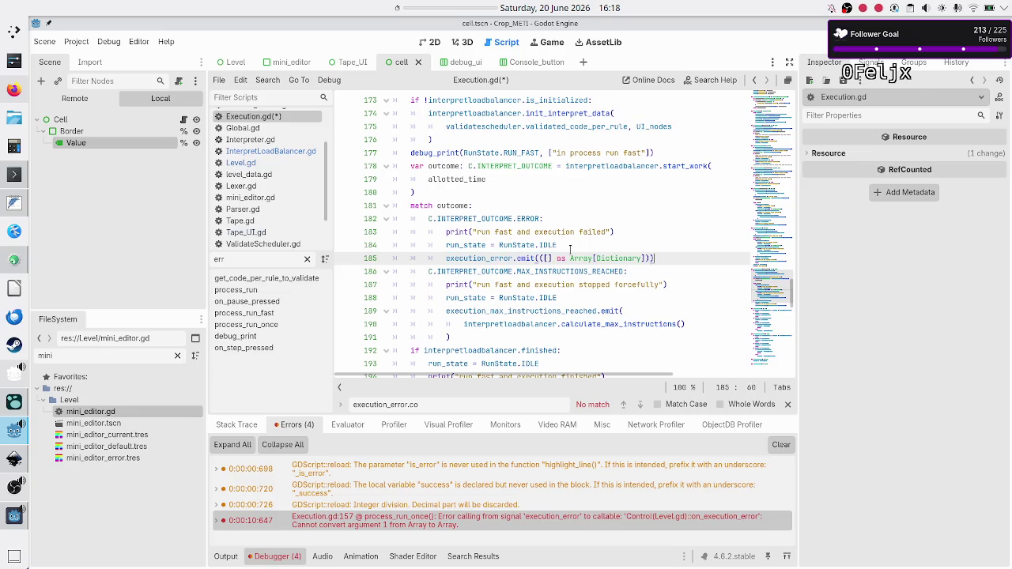
Step: Save Execution.gd and run the game with F5
key("Down")
key("Down")
key("Down")
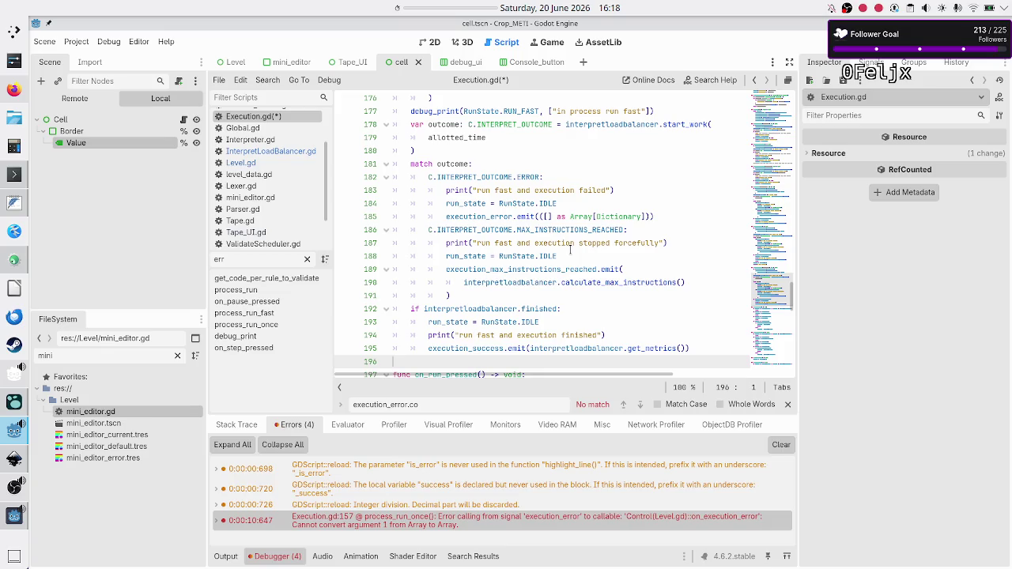
key("Down")
key("Down")
key("Down")
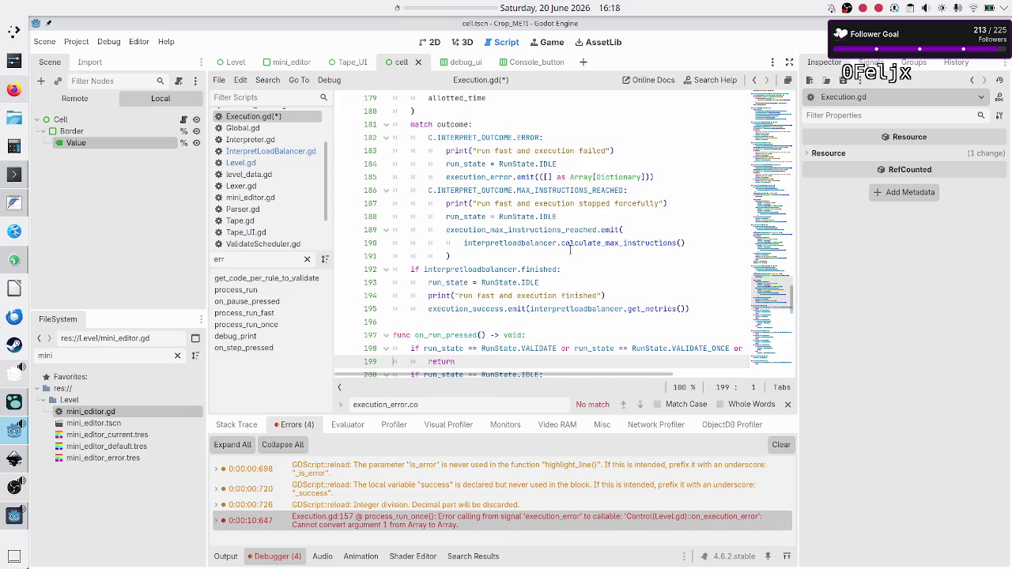
key("Up")
key("Up")
key("Up")
key("ctrl+s")
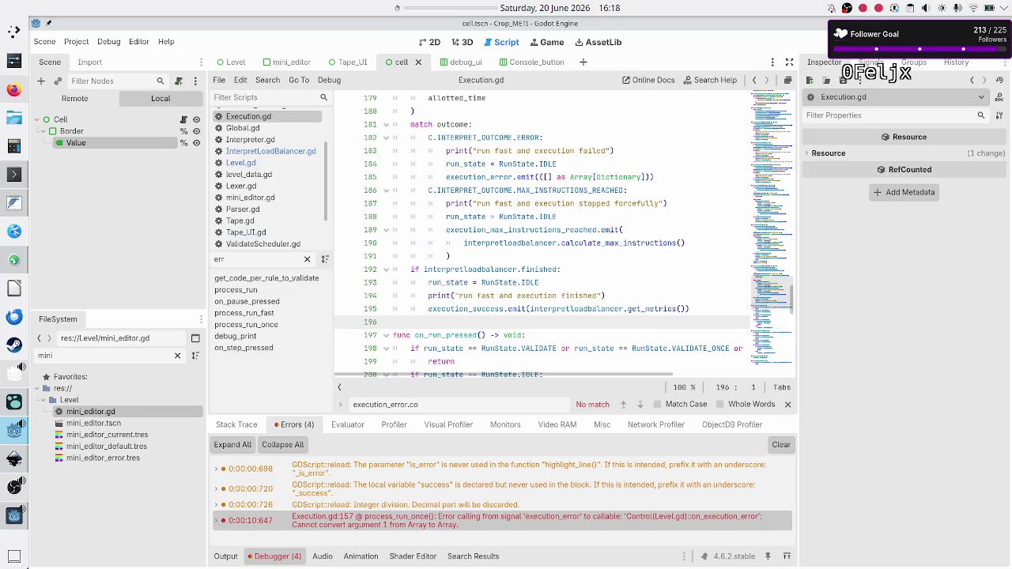
key("F5")
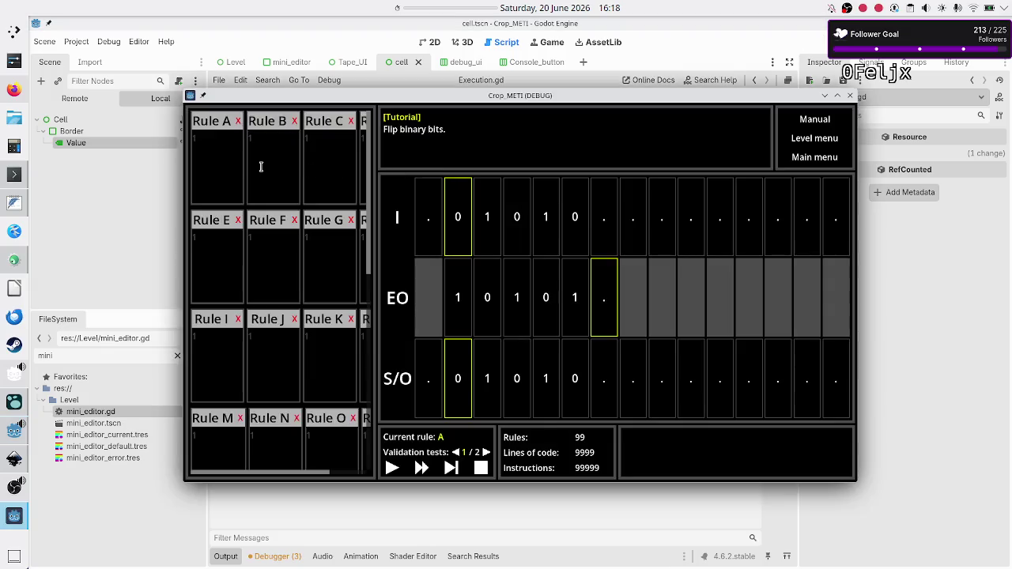
Step: Enter '41U' in rule A, single-step to trigger the interpreter error, then close the game
left_click(262, 167)
left_click(211, 155)
type("41")
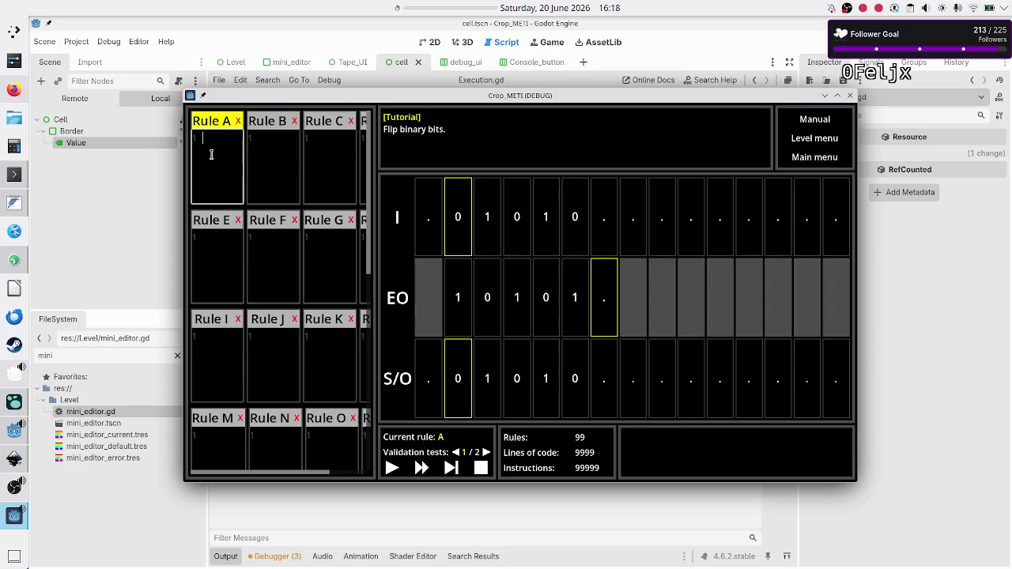
type("U")
left_click(289, 244)
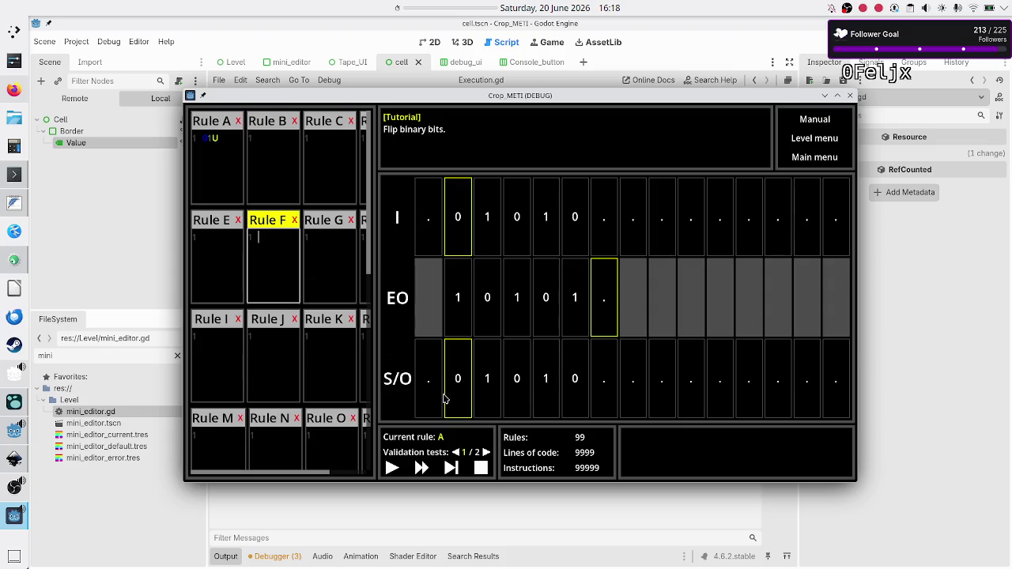
left_click(450, 468)
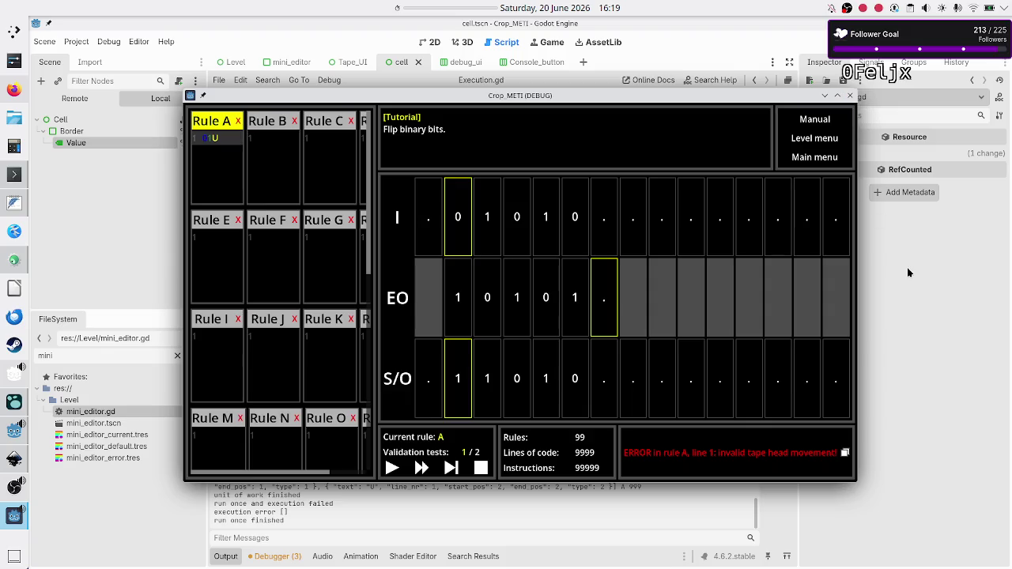
key("alt+F4")
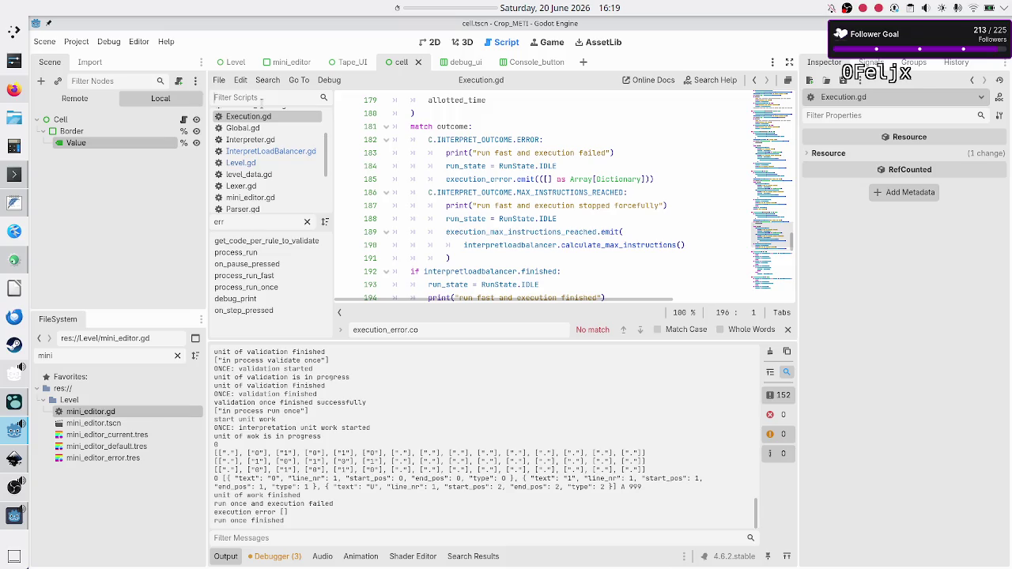
Step: Filter the script list by 'cons' and open console_button.gd
left_click(261, 97)
type("e")
key("BackSpace")
type("cons")
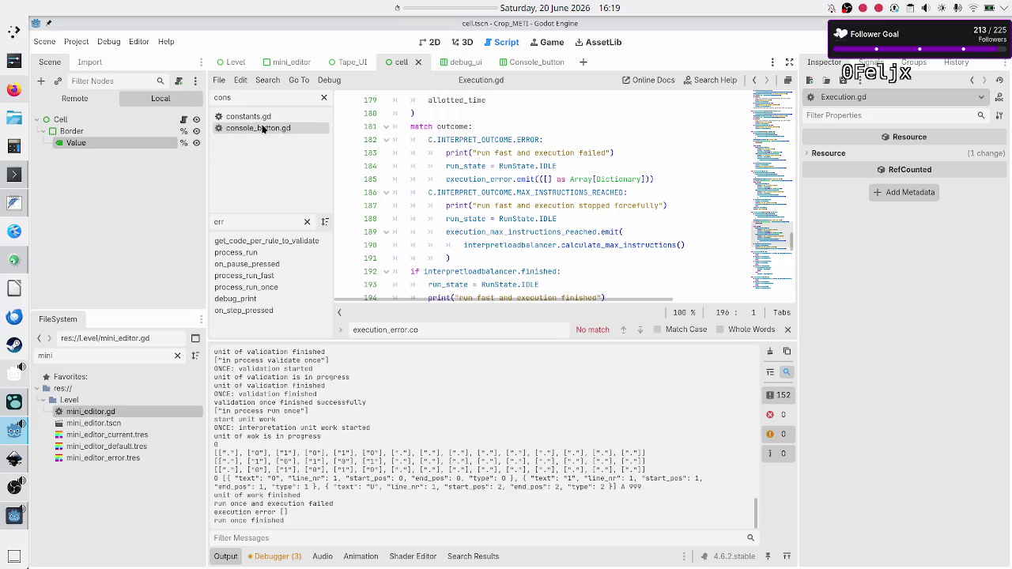
left_click(264, 129)
scroll(522, 204, "down", 5)
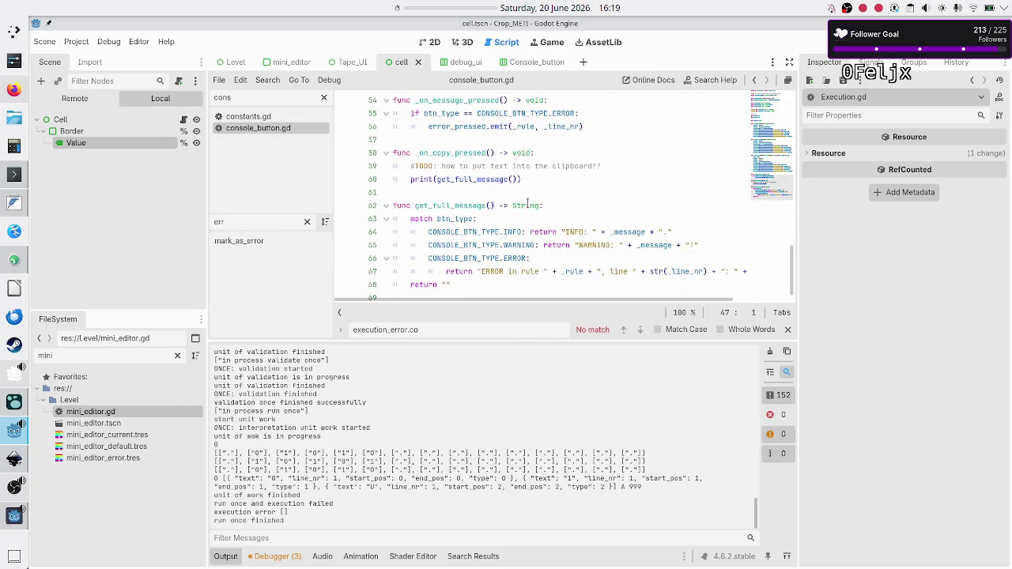
scroll(527, 203, "down", 1)
scroll(528, 203, "up", 3)
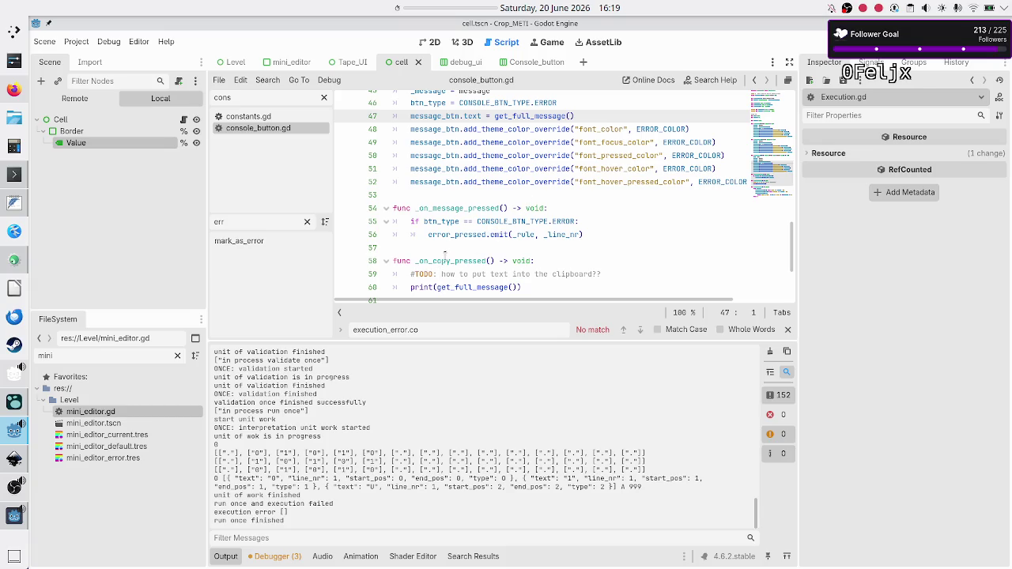
Step: Add print("about to emit signal that error btn was pressed") in _on_message_pressed's error branch
double_click(457, 209)
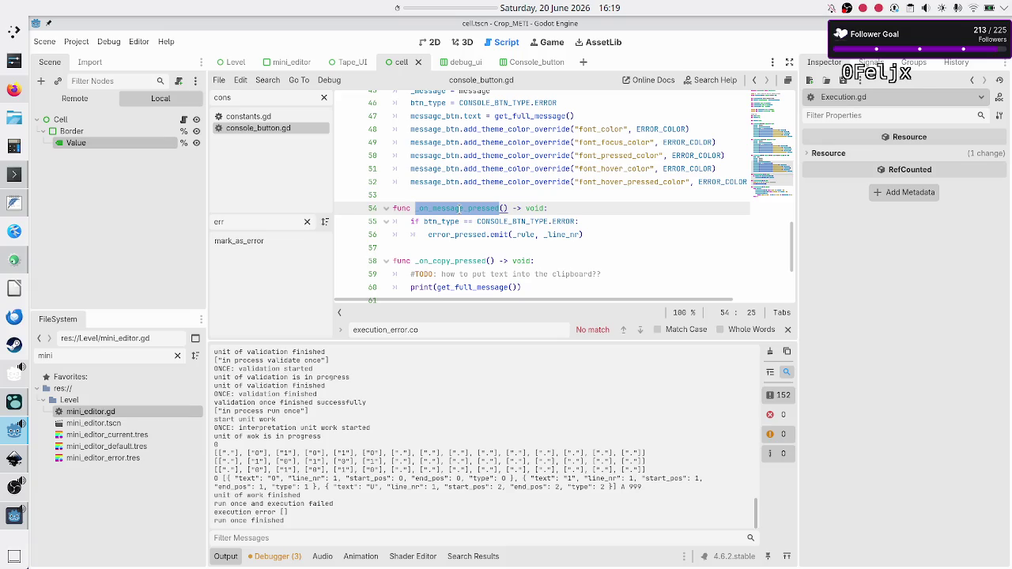
left_click(596, 220)
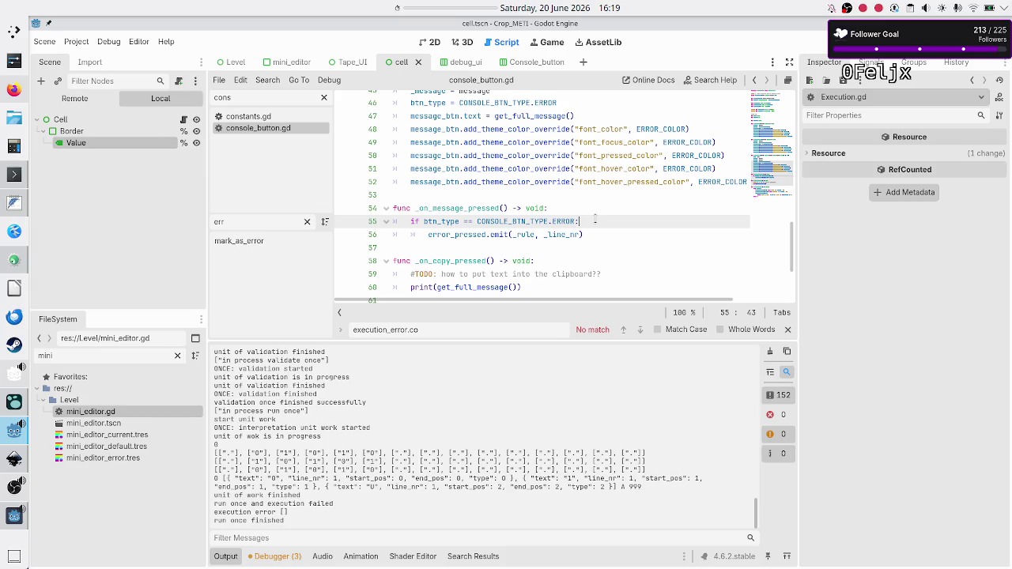
key("Return")
type("print(\"")
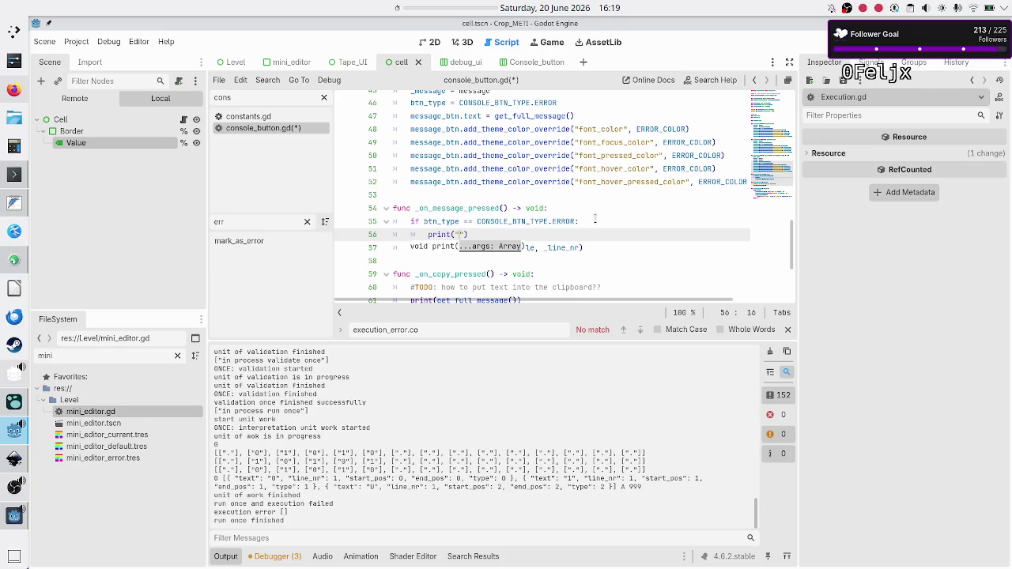
type("about to emit ")
type("th")
key("BackSpace")
key("BackSpace")
type("signal that")
type(" error ")
type("btn was pre")
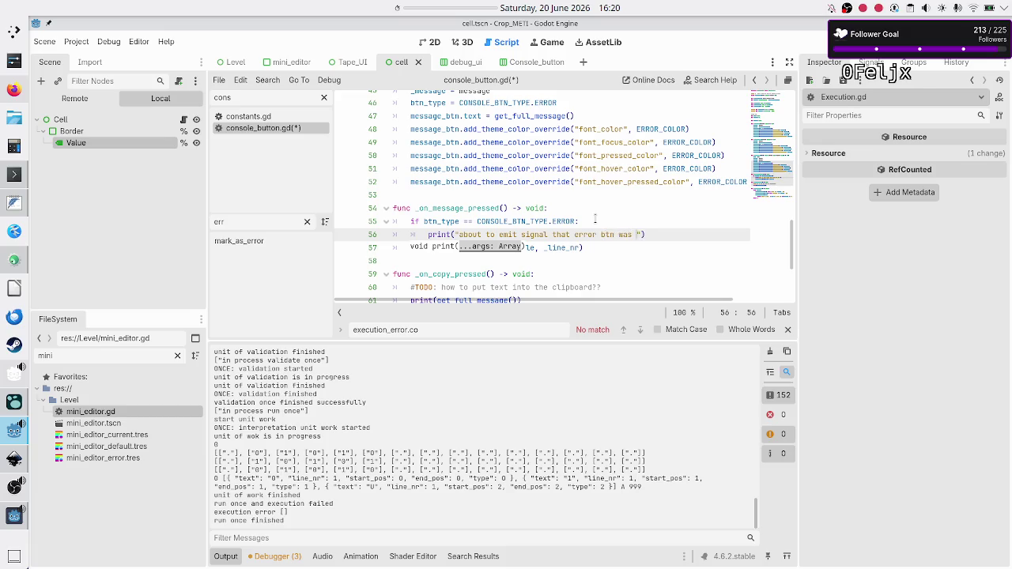
type("ssed")
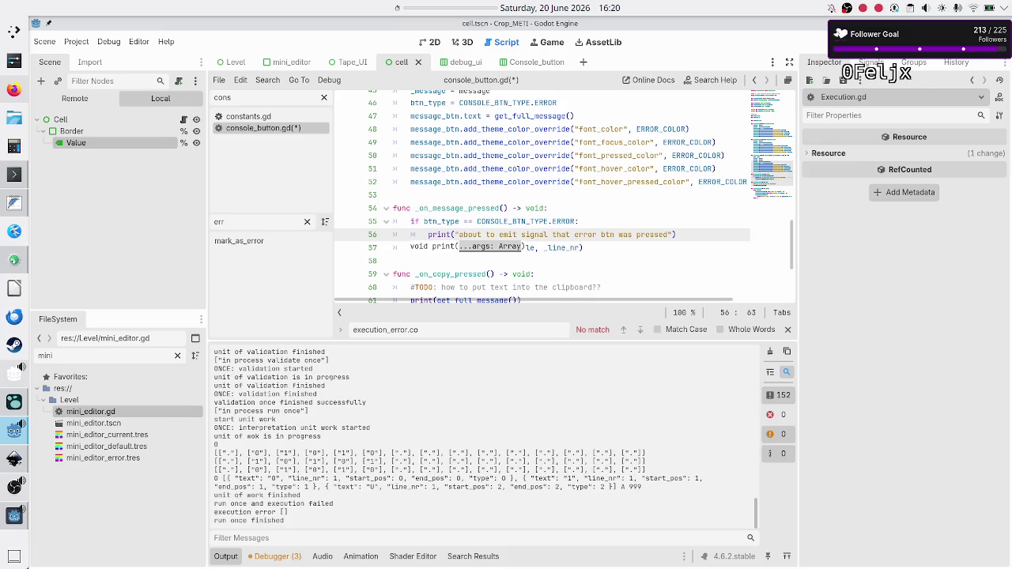